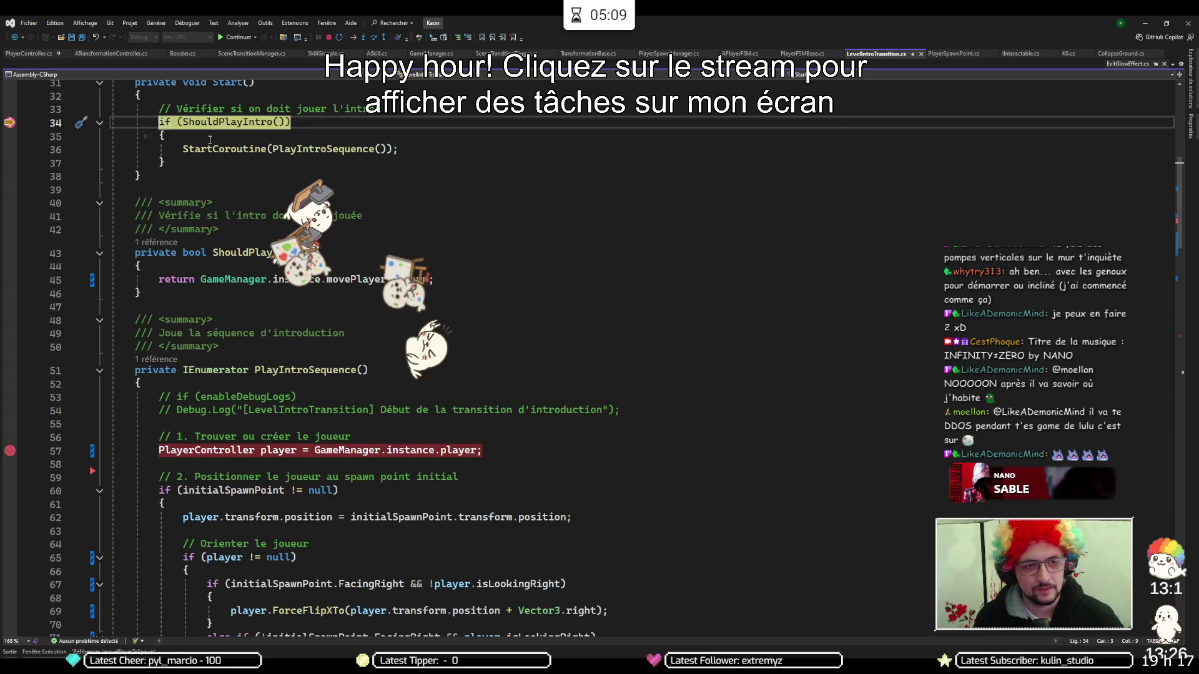
Step past the intro check at line 34, continue through the spawn breakpoint, then stop play mode
key("F10")
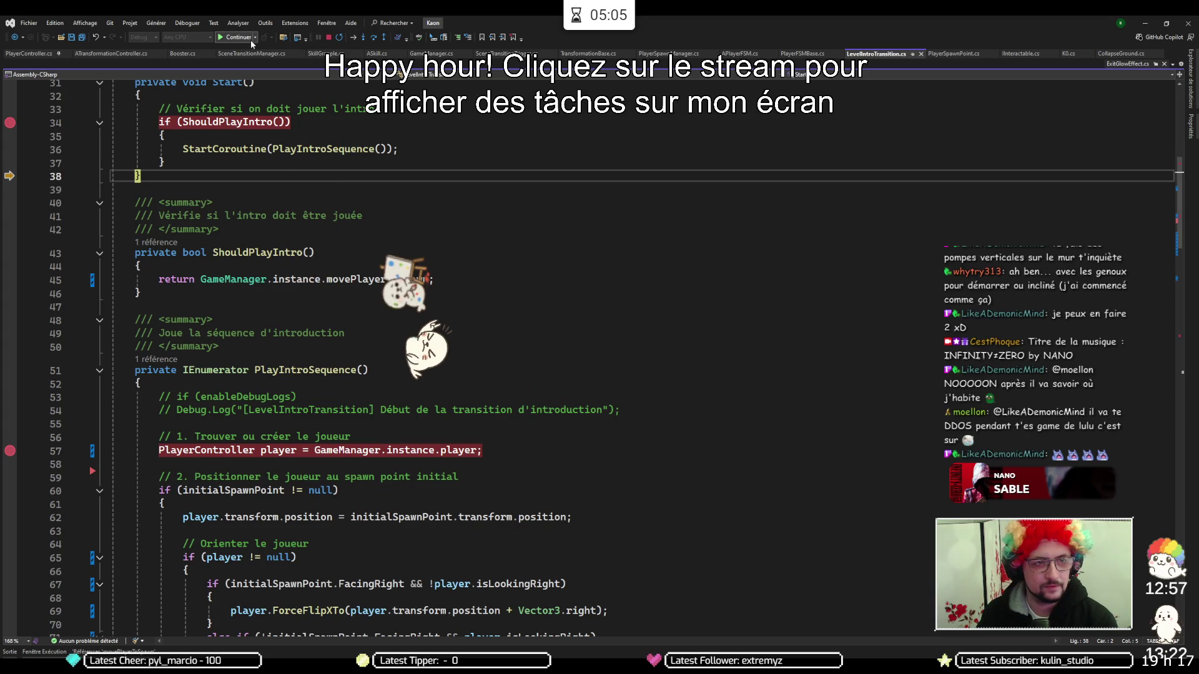
key("F10")
key("F5")
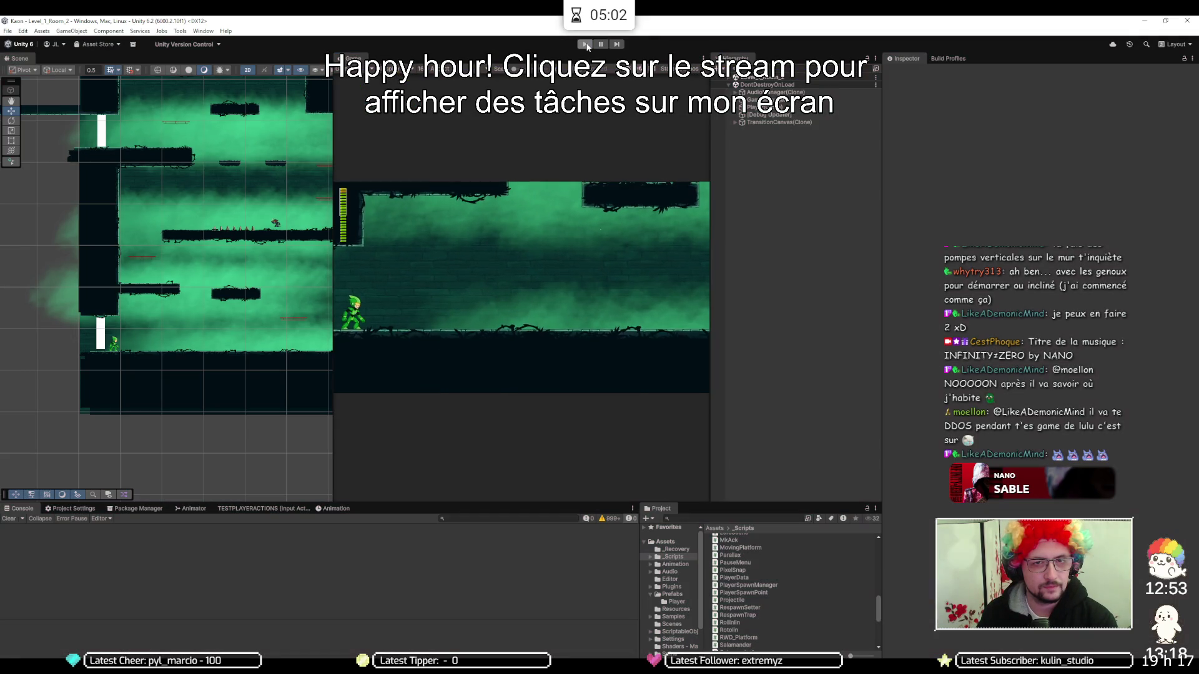
left_click(585, 45)
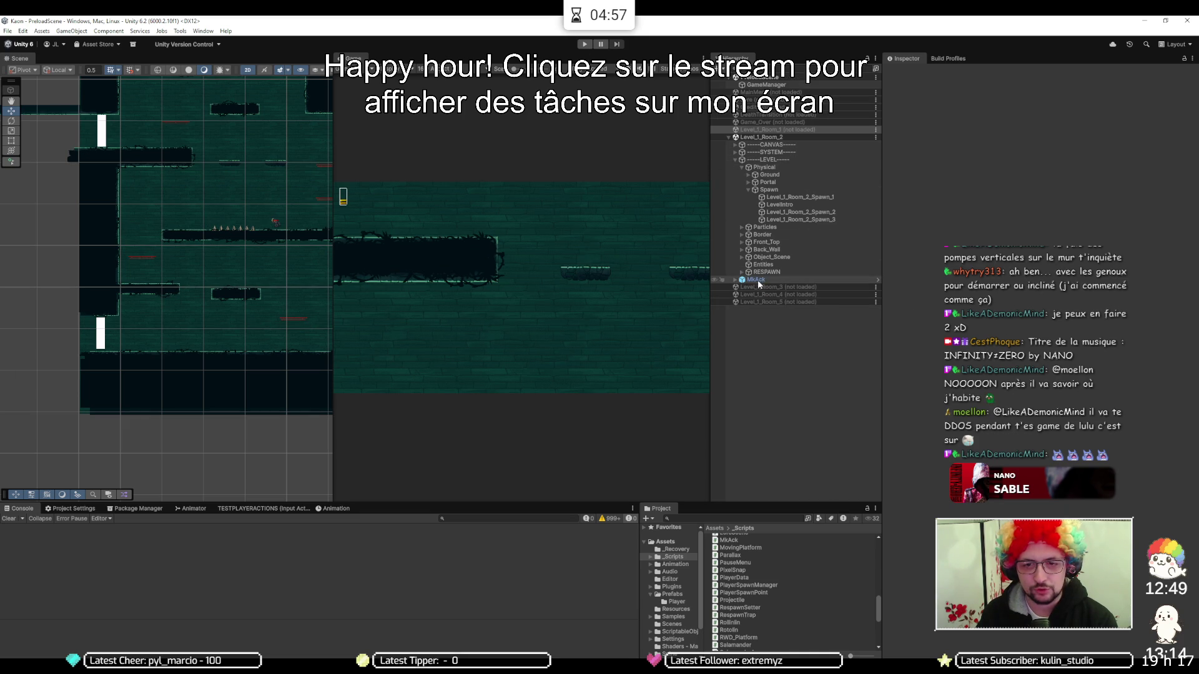
Remove the LevelIntro object from the Level_1_Room_2 hierarchy
left_click(780, 205)
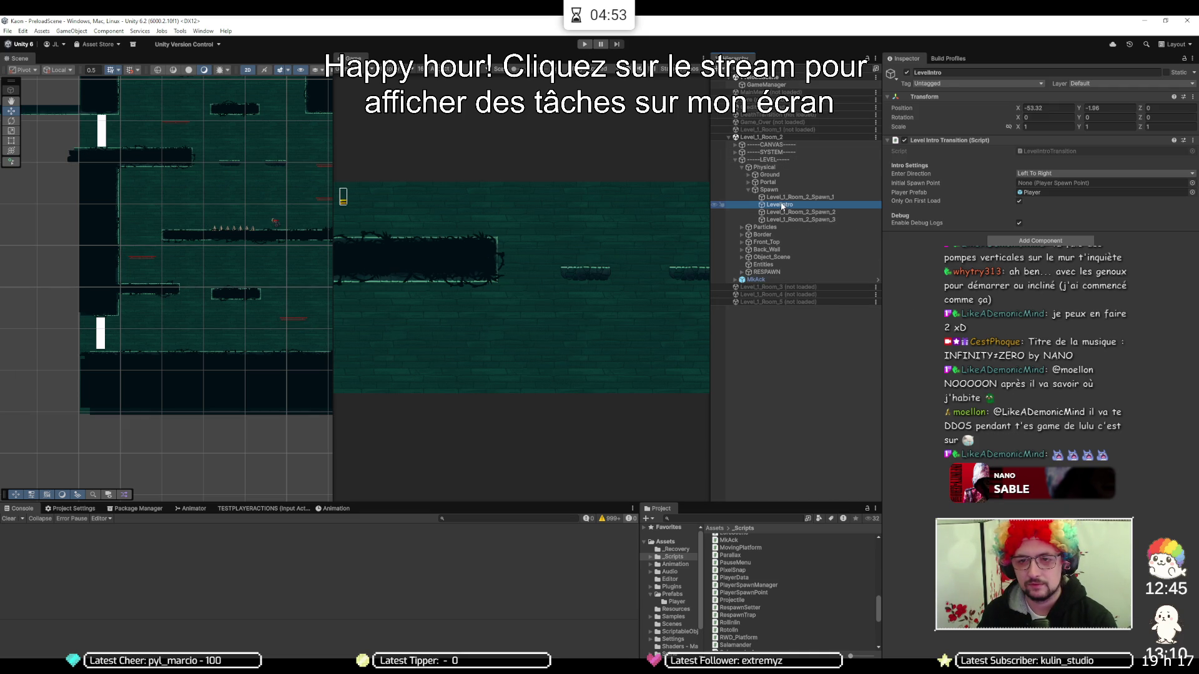
key("Delete")
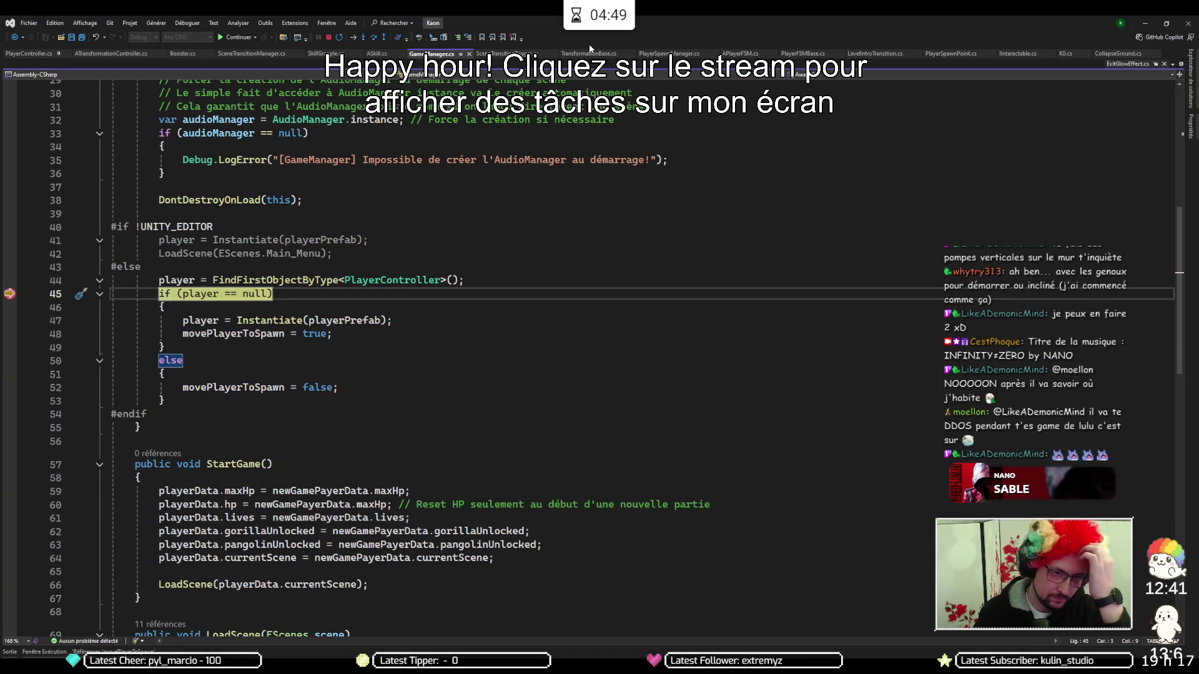
Continue past the GameManager and spawn breakpoints, then stop the running game in Unity
key("F5")
key("F5")
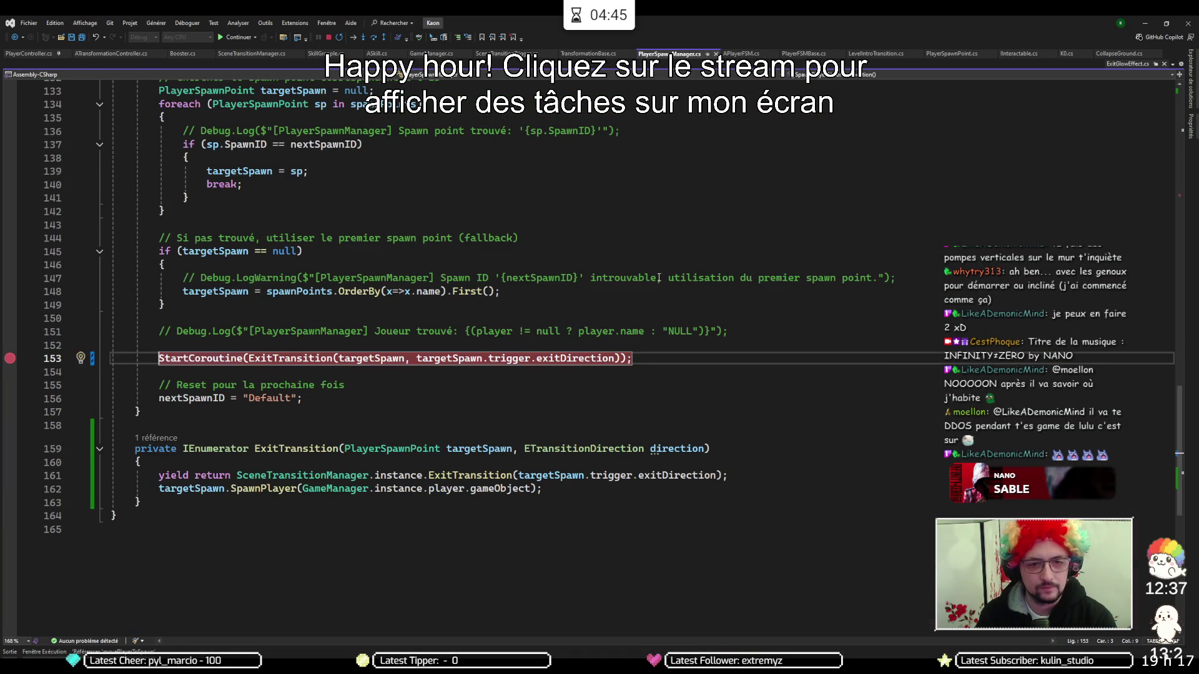
key("F5")
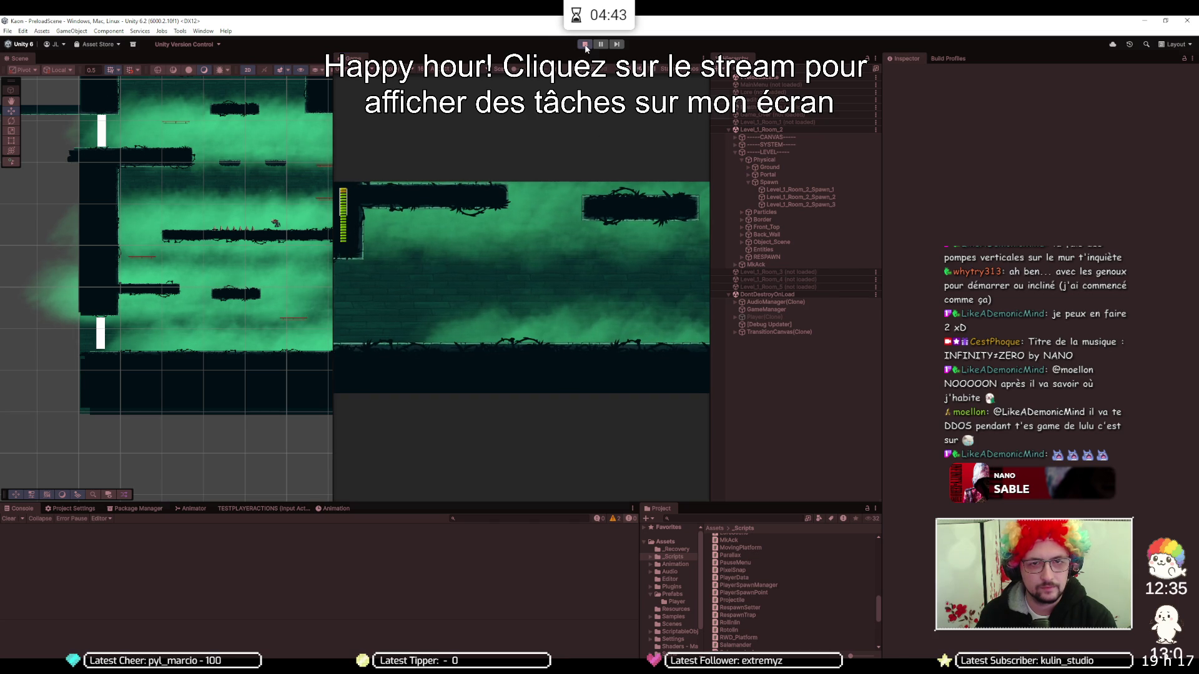
left_click(584, 45)
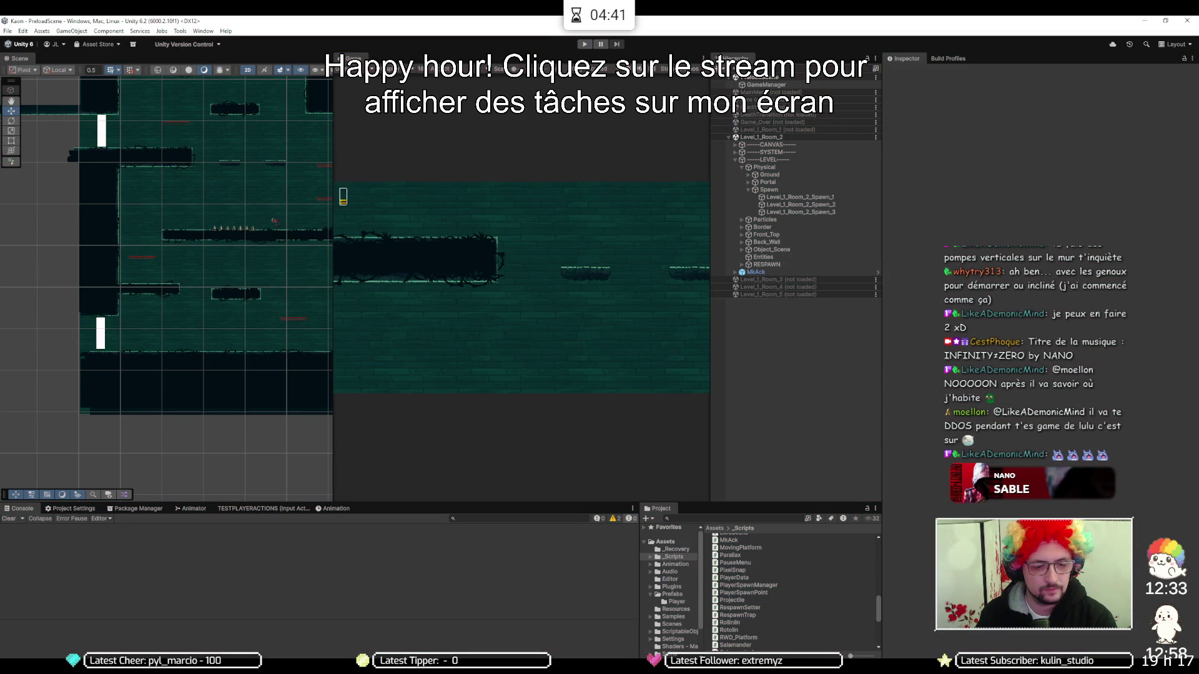
End the Visual Studio debugging session and minimize it to return to Unity
key("alt+Tab")
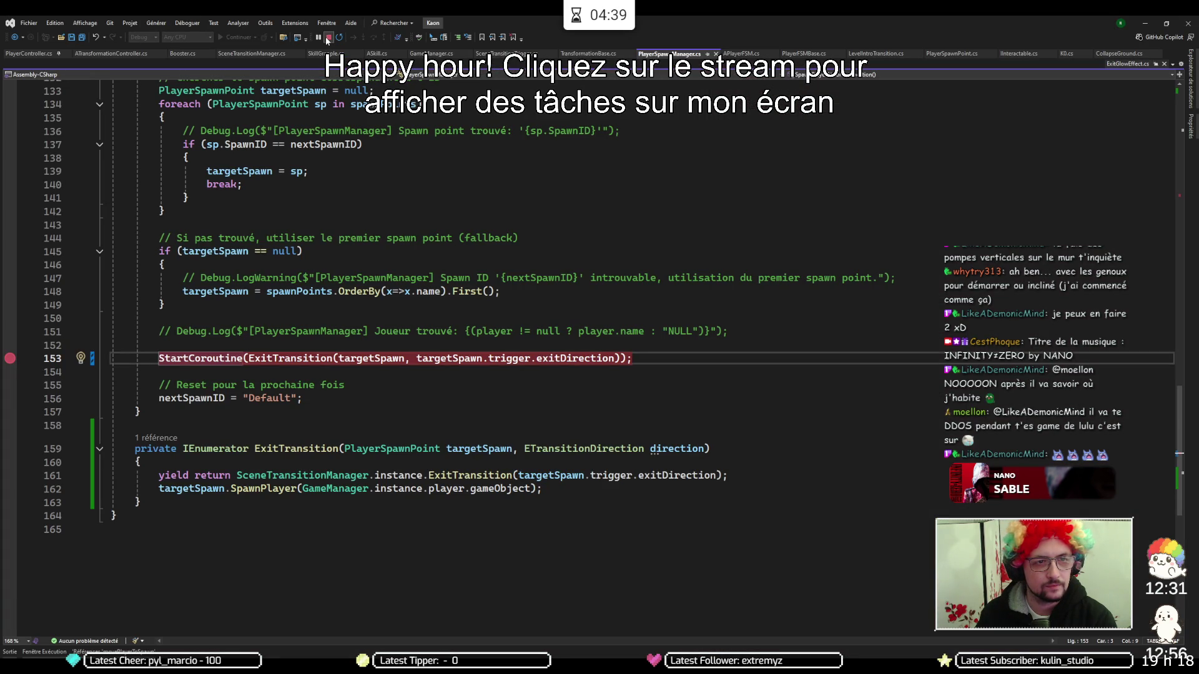
left_click(328, 38)
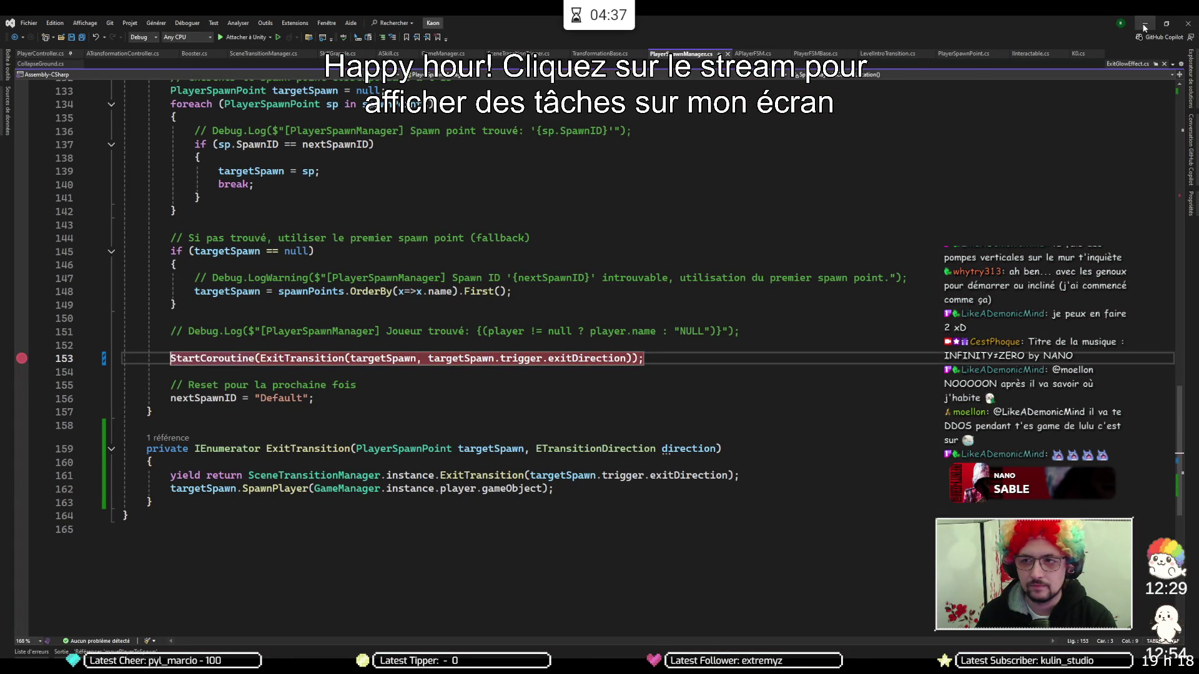
left_click(1144, 26)
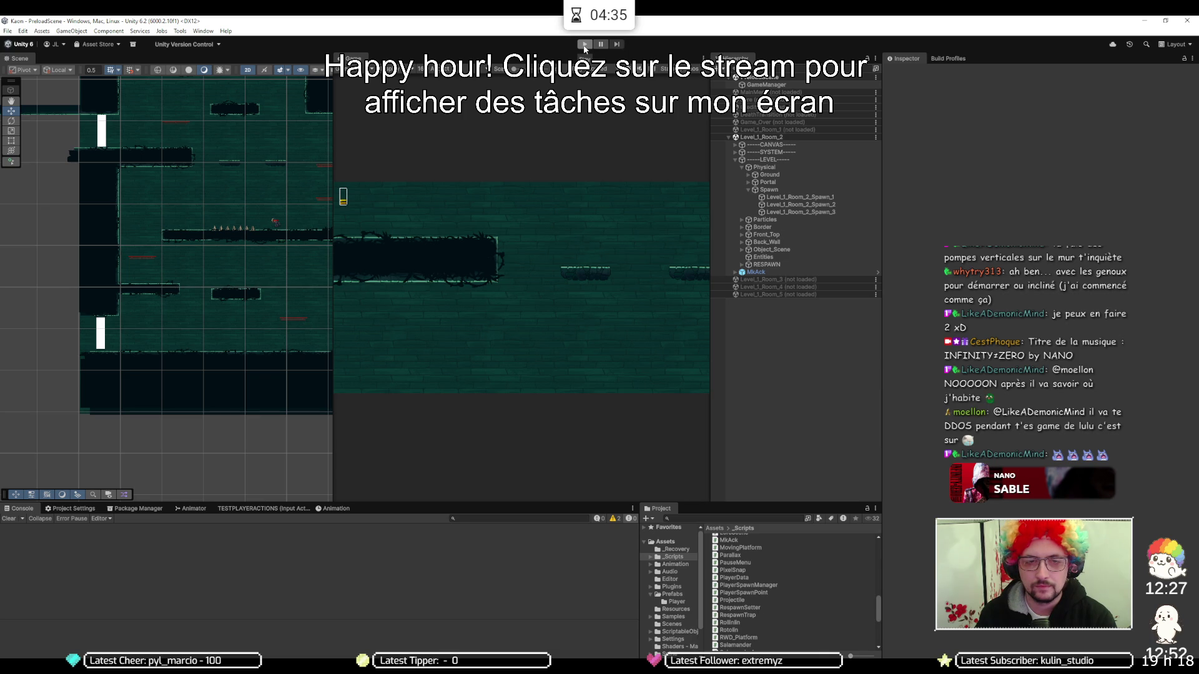
Play-test the game without the debugger, stop it, and return to the PlayerSpawnManager script
left_click(583, 45)
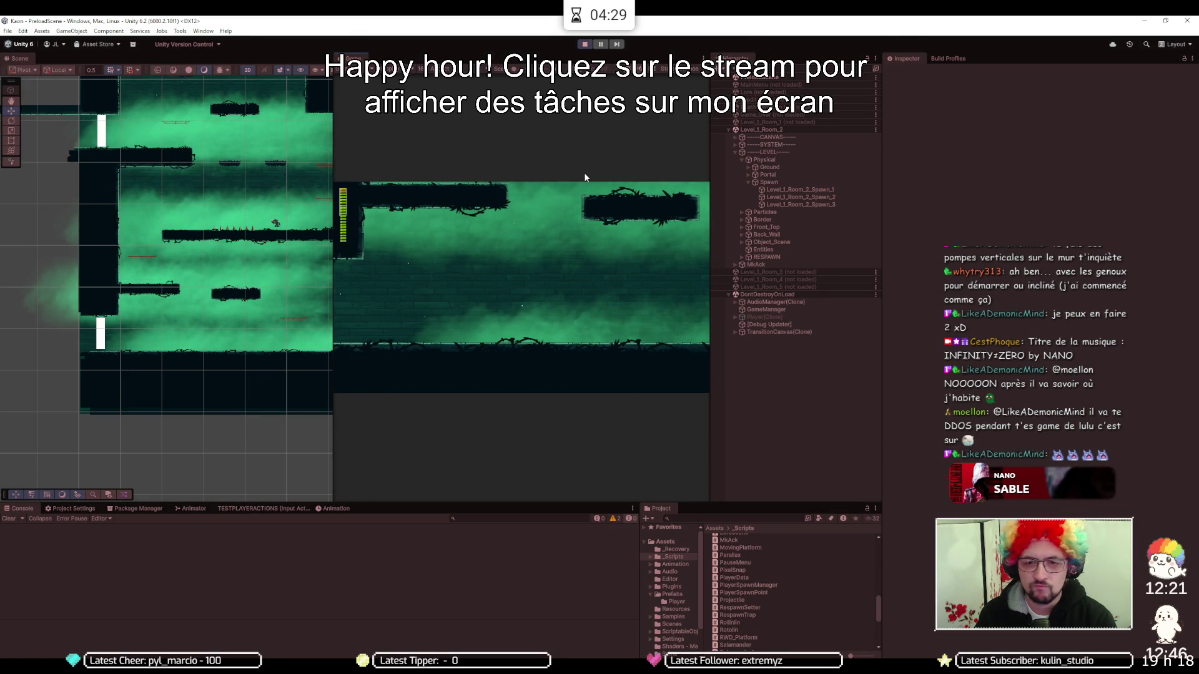
left_click(585, 44)
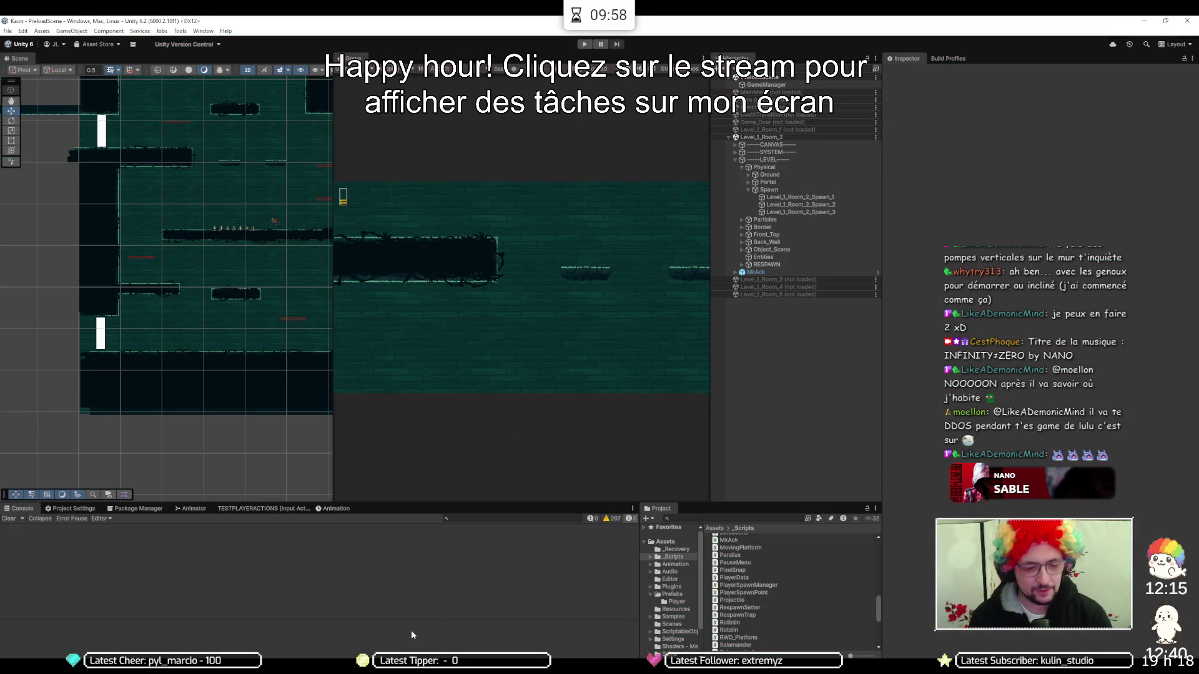
key("alt+Tab")
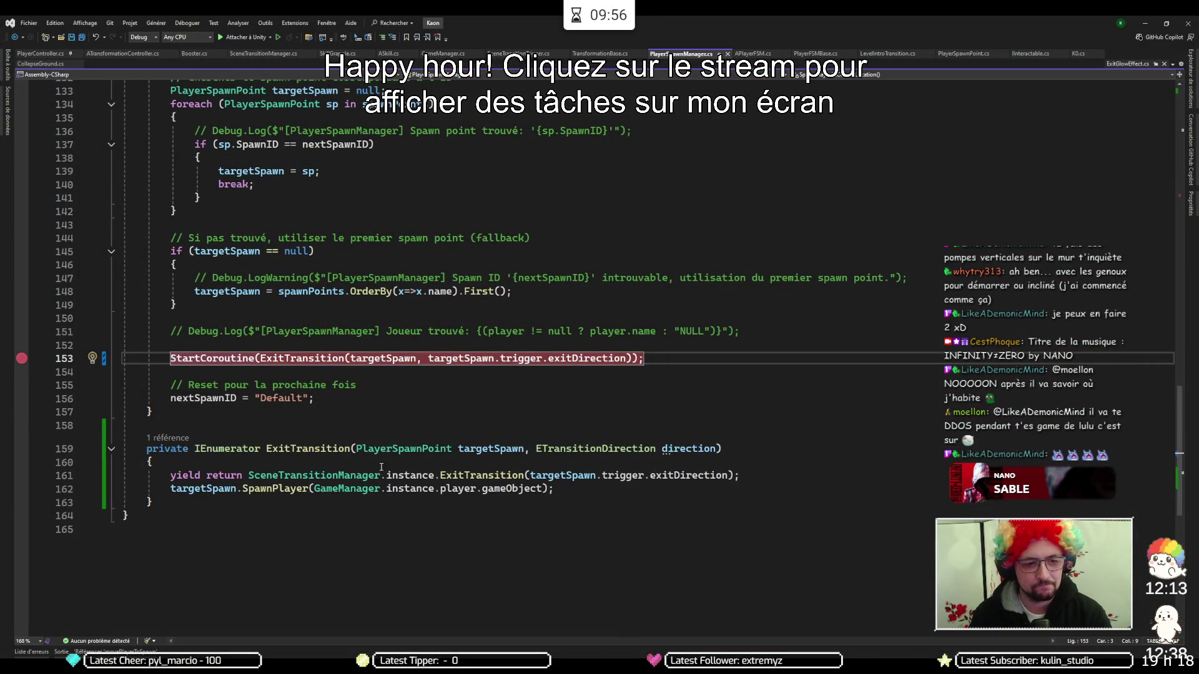
Attach the debugger to Unity and start the game in play mode
left_click(240, 37)
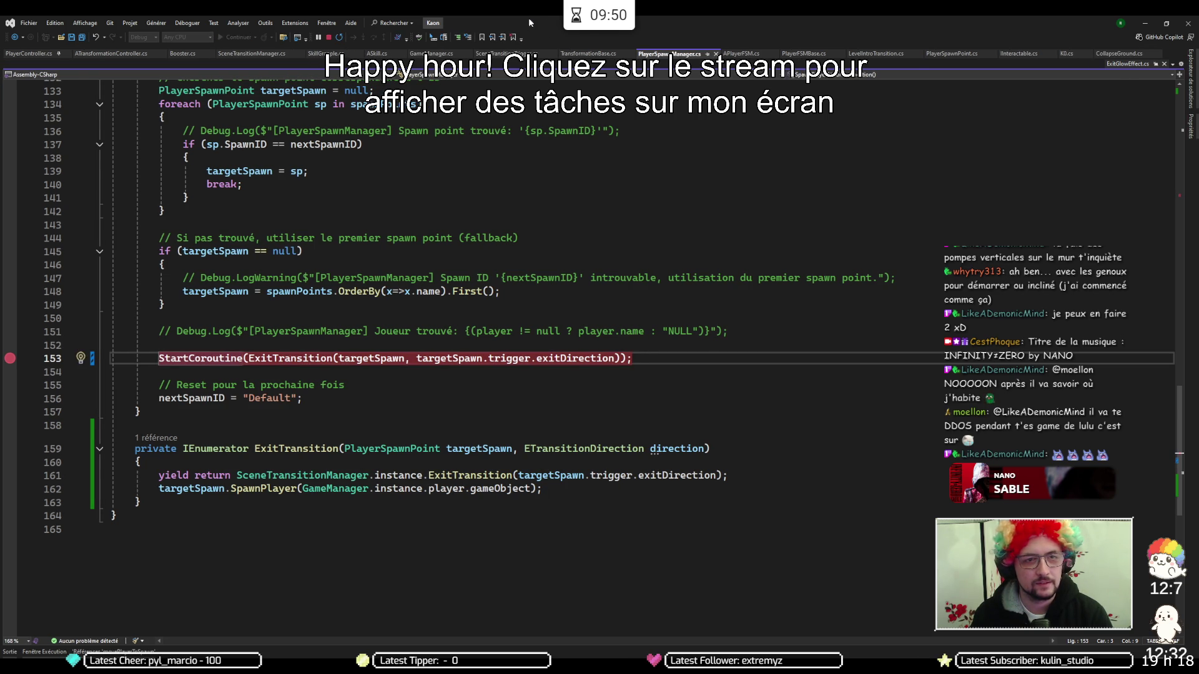
key("alt+Tab")
left_click(583, 44)
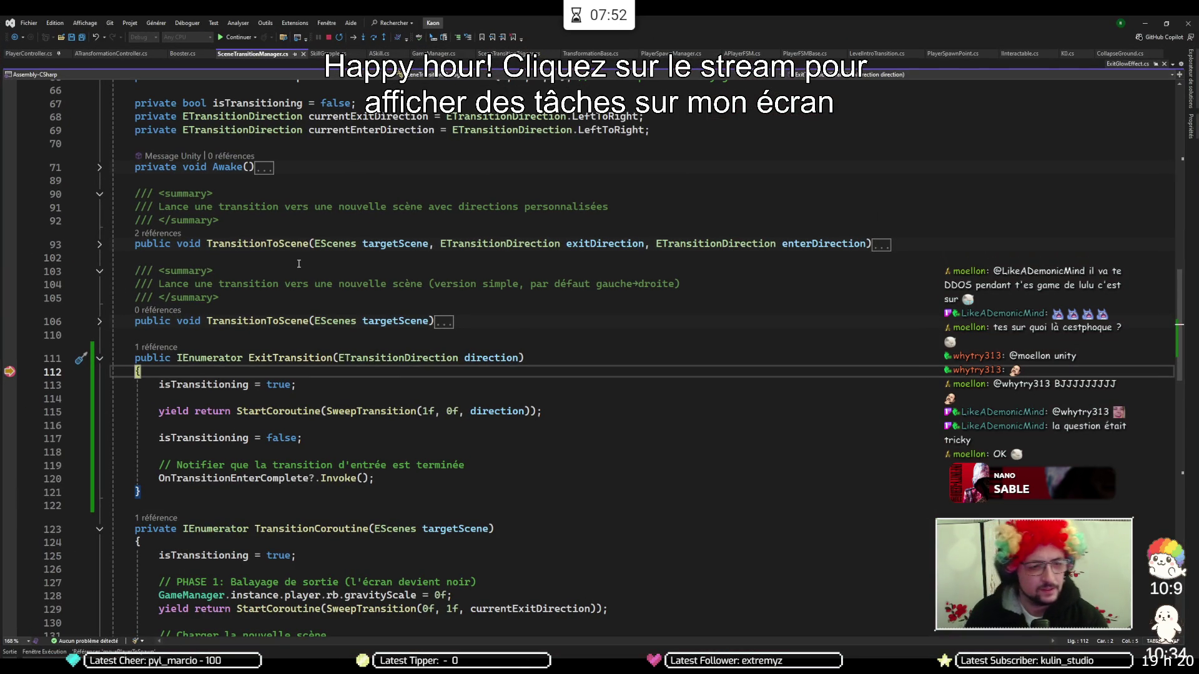
Step to line 115, into the SweepTransition coroutine, and into its while loop at line 164
mouse_move(273, 393)
key("F10")
key("F10")
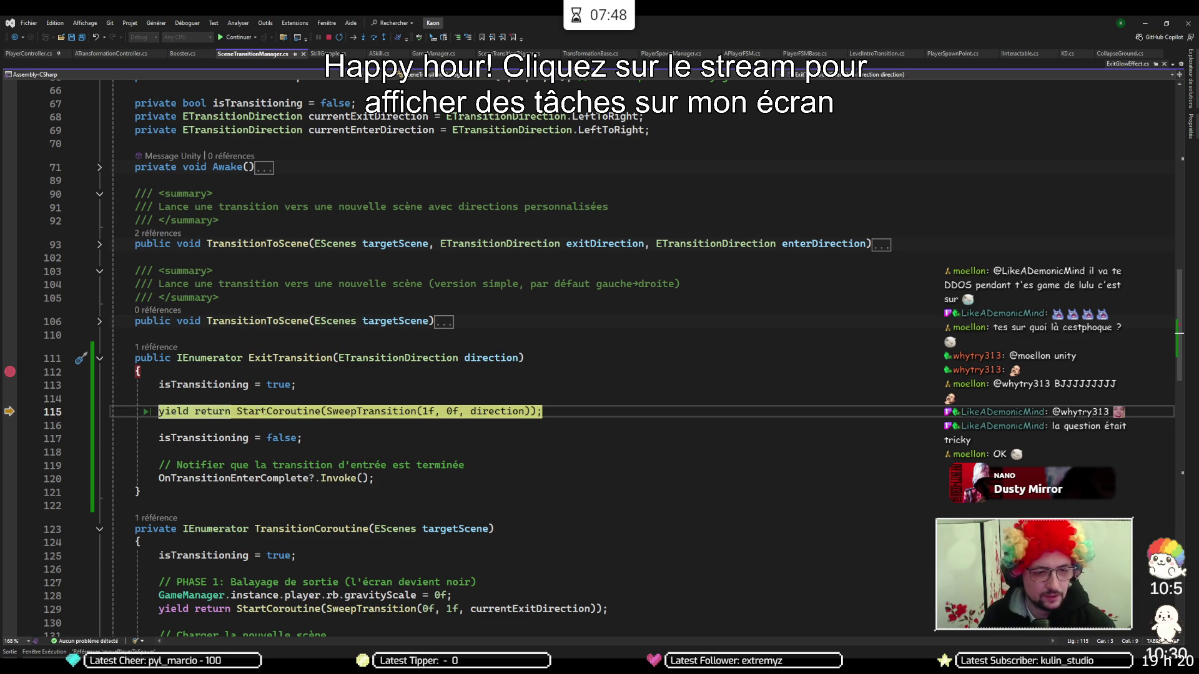
key("F11")
mouse_move(430, 399)
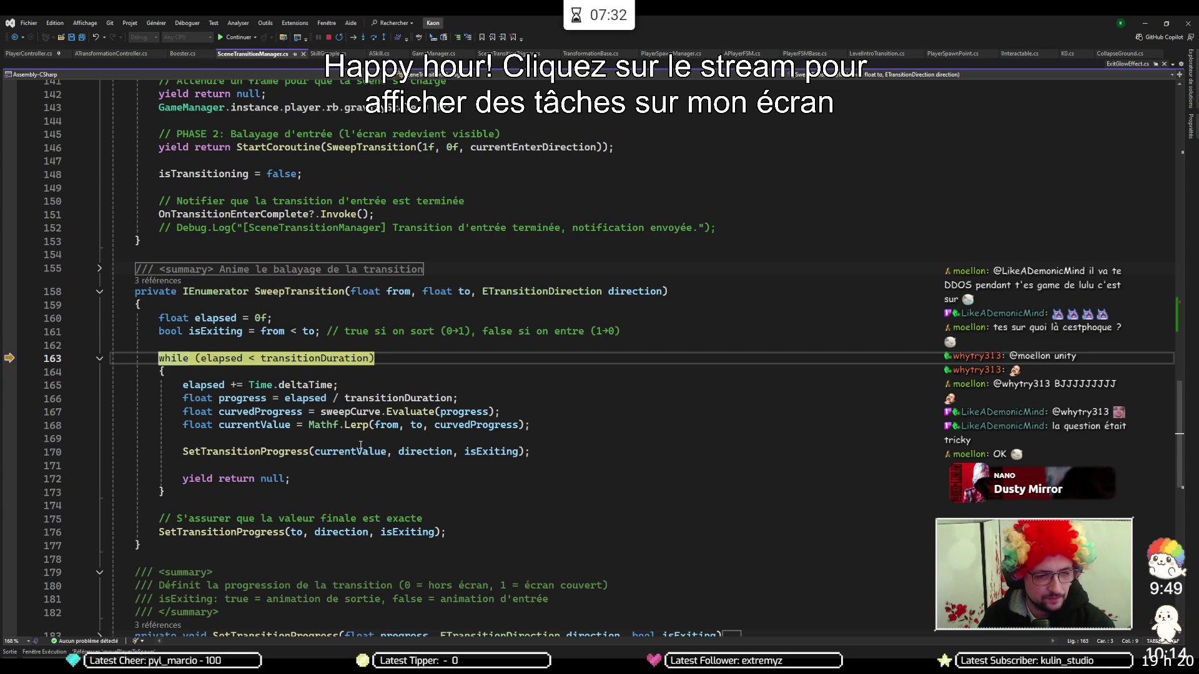
key("F10")
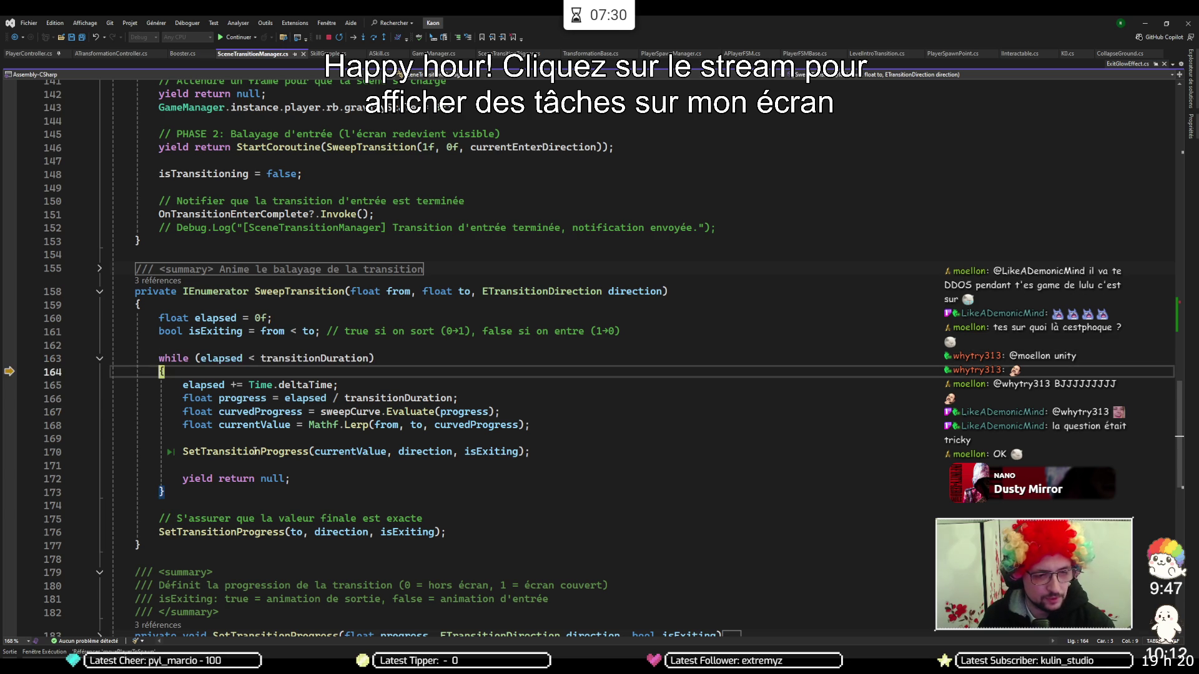
Step into SetTransitionProgress and through the direction switch into the RightToLeft entering branch
key("F10")
key("F10")
key("F10")
key("F11")
key("F10")
key("F10")
key("F10")
key("F10")
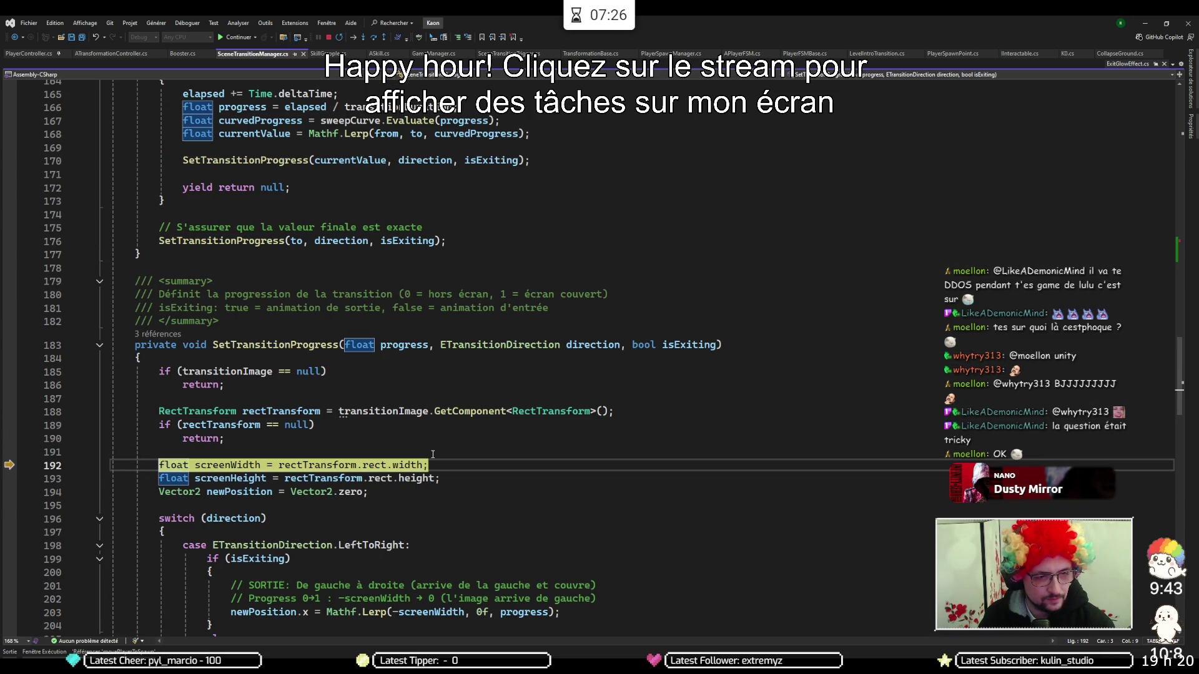
scroll(518, 443, "down", 2)
scroll(553, 424, "down", 4)
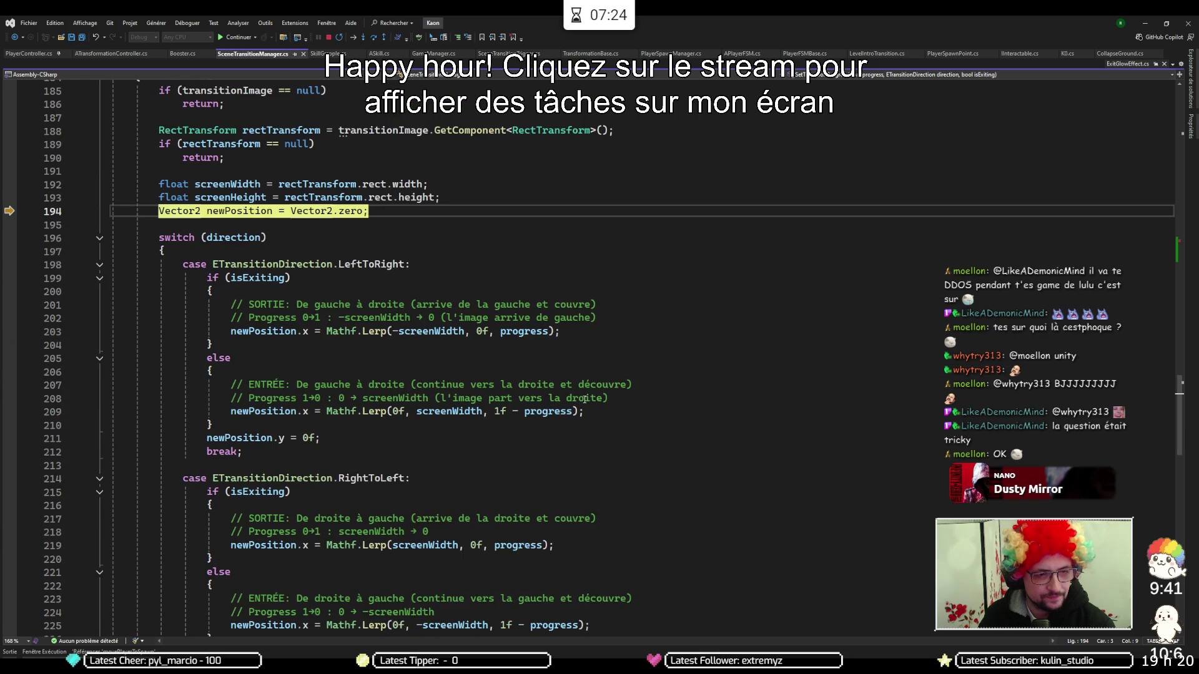
key("F10")
key("F10")
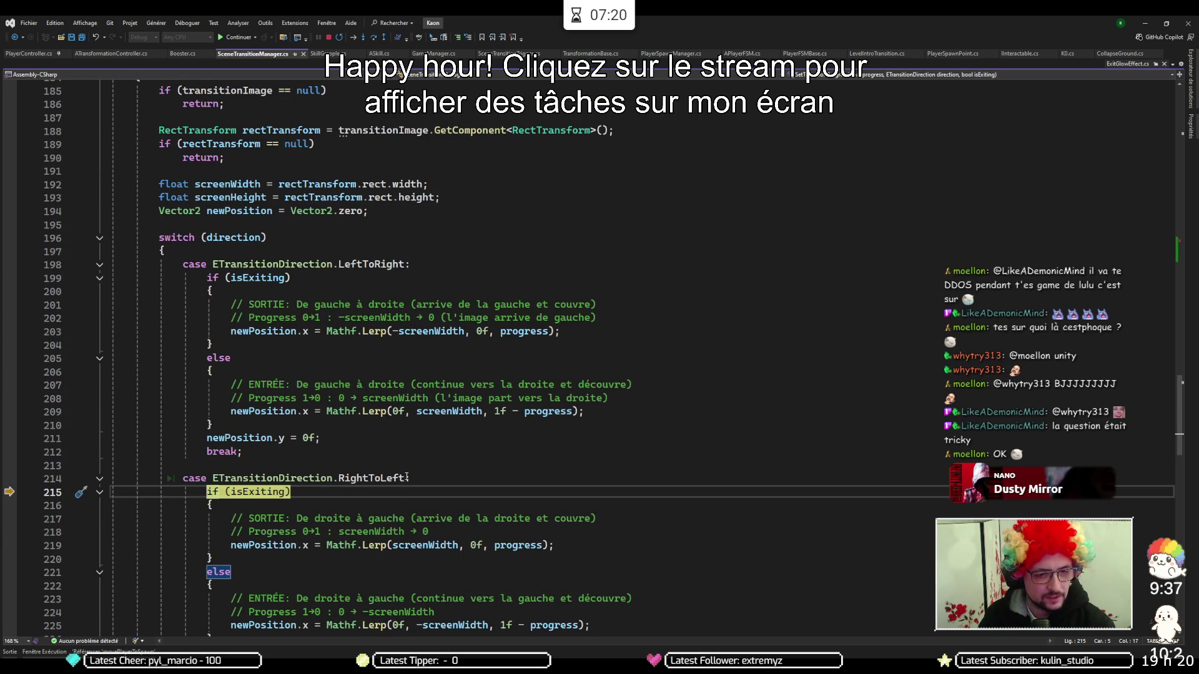
scroll(482, 478, "down", 4)
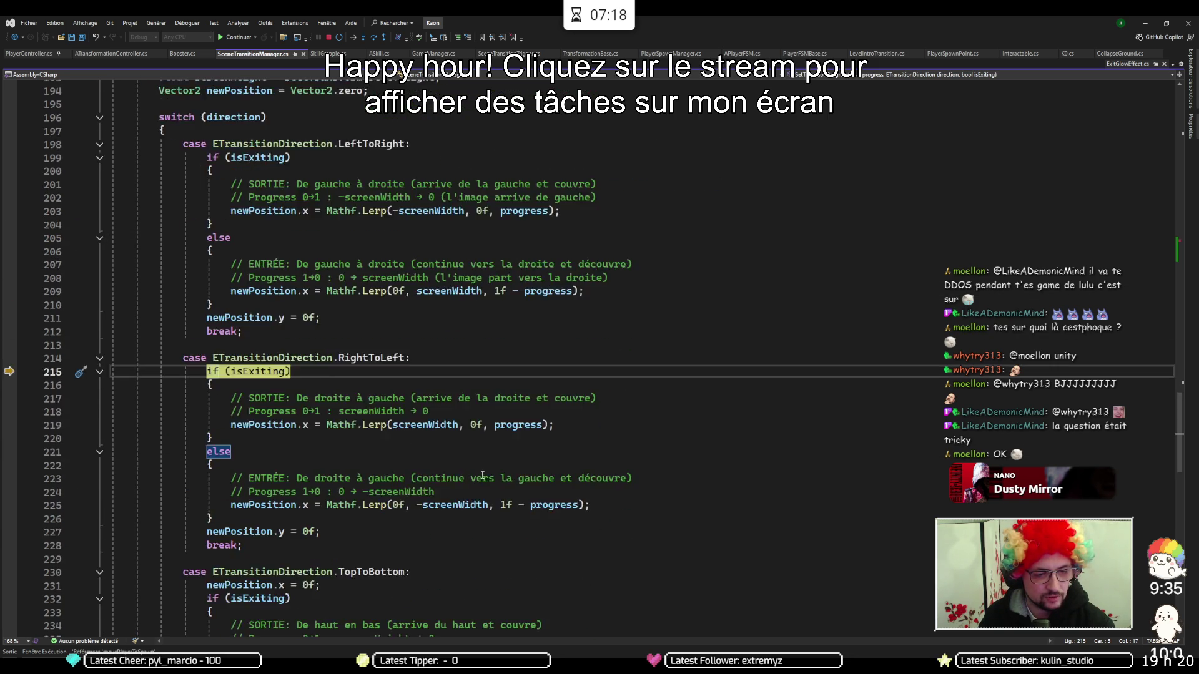
mouse_move(482, 465)
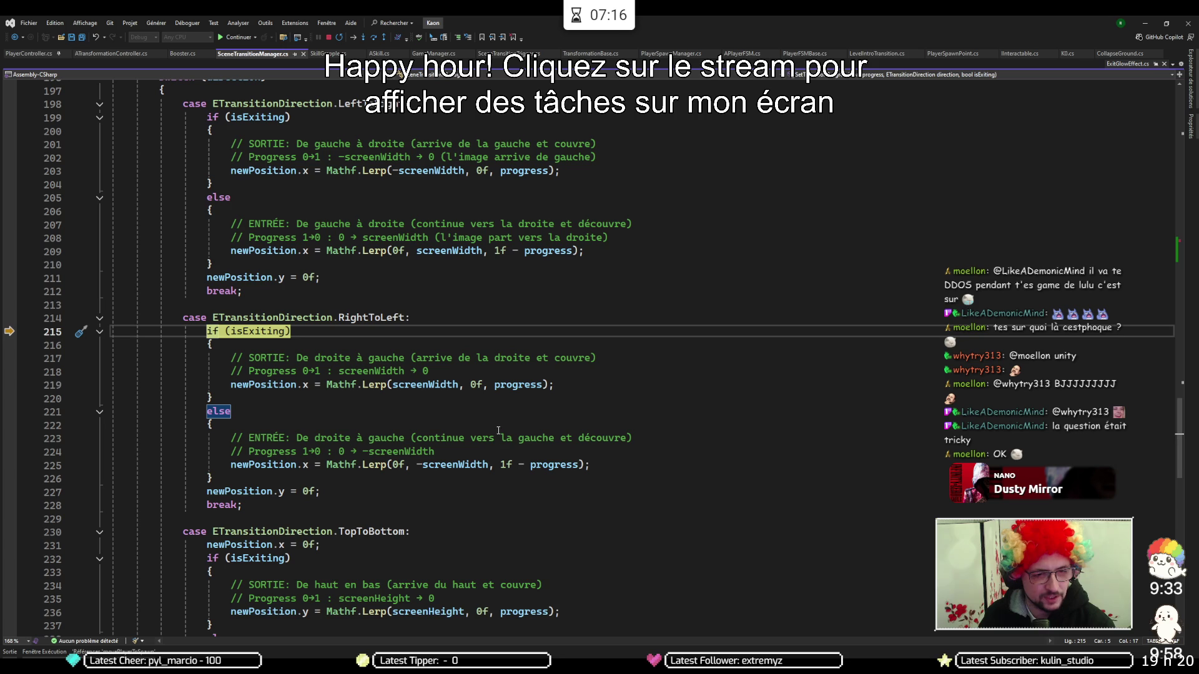
key("F10")
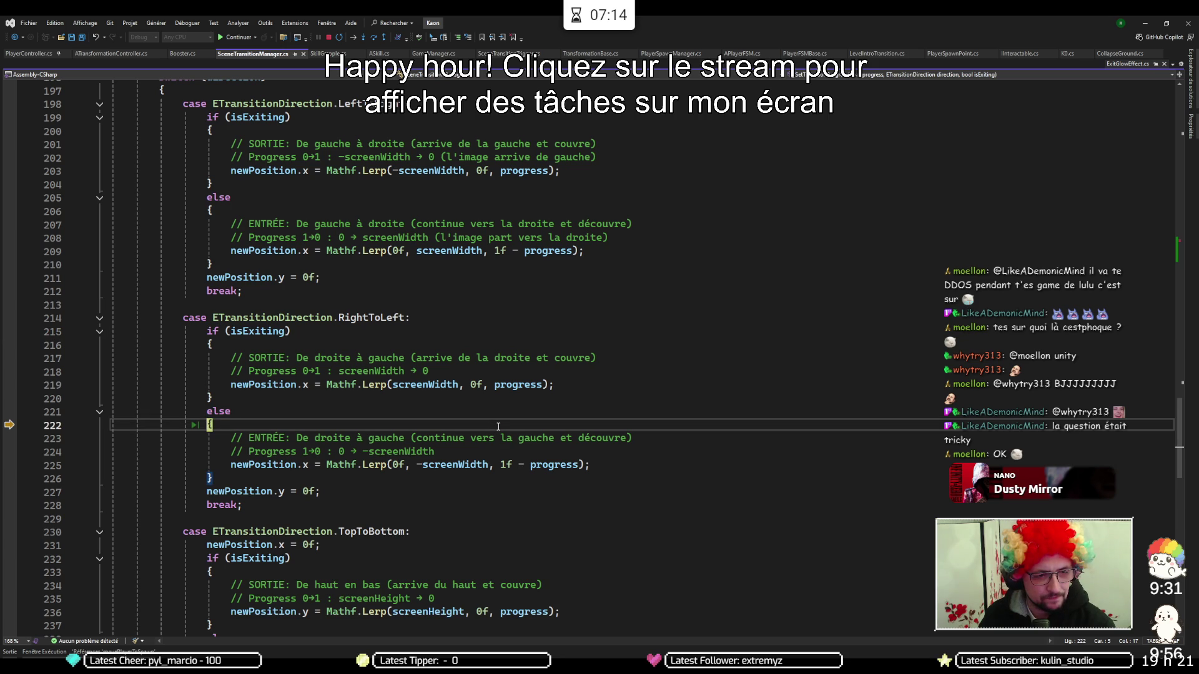
Step through the newPosition calculation, reading (-153.57, 0.00), until line 263's anchoredPosition assignment
mouse_move(816, 16)
left_mouse_down()
mouse_move(721, 429)
mouse_move(724, 3)
left_mouse_up()
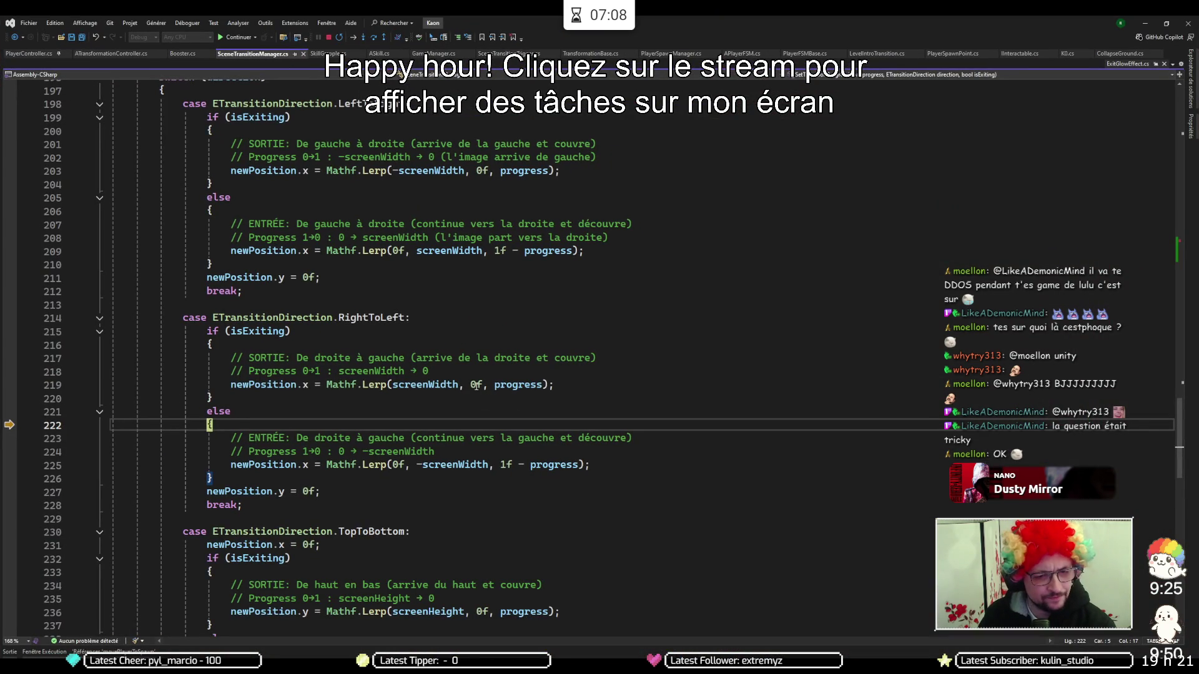
mouse_move(477, 386)
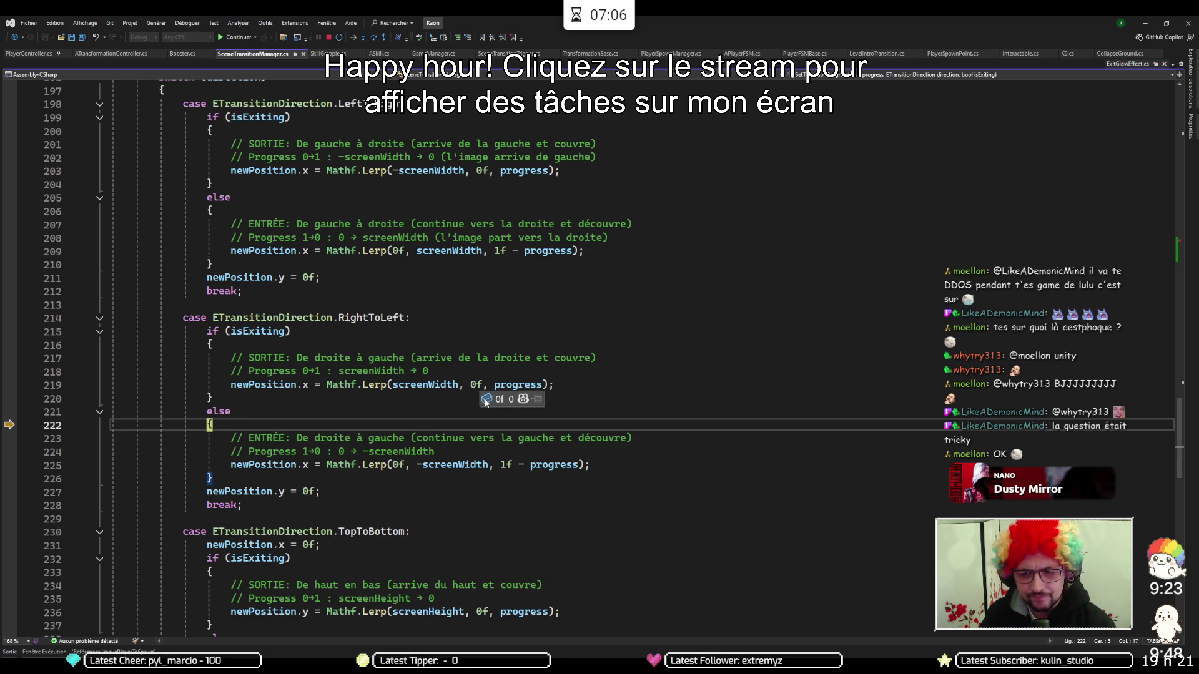
key("F10")
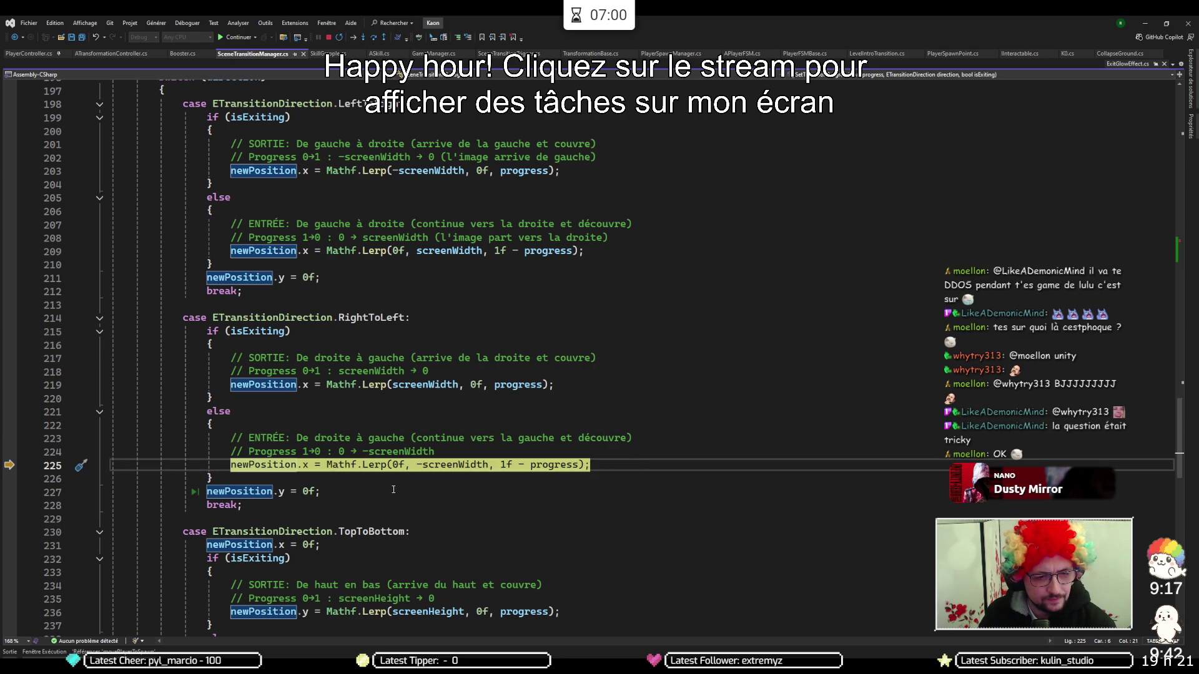
mouse_move(455, 465)
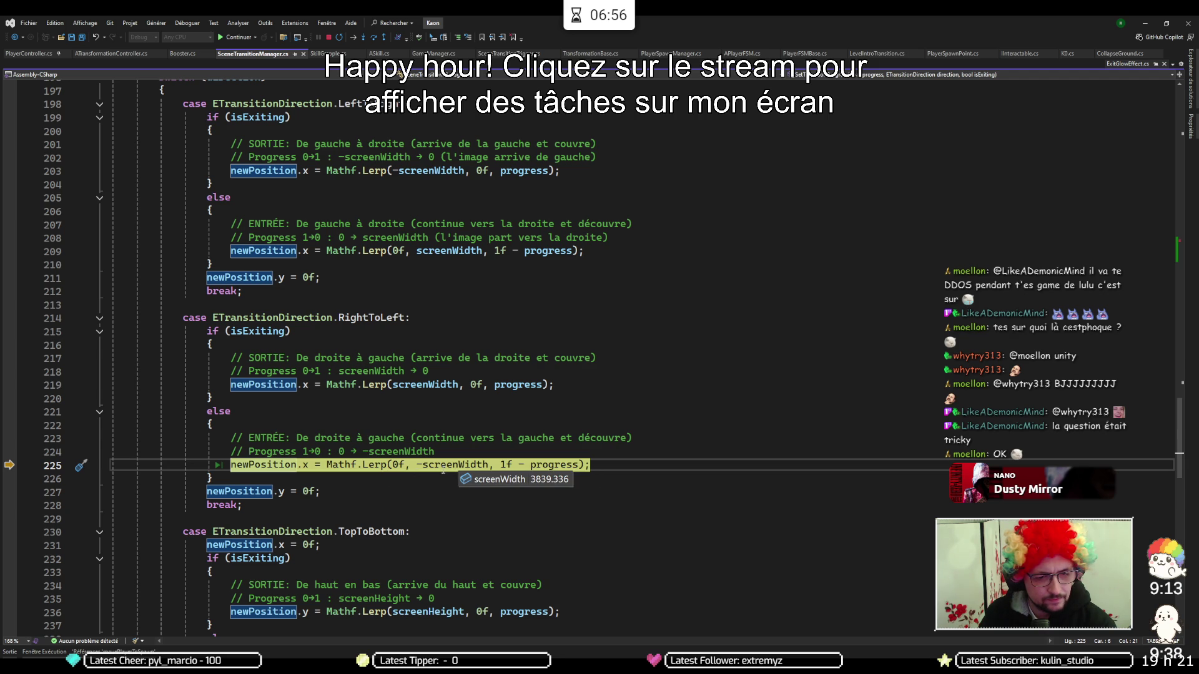
mouse_move(275, 467)
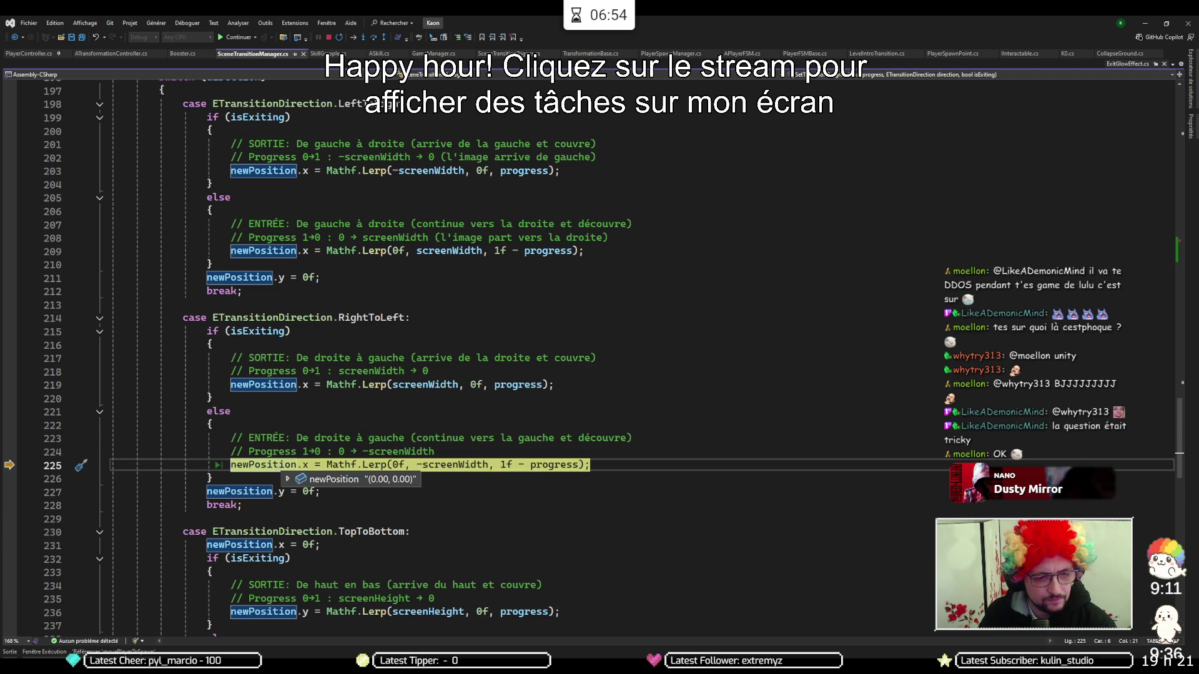
key("F10")
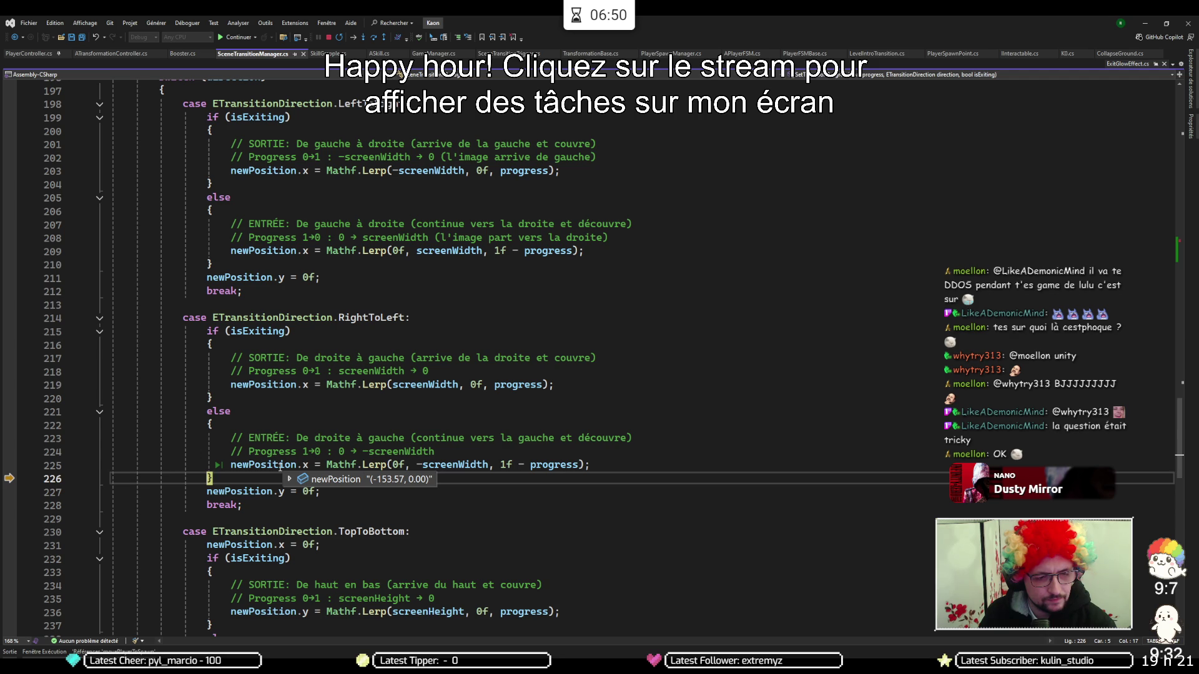
key("F10")
key("F10")
key("F10")
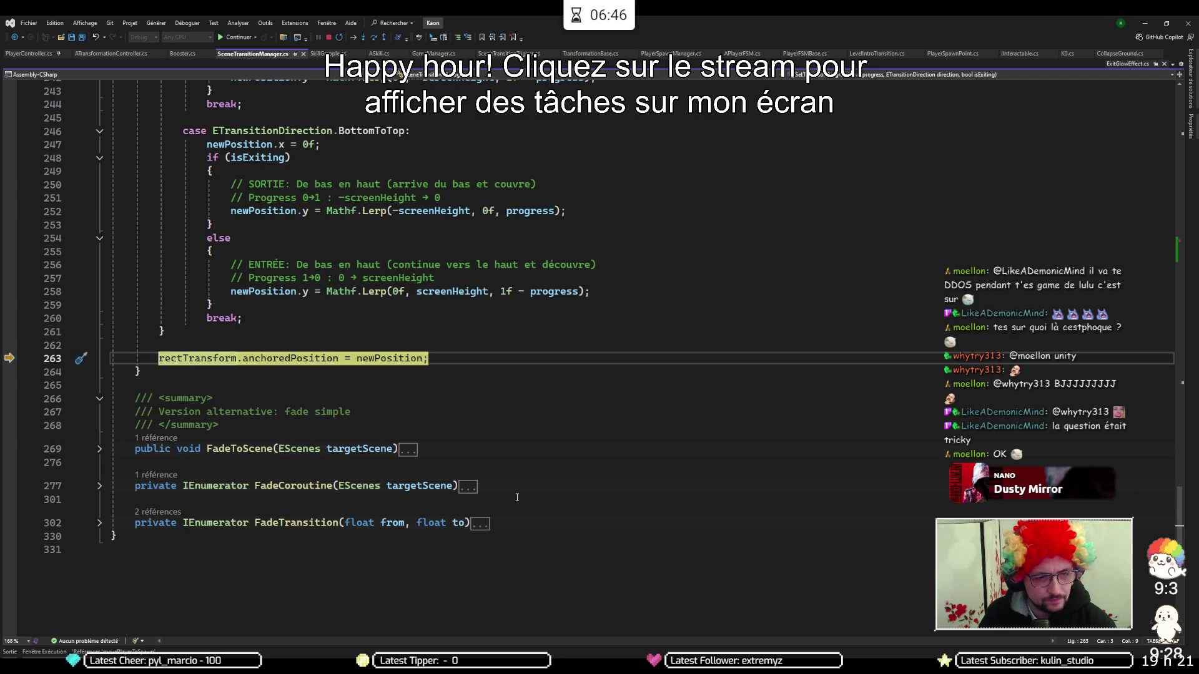
Step back to line 172's yield return null and show the Immediate Window
key("F10")
key("F10")
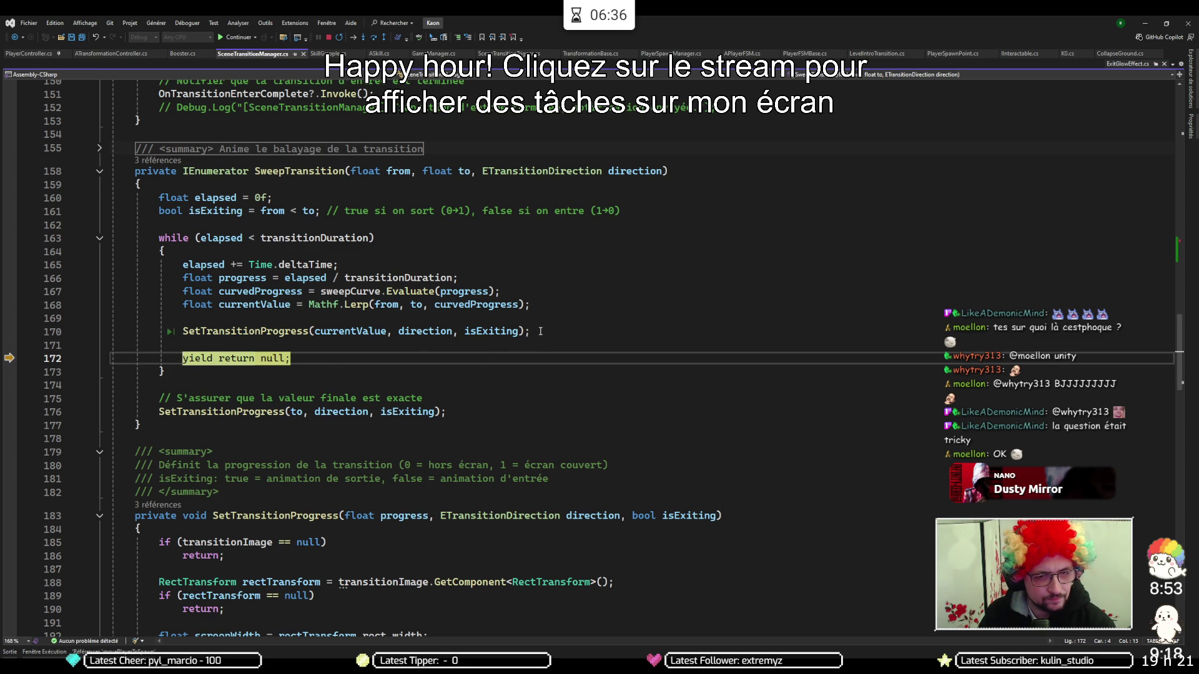
left_click(28, 653)
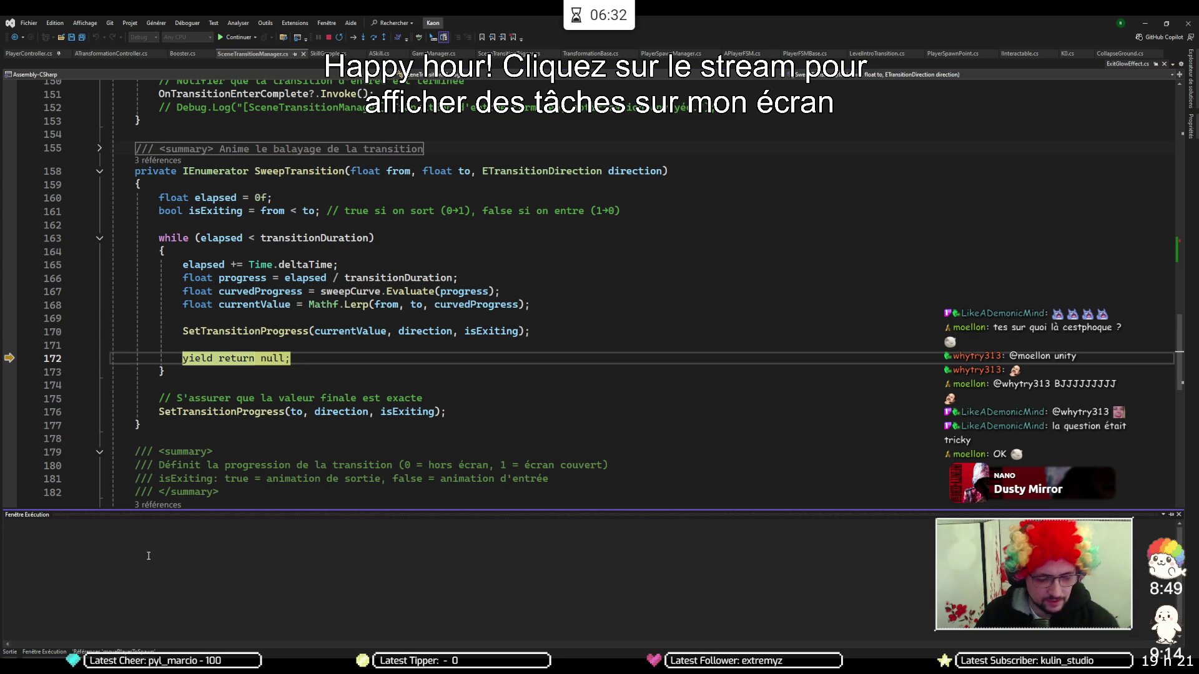
Run Debug.Break(); in the Immediate Window, then resume until line 34's ShouldPlayIntro check
type("Debug.")
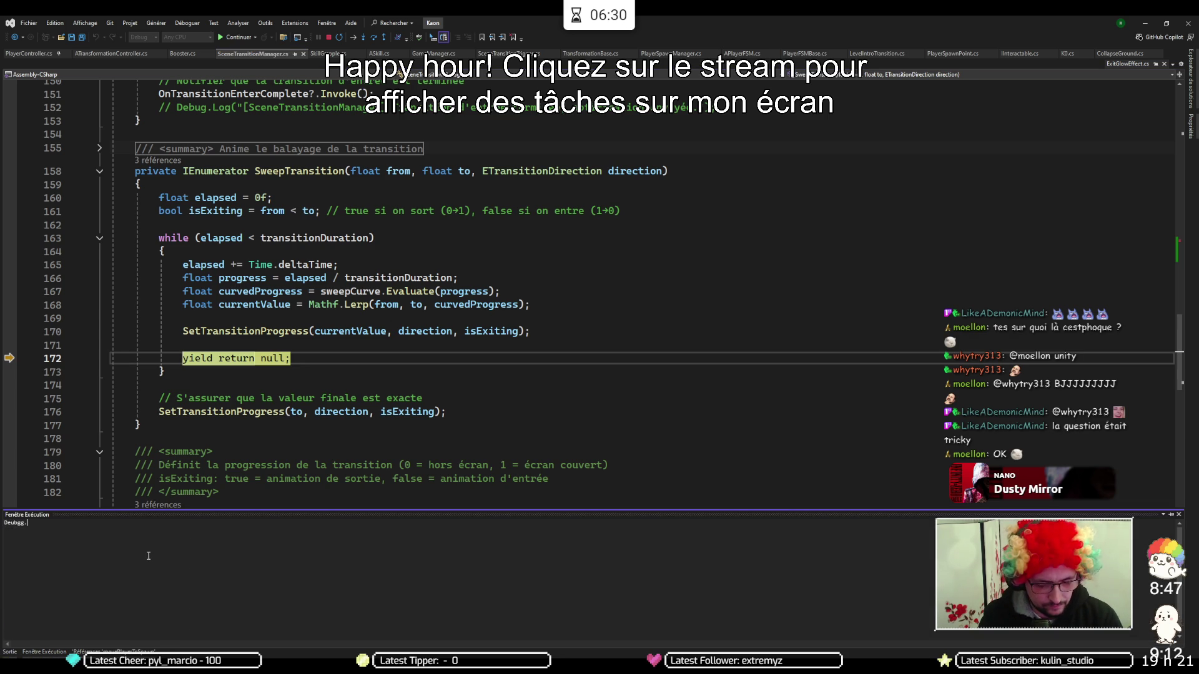
type("reak(")
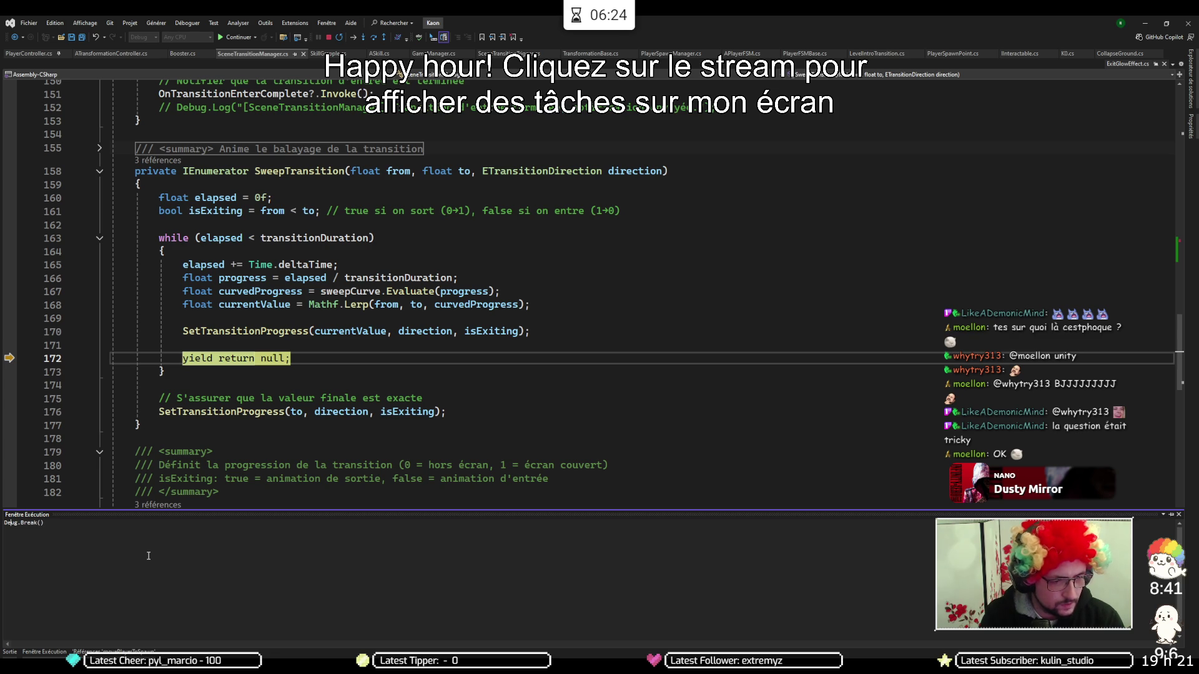
type("b")
type(";")
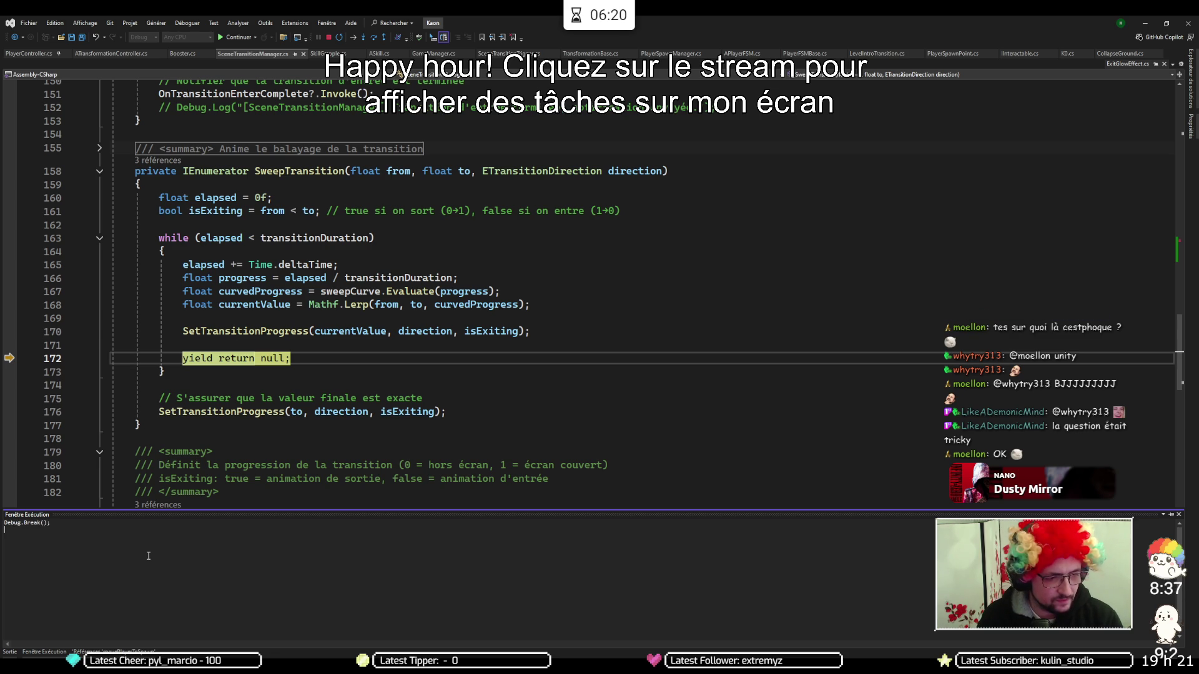
key("Return")
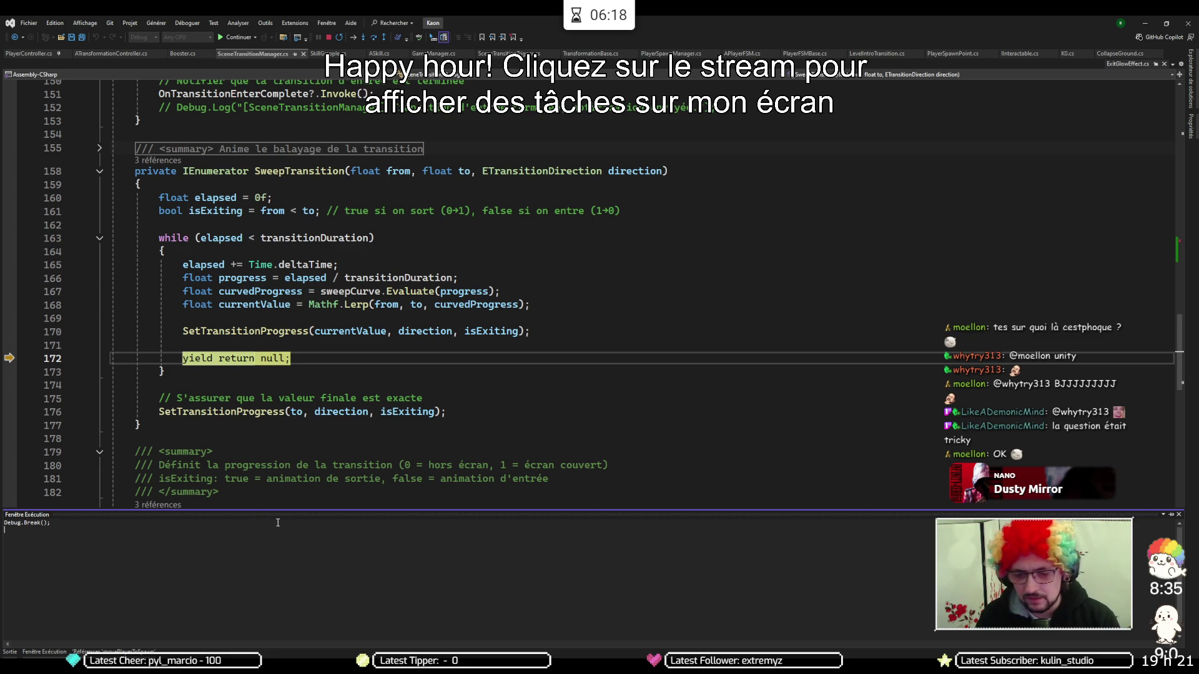
key("F5")
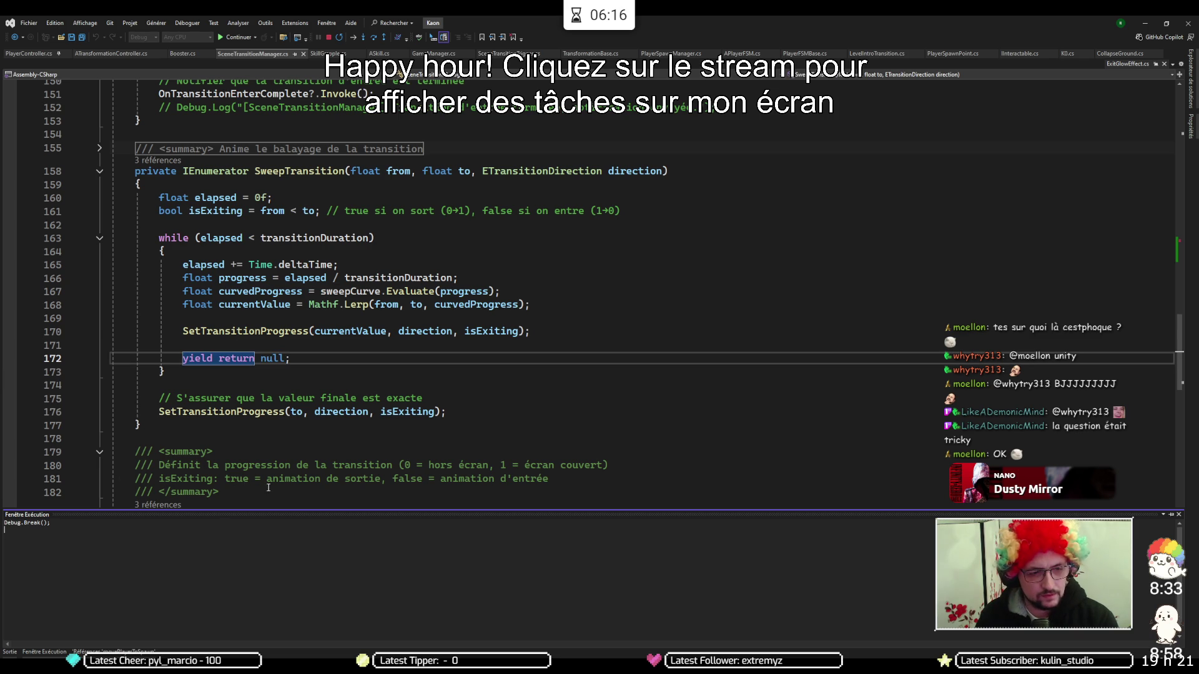
key("alt+Tab")
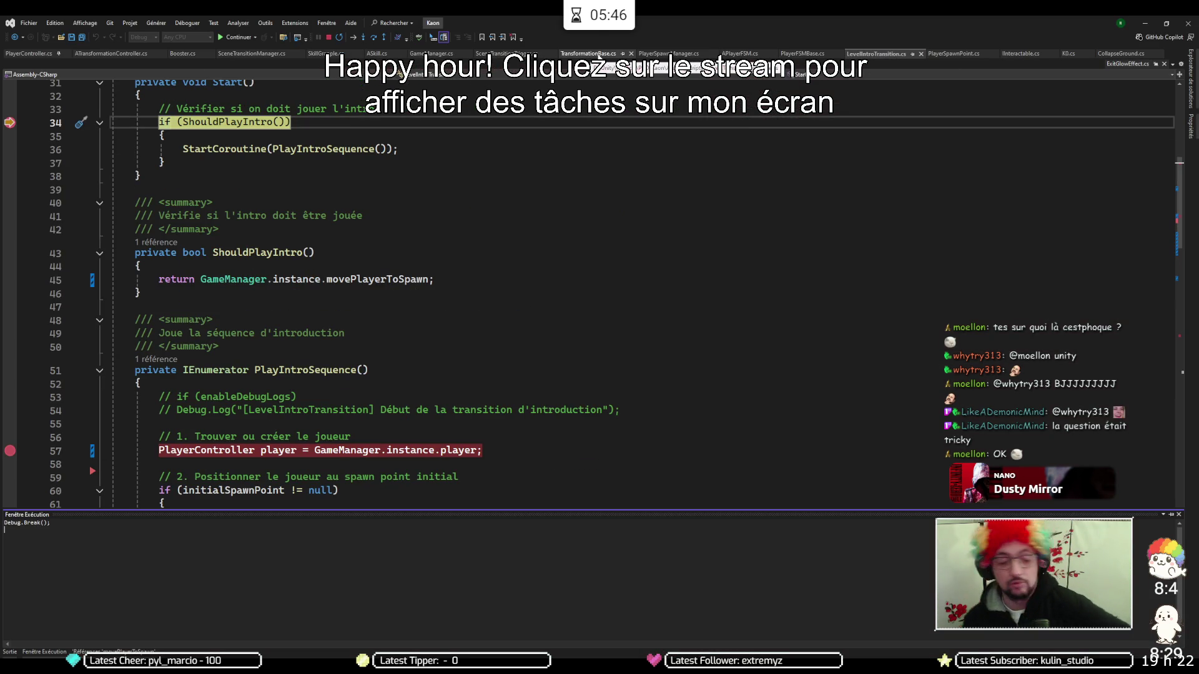
Continue to the spawn manager breakpoint, step into ExitTransition, and resume the game
key("F5")
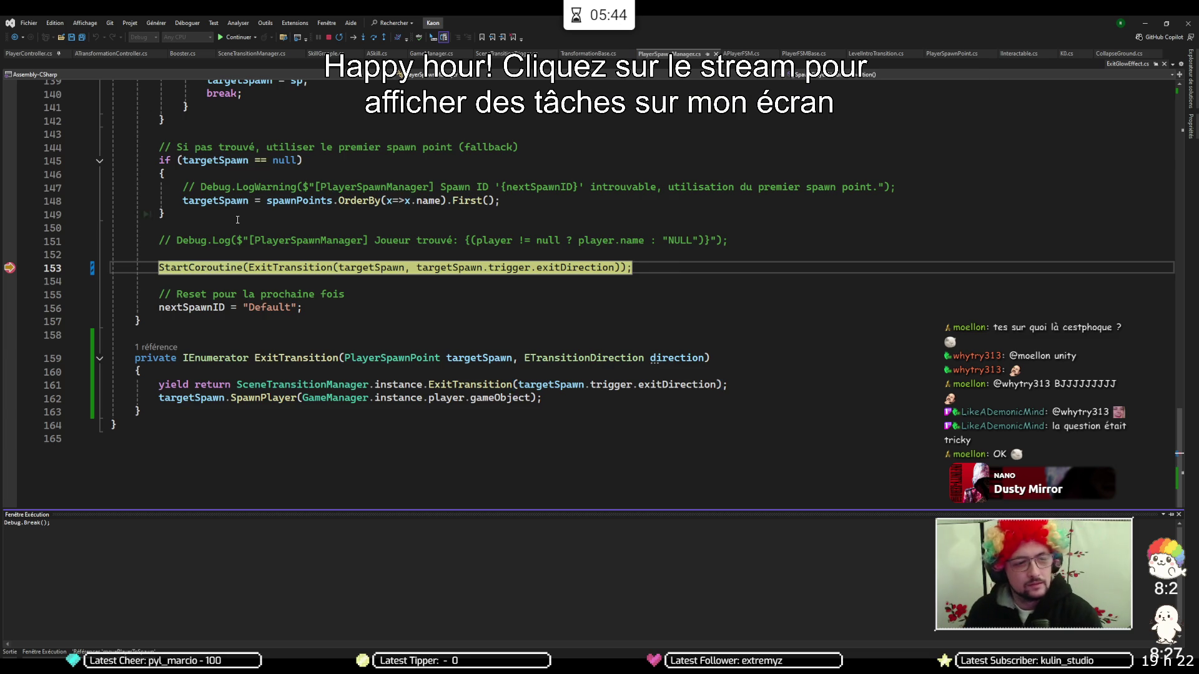
key("F11")
key("F5")
key("alt+Tab")
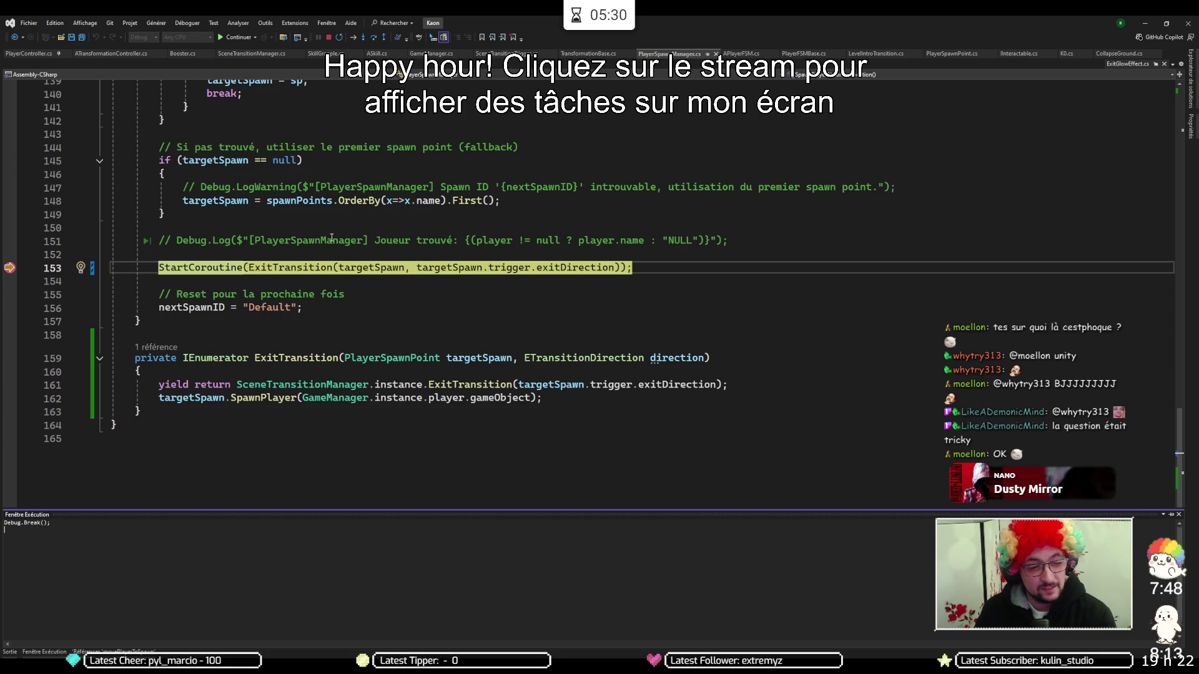
Inspect SpawnPlayer's definition, then move the SpawnPlayer call above the yield return in ExitTransition
left_click(256, 398)
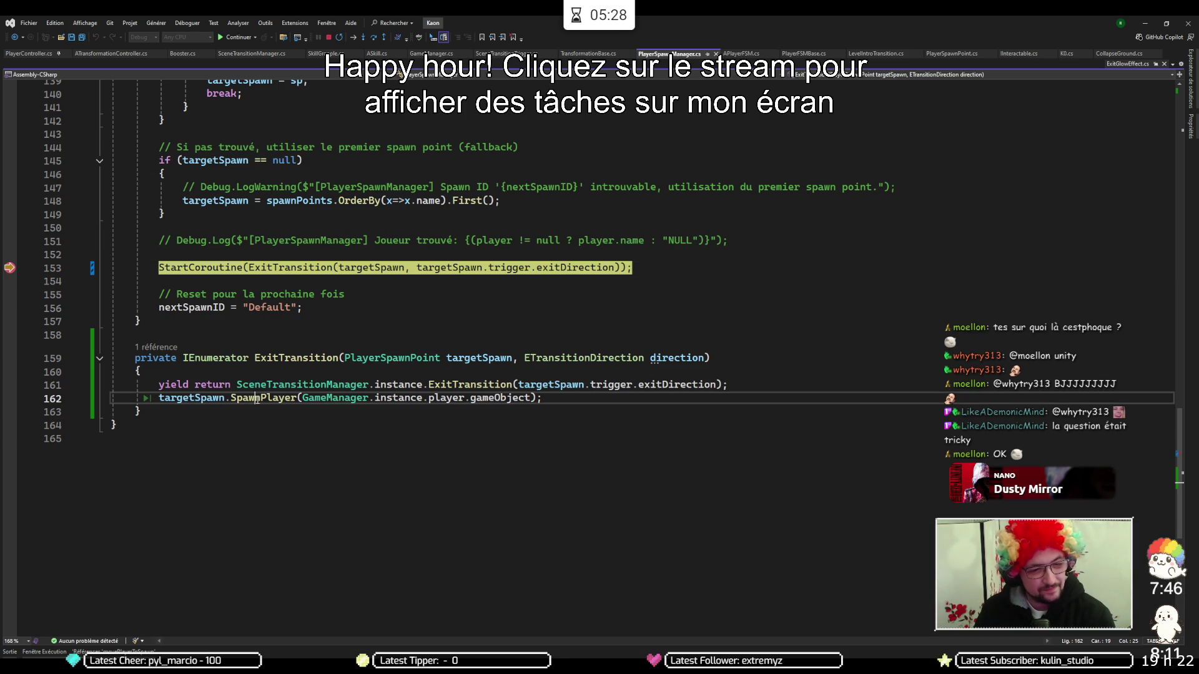
key("F12")
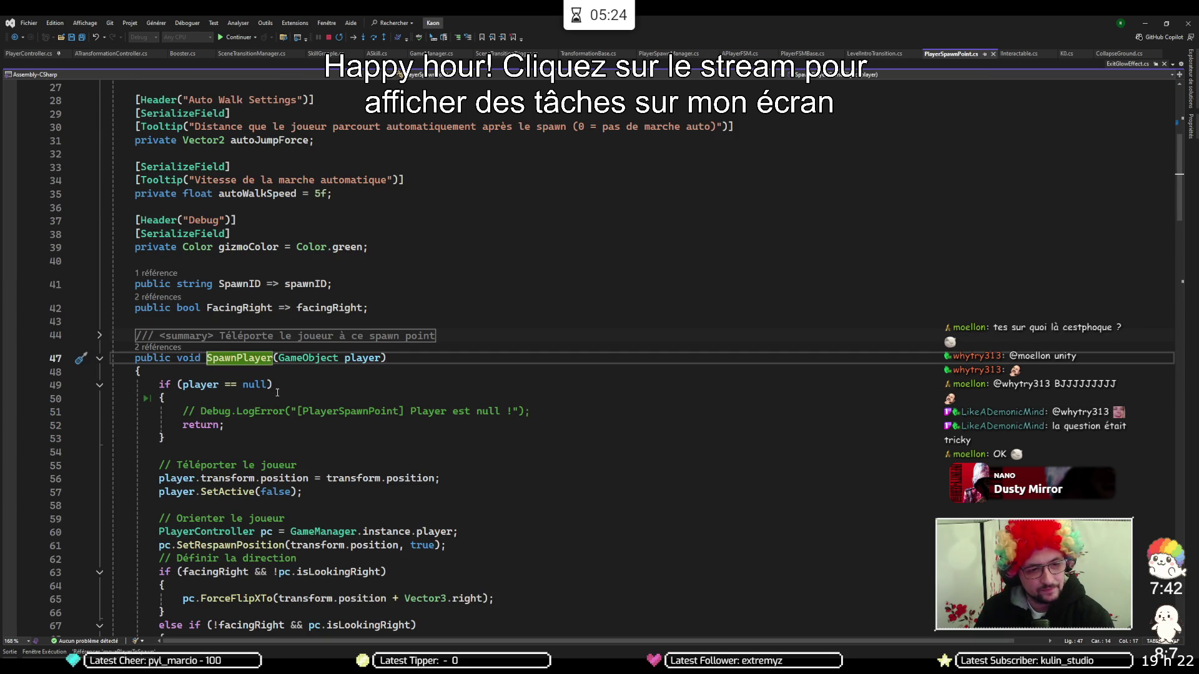
scroll(277, 392, "down", 4)
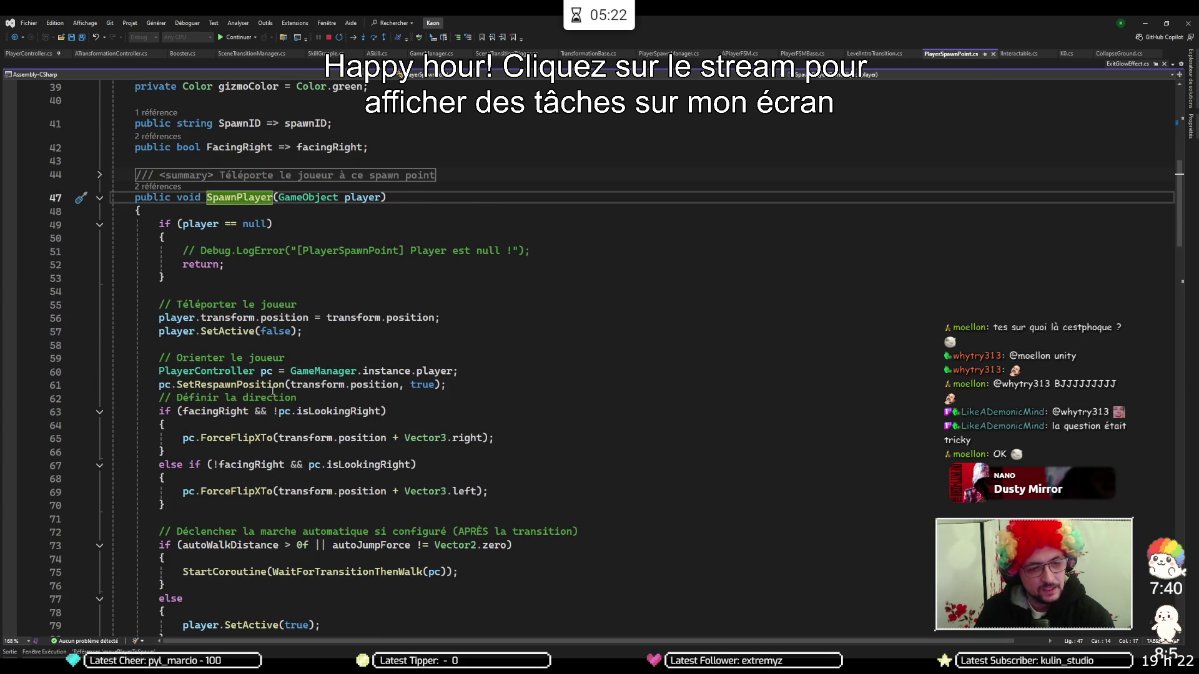
key("ctrl+minus")
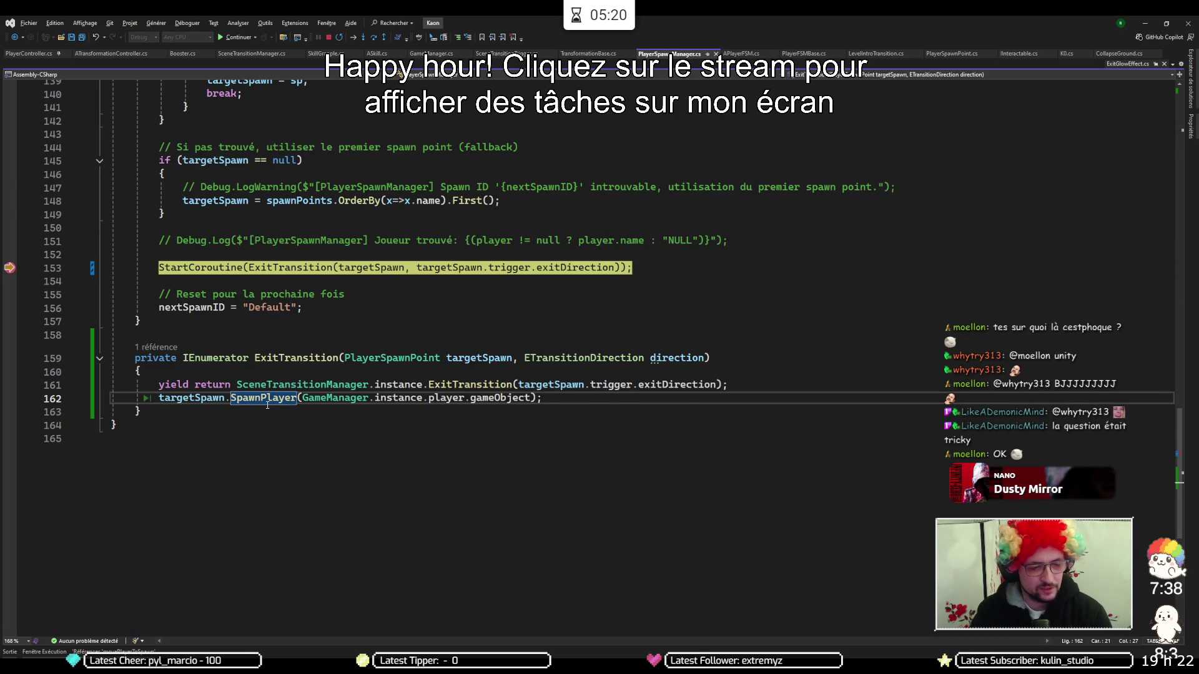
key("alt+Up")
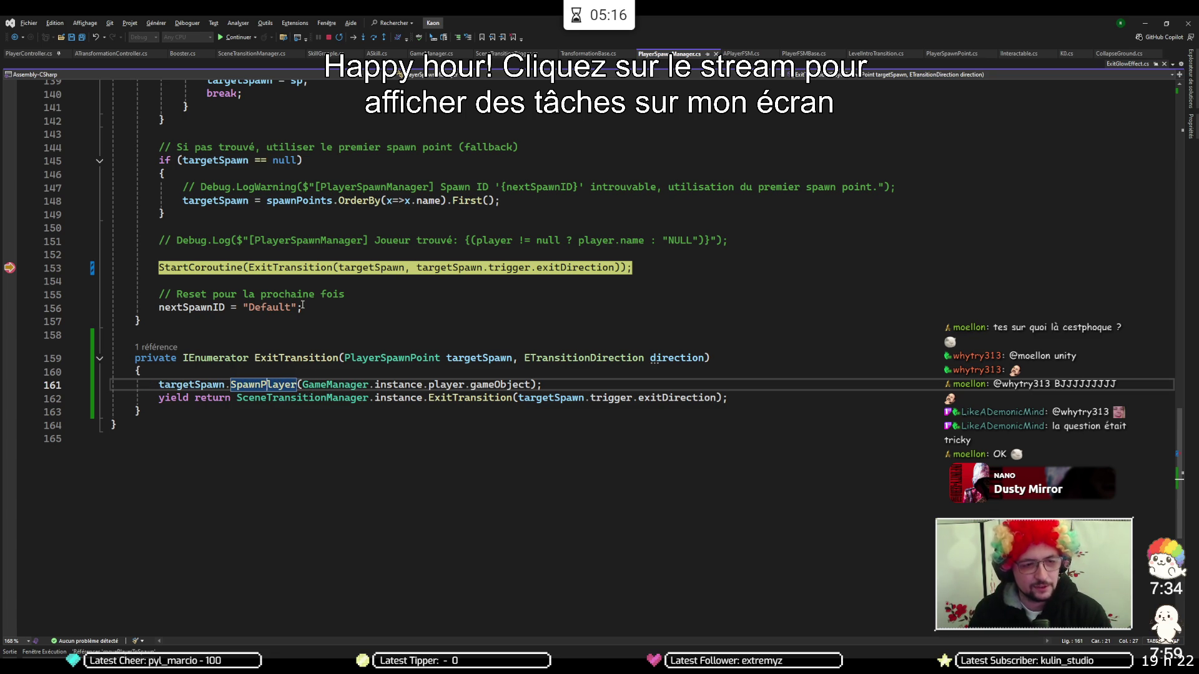
Resume execution and stop the game in Unity so the scripts recompile
key("F5")
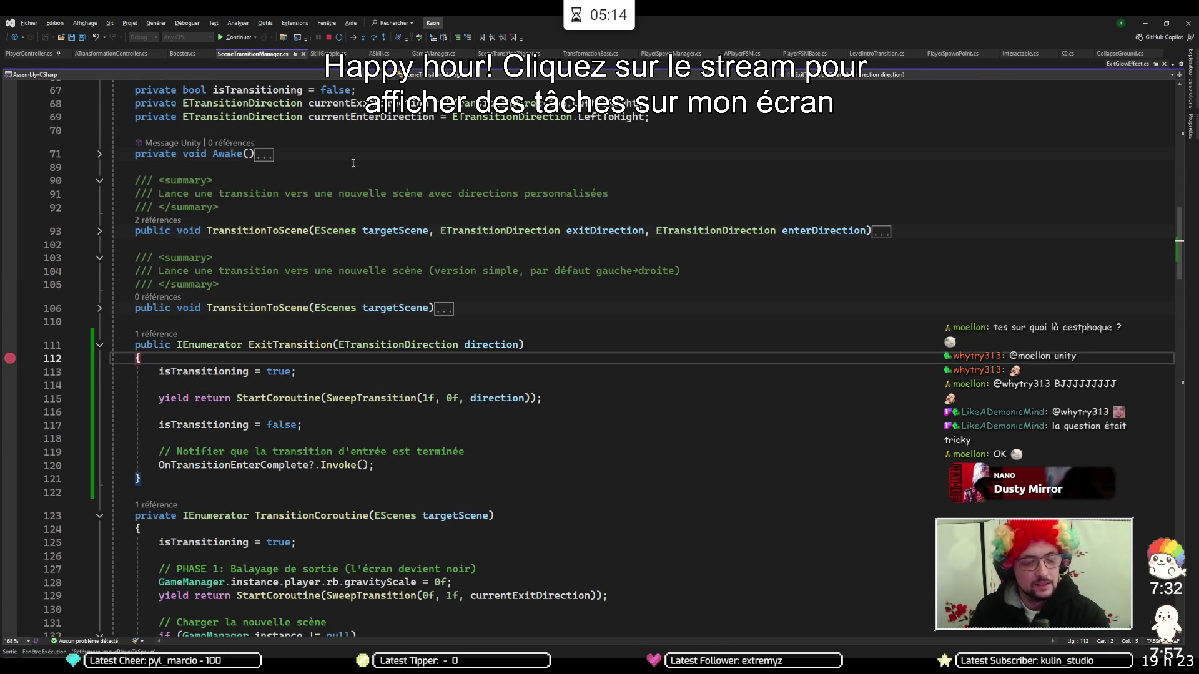
key("F5")
left_click(585, 44)
left_click(585, 44)
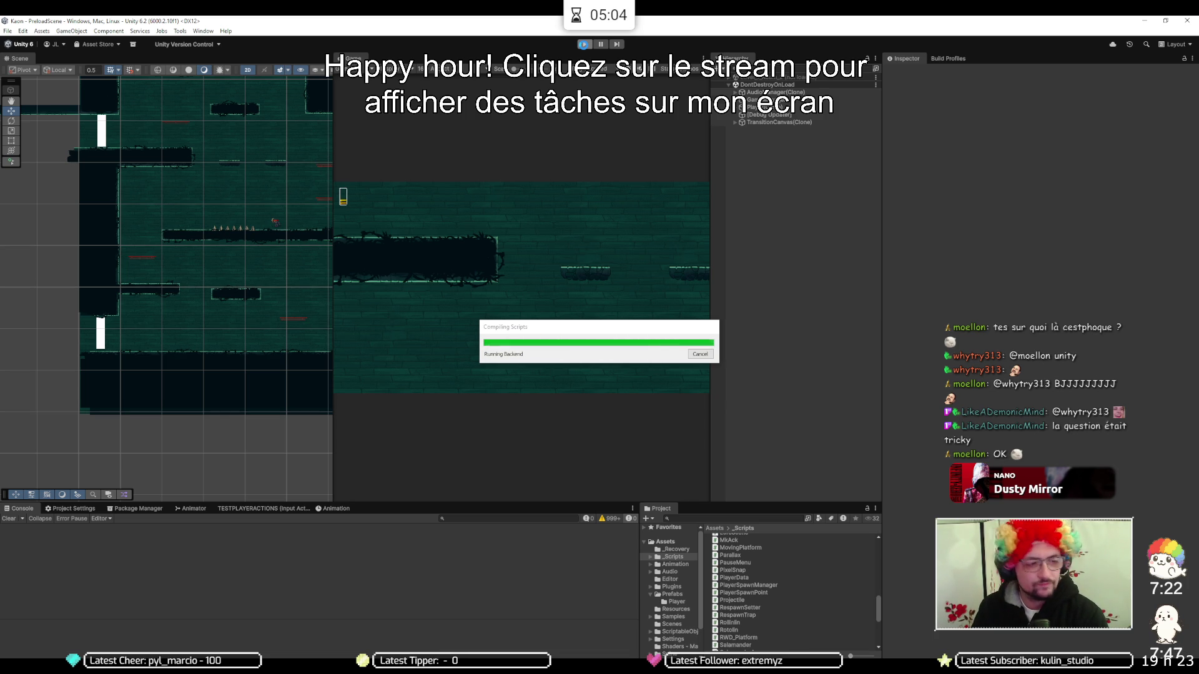
Run the game past the ExitTransition breakpoint, then minimize Visual Studio to return to Unity
left_click(584, 45)
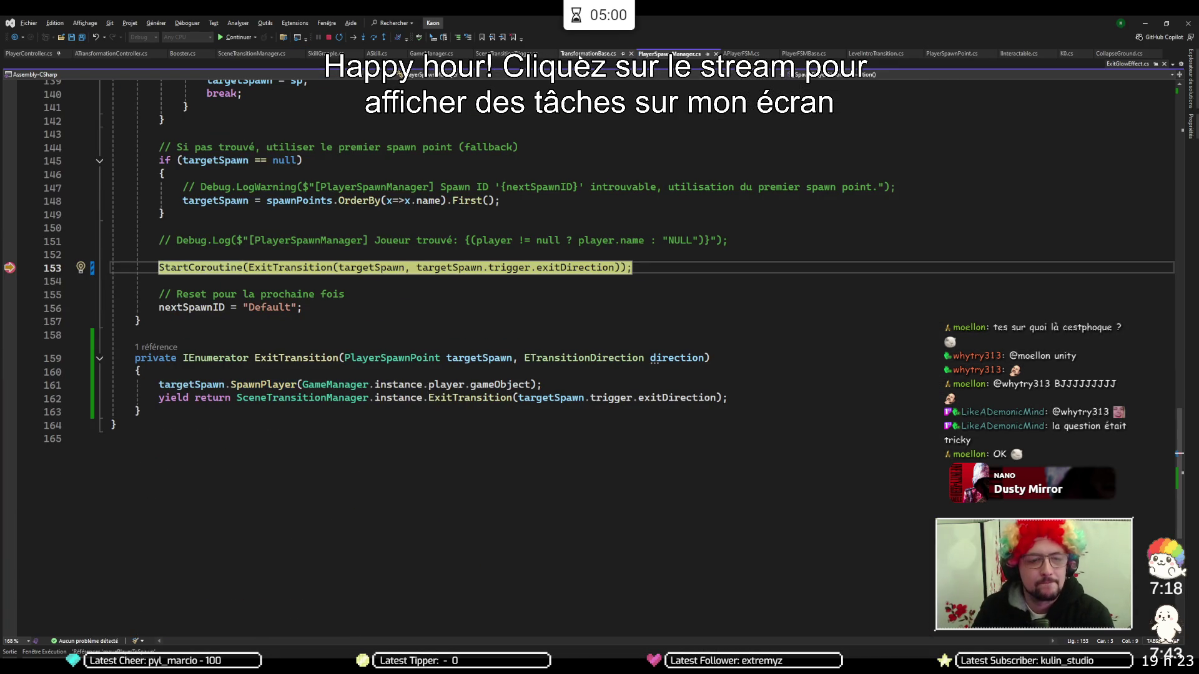
key("F5")
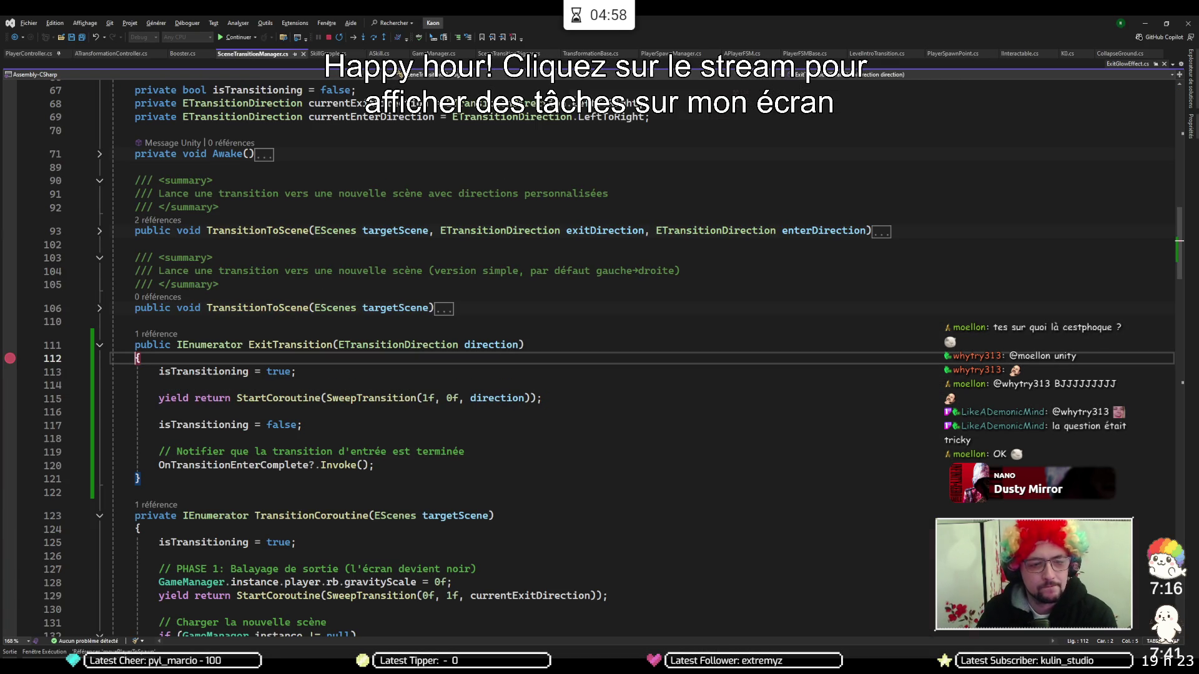
key("F5")
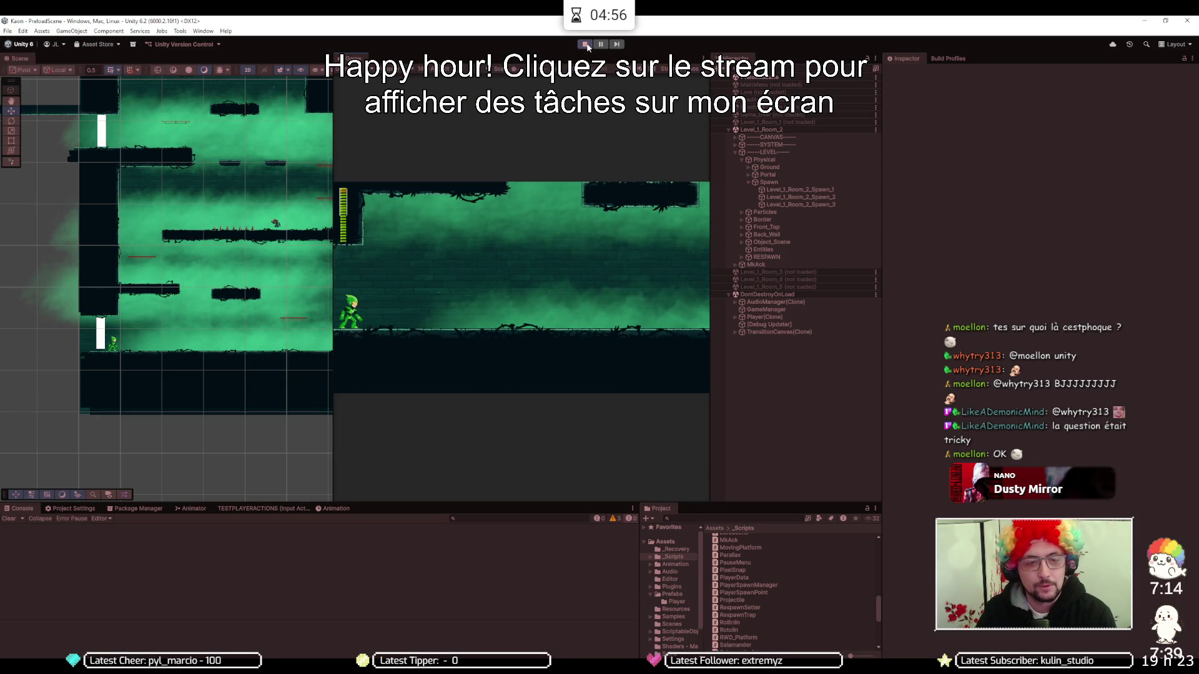
key("alt+Tab")
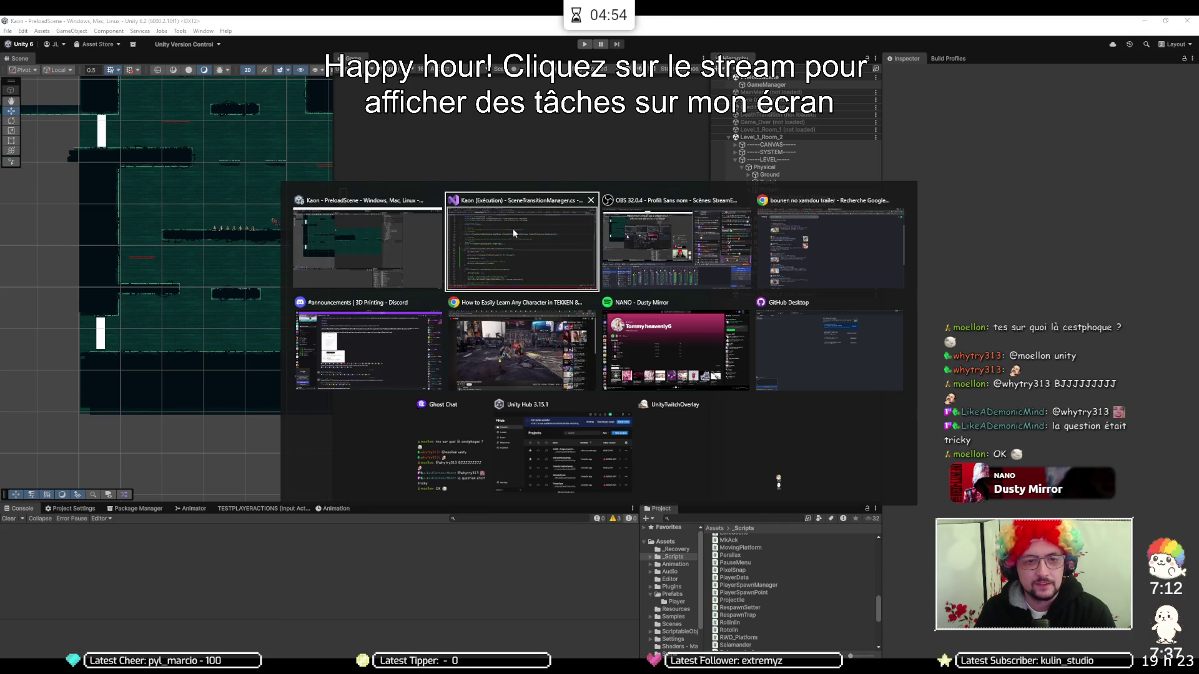
left_click(503, 219)
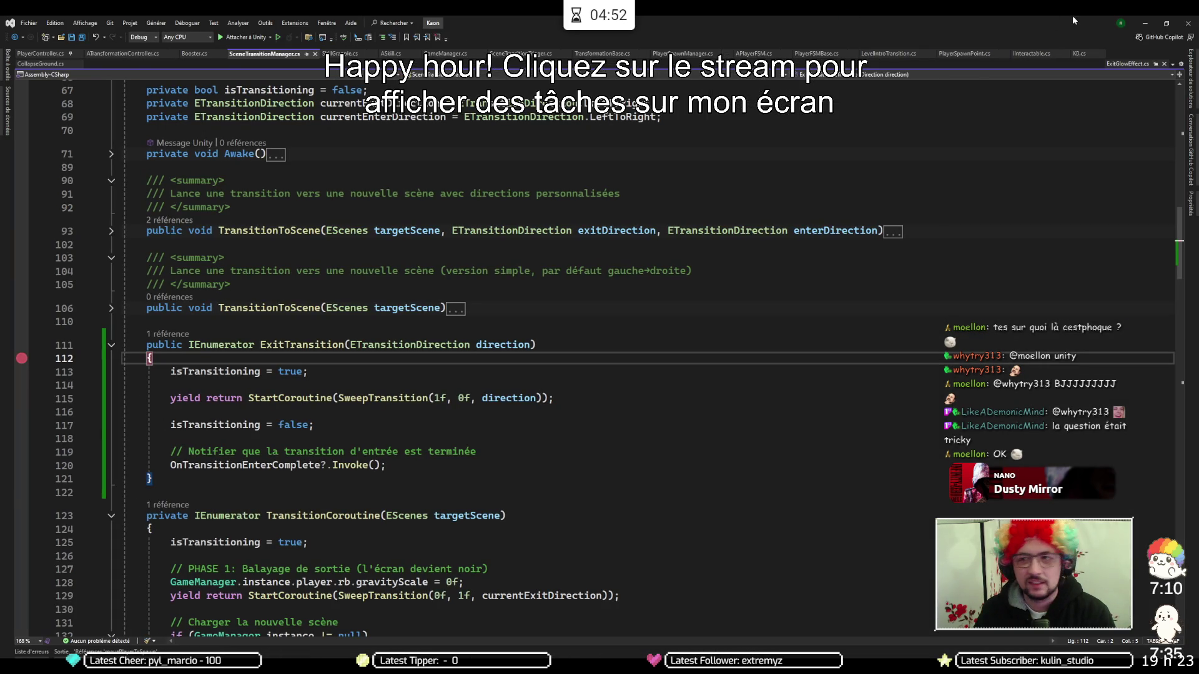
left_click(1145, 23)
Play the game, walk the player left and right toward the room exit, then stop
left_click(584, 45)
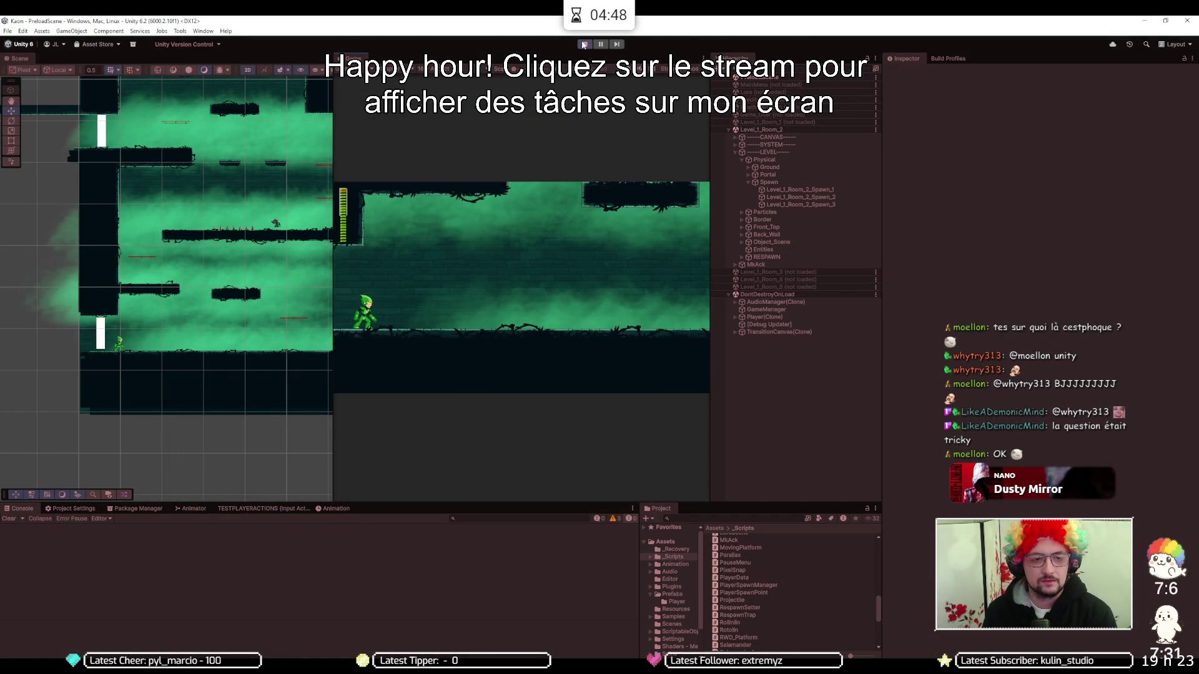
key("a")
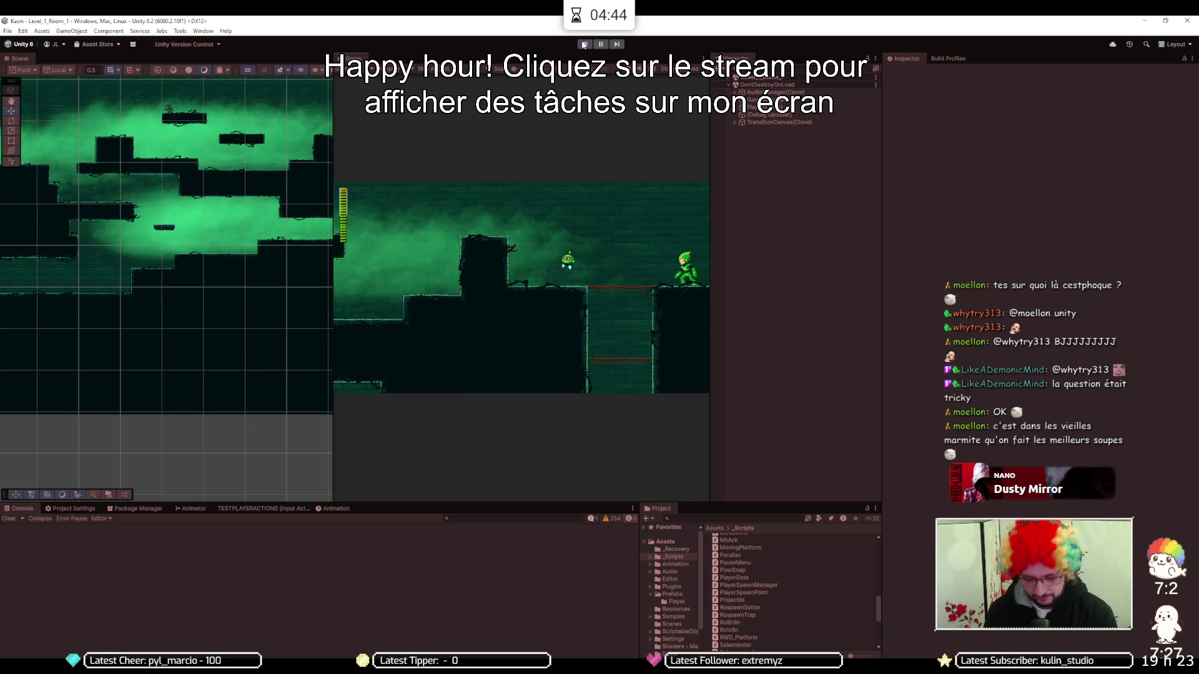
key("d")
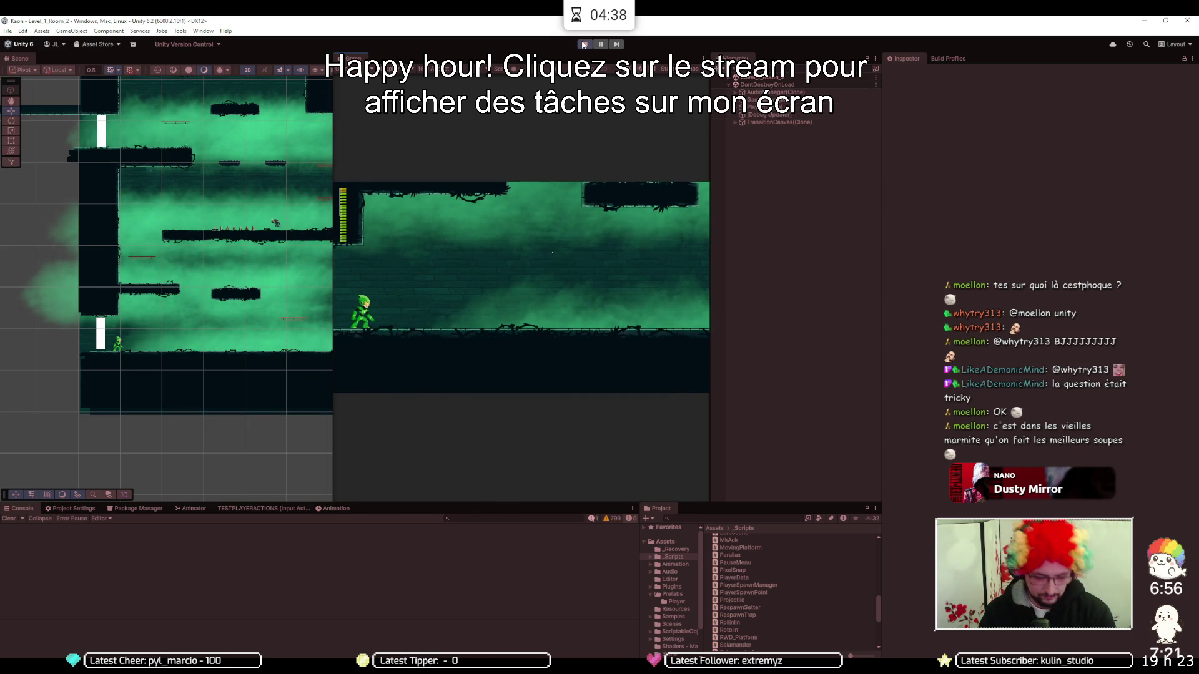
key("Right")
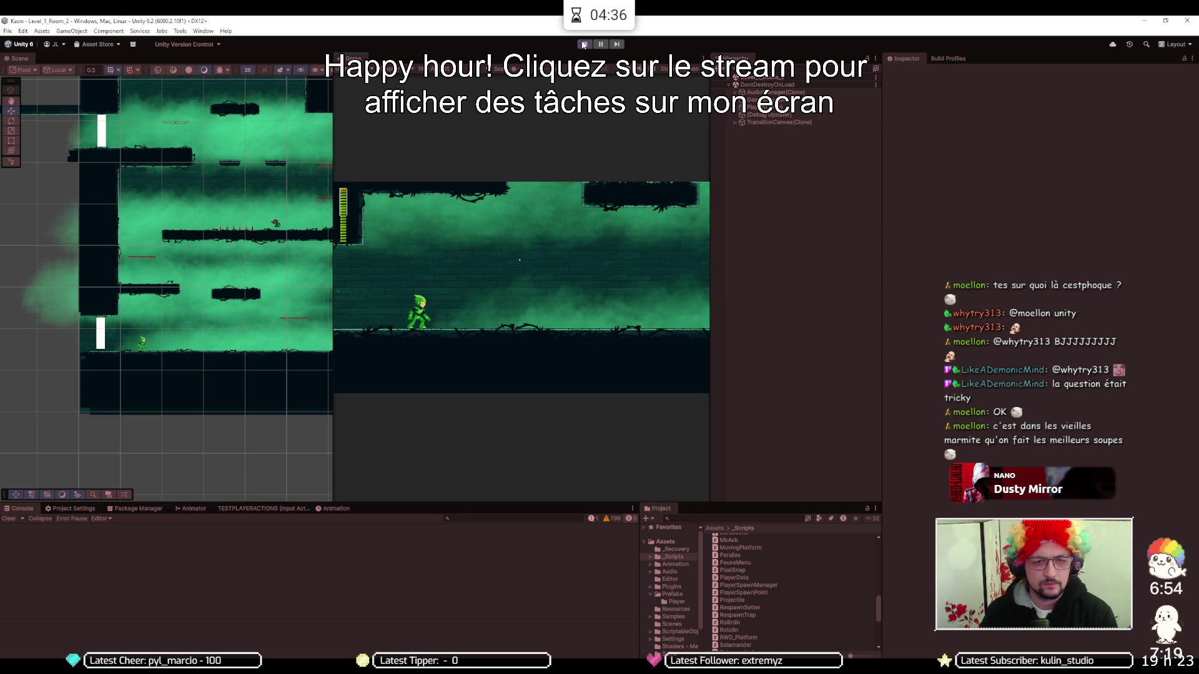
left_click(583, 45)
Replay, walk the player off the edge into Level_1_Room_2, run and jump there, then stop
left_click(583, 44)
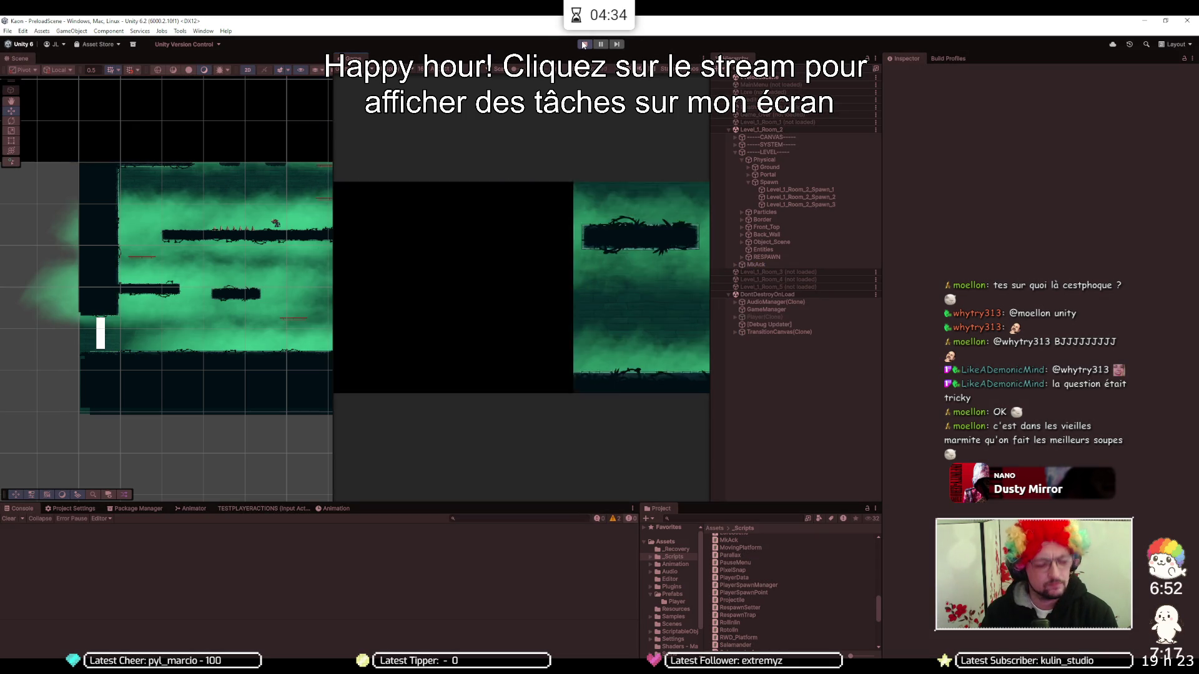
key("Right")
key("Left")
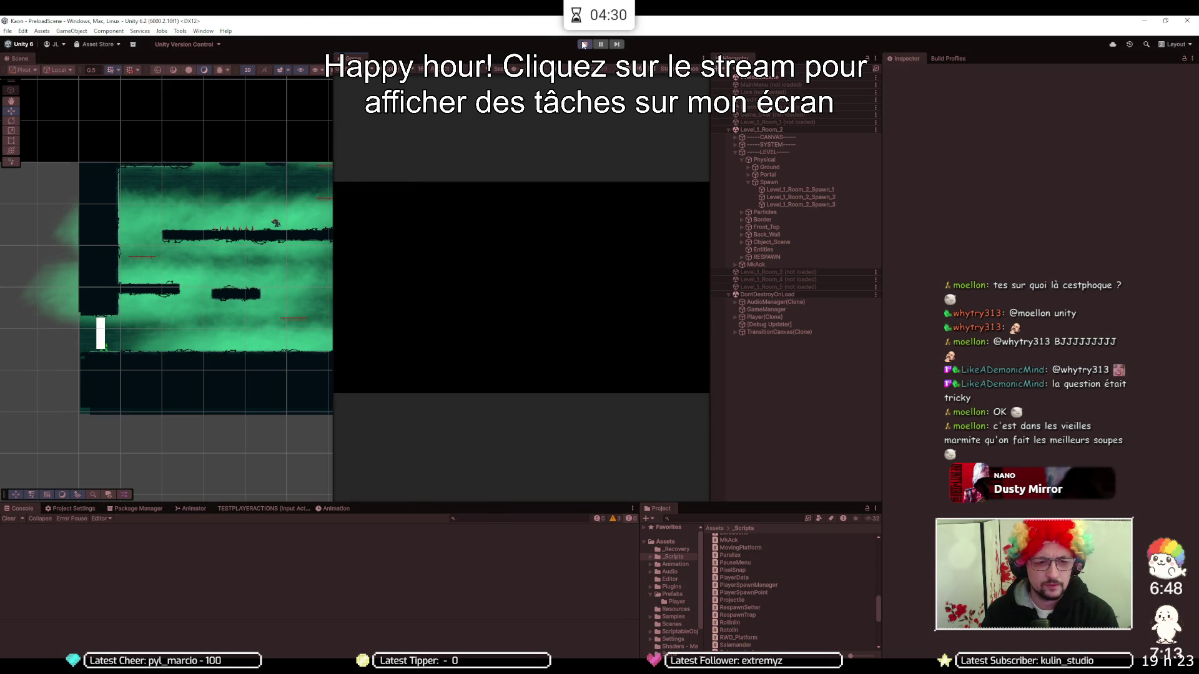
key("Right")
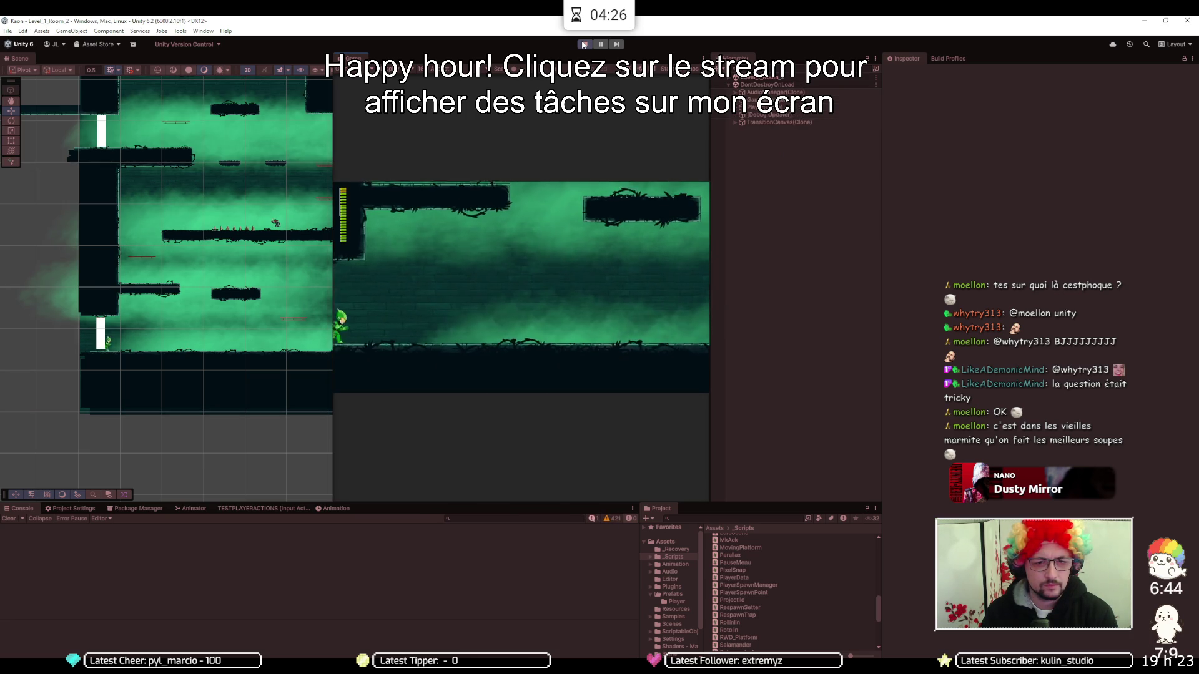
key("Right")
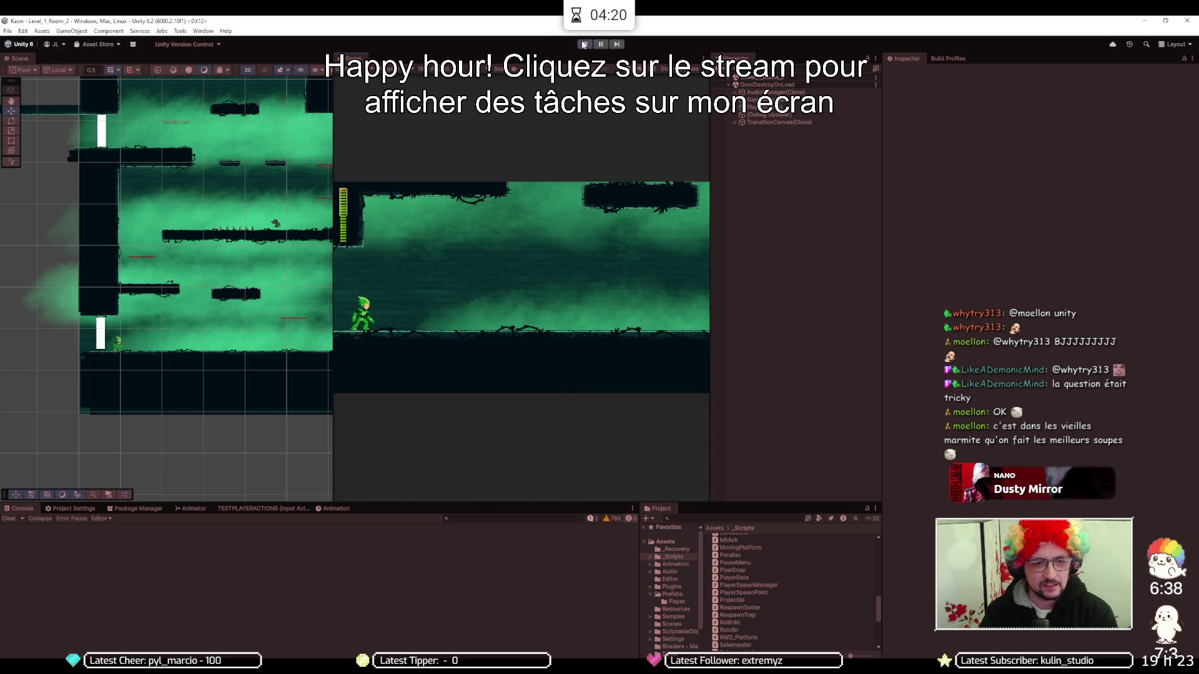
key("Right")
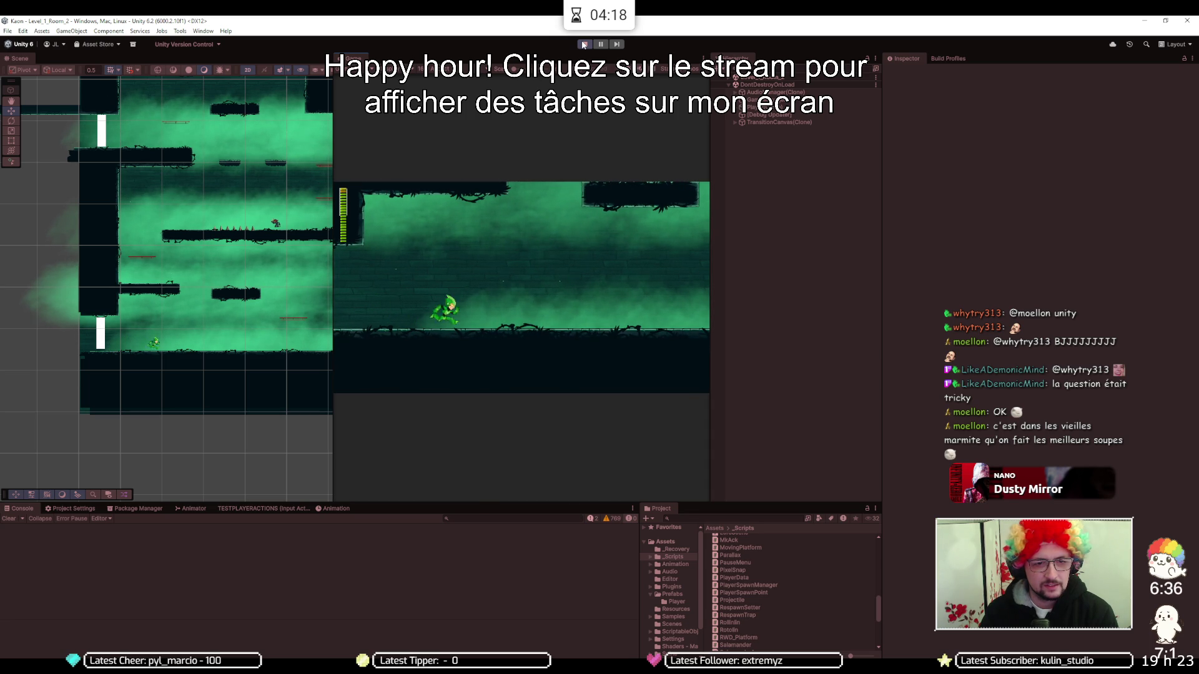
key("space")
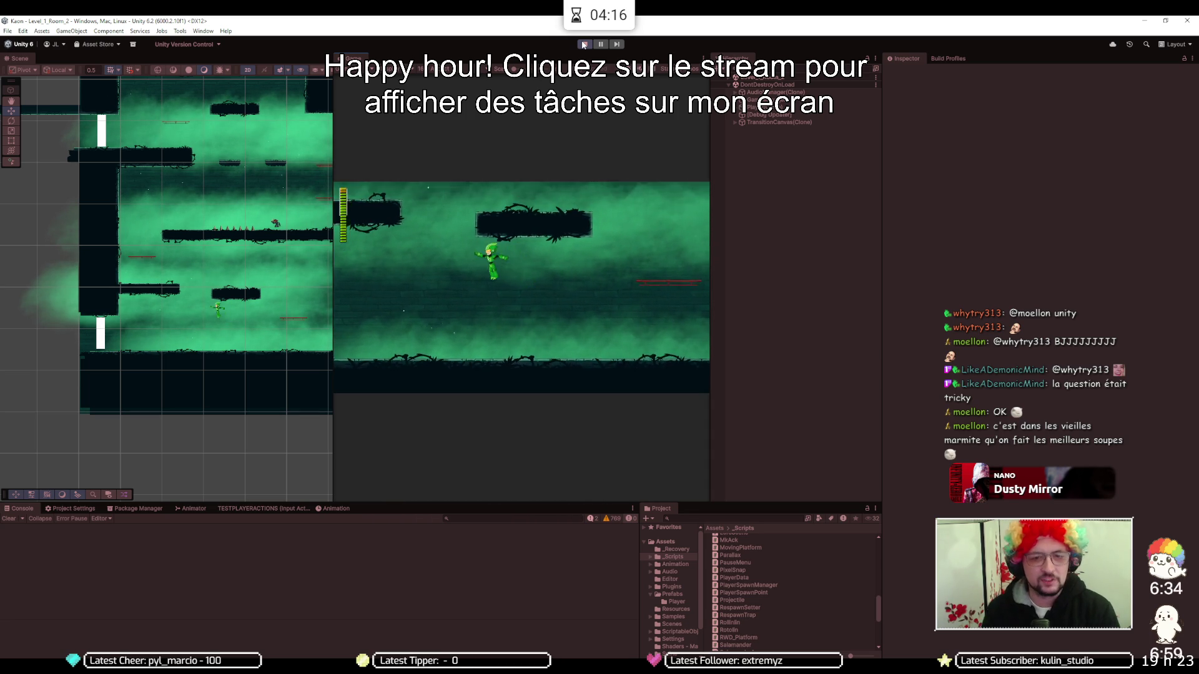
key("Left")
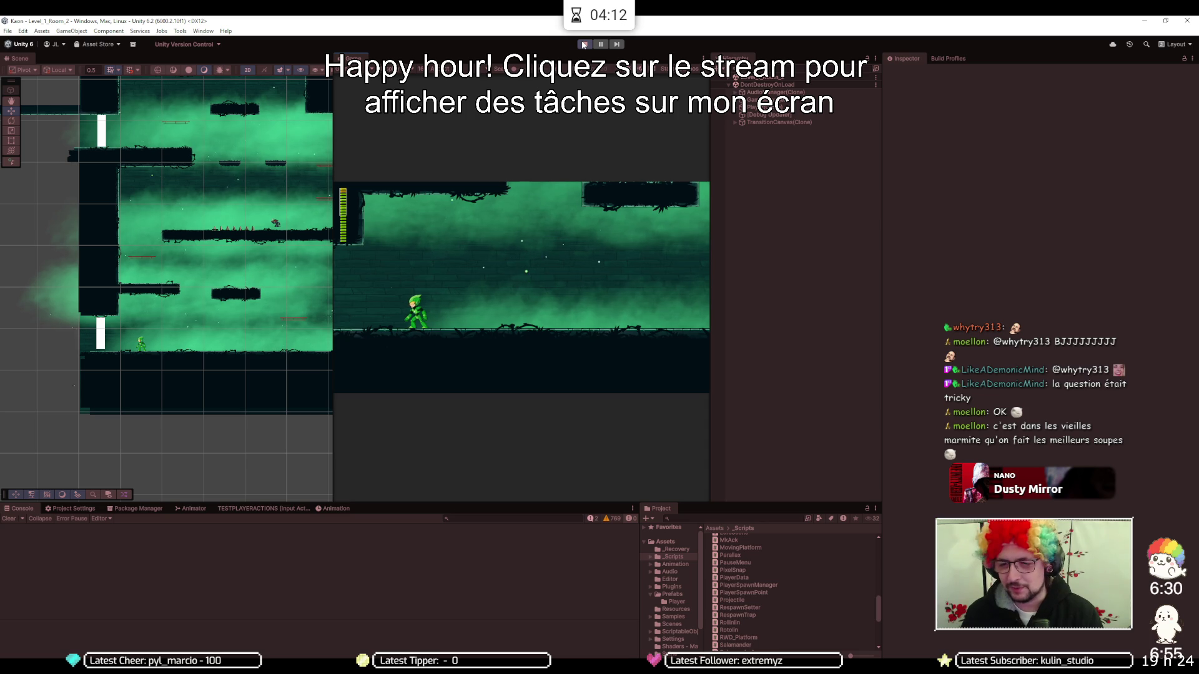
left_click(584, 45)
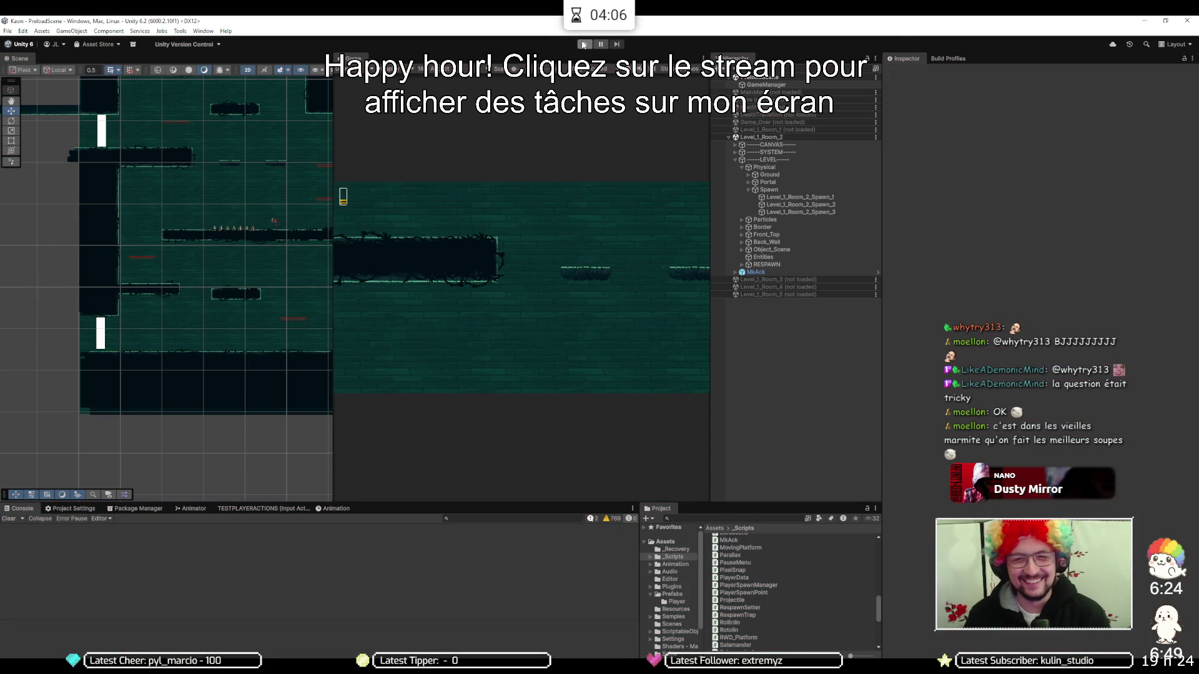
Load Level_1_Room_4 and unload Level_1_Room_2 in the Hierarchy
left_click(728, 137)
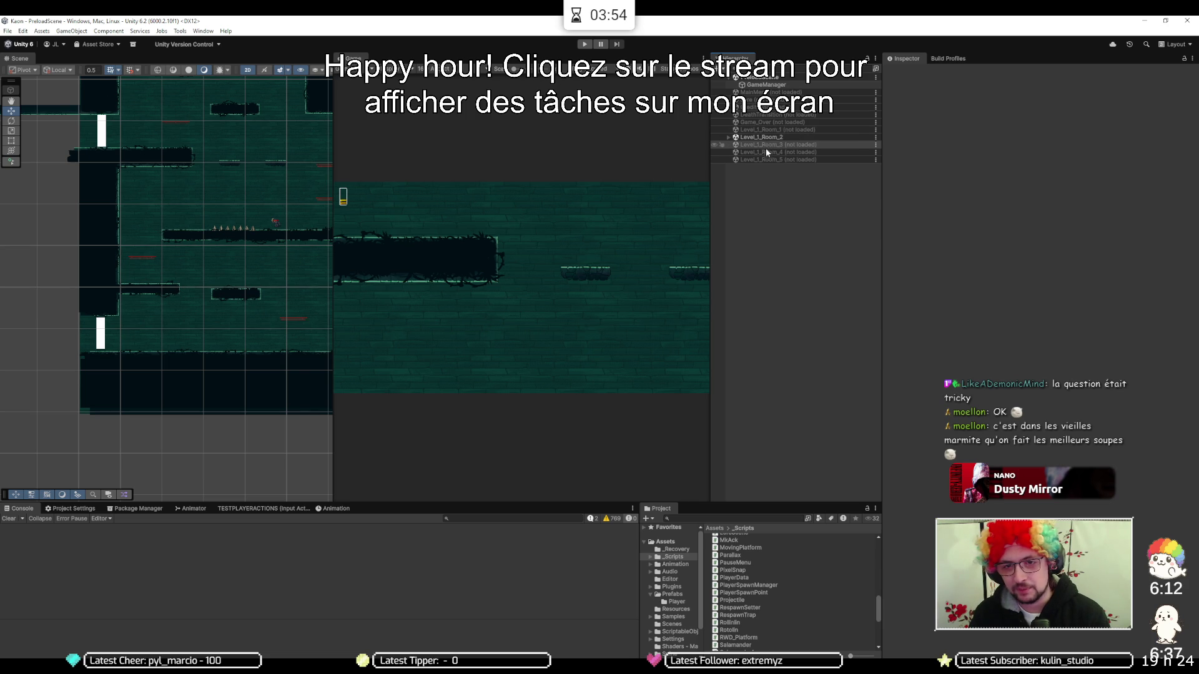
left_click(766, 151)
right_click(766, 152)
left_click(785, 161)
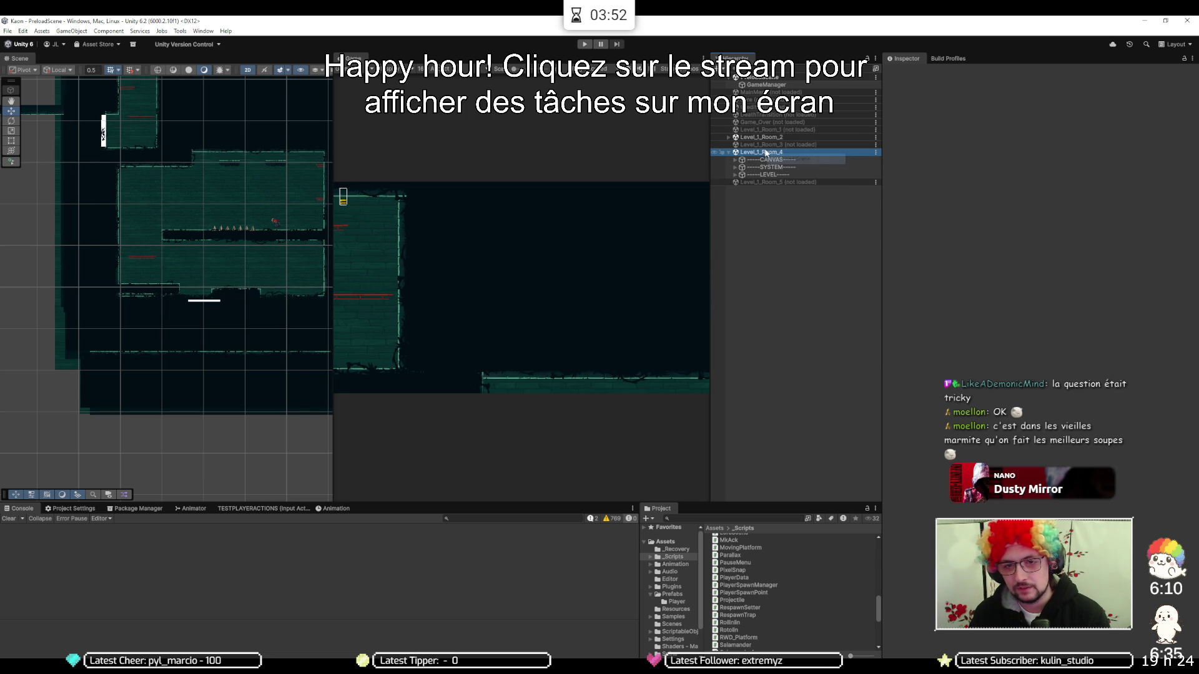
right_click(768, 138)
left_click(794, 193)
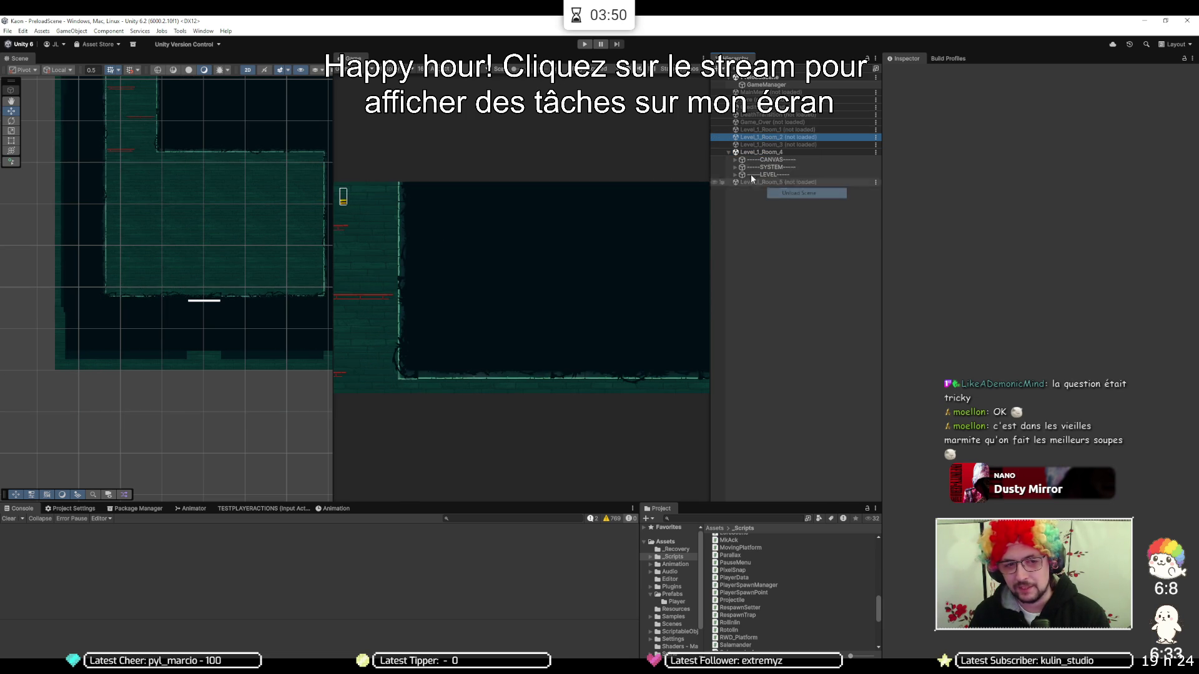
Briefly playtest Level_1_Room_4, then expand its LEVEL group and select Physical
left_click(587, 45)
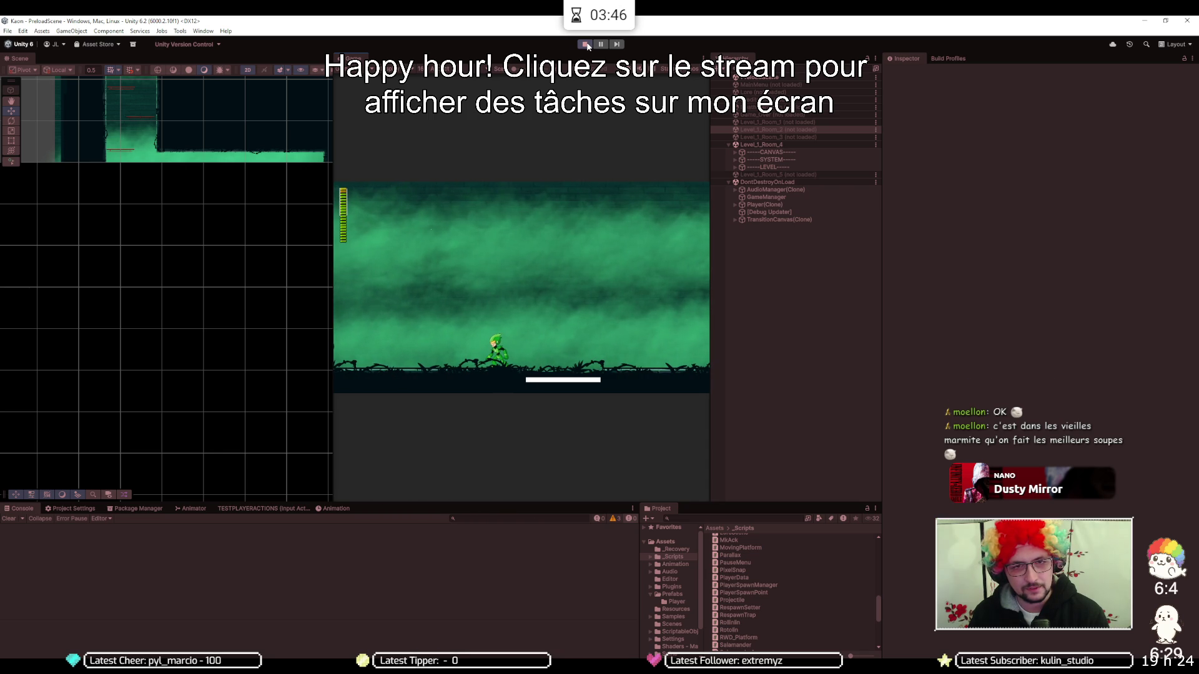
left_click(587, 45)
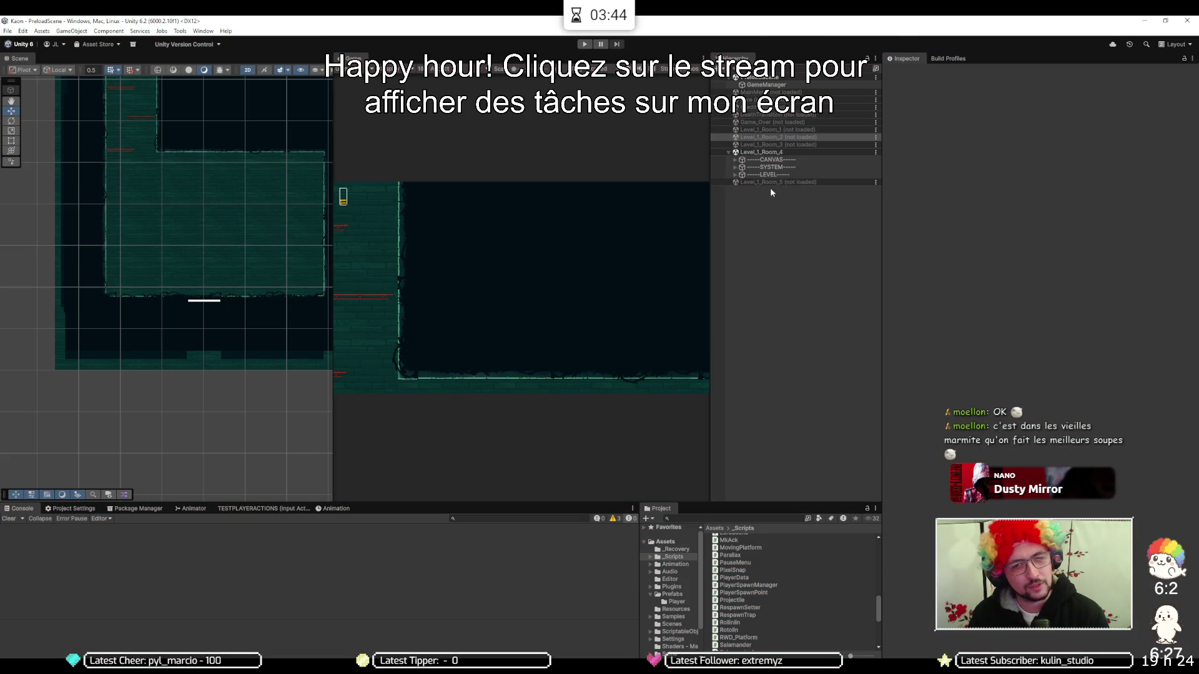
left_click(734, 174)
left_click(755, 183)
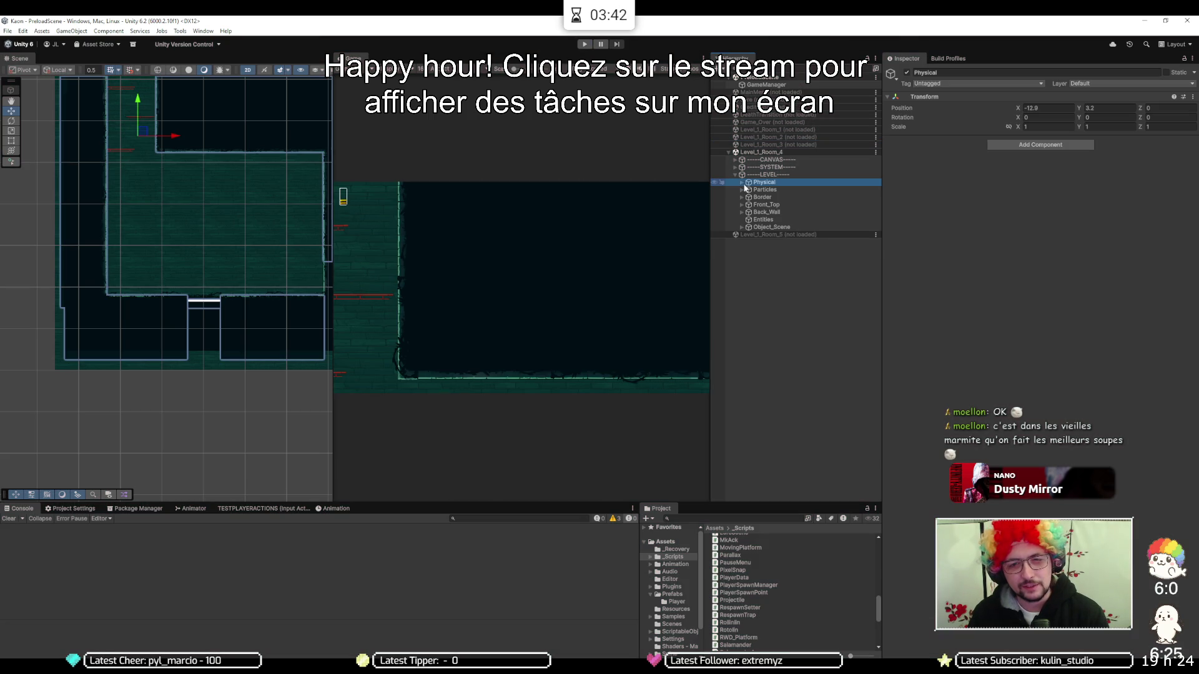
Expand Physical > Portal and inspect the Square triggers of Entrance_1 and Entrance in the Inspector
left_click(741, 183)
left_click(748, 197)
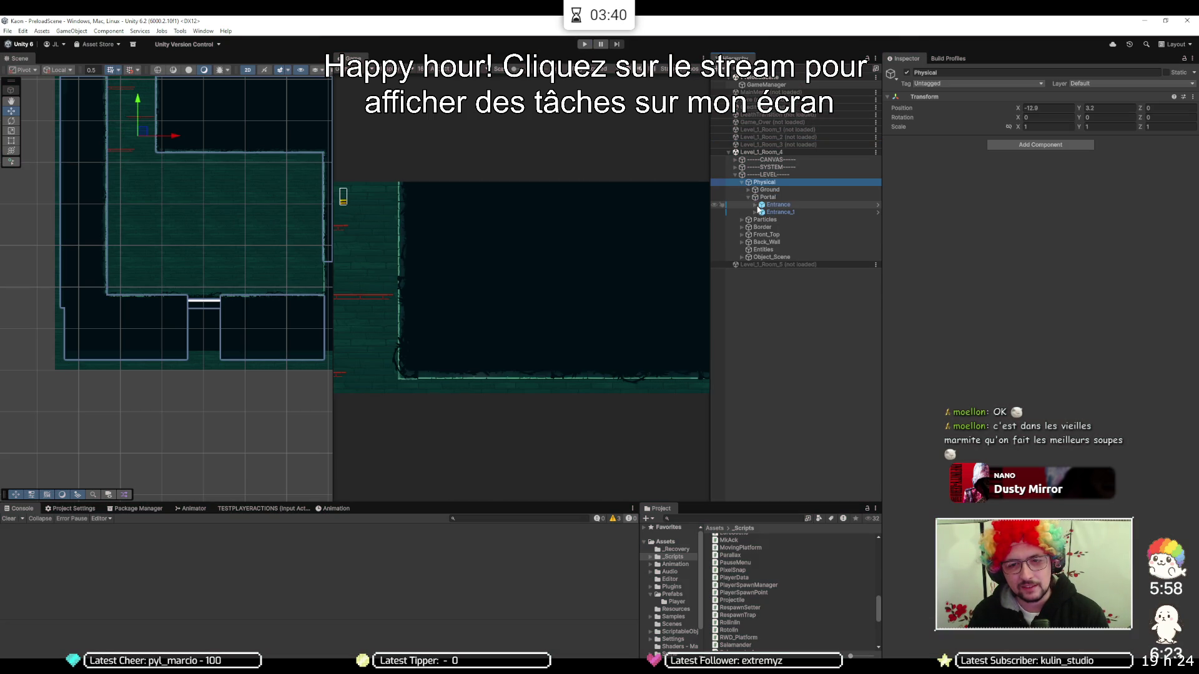
left_click(767, 213)
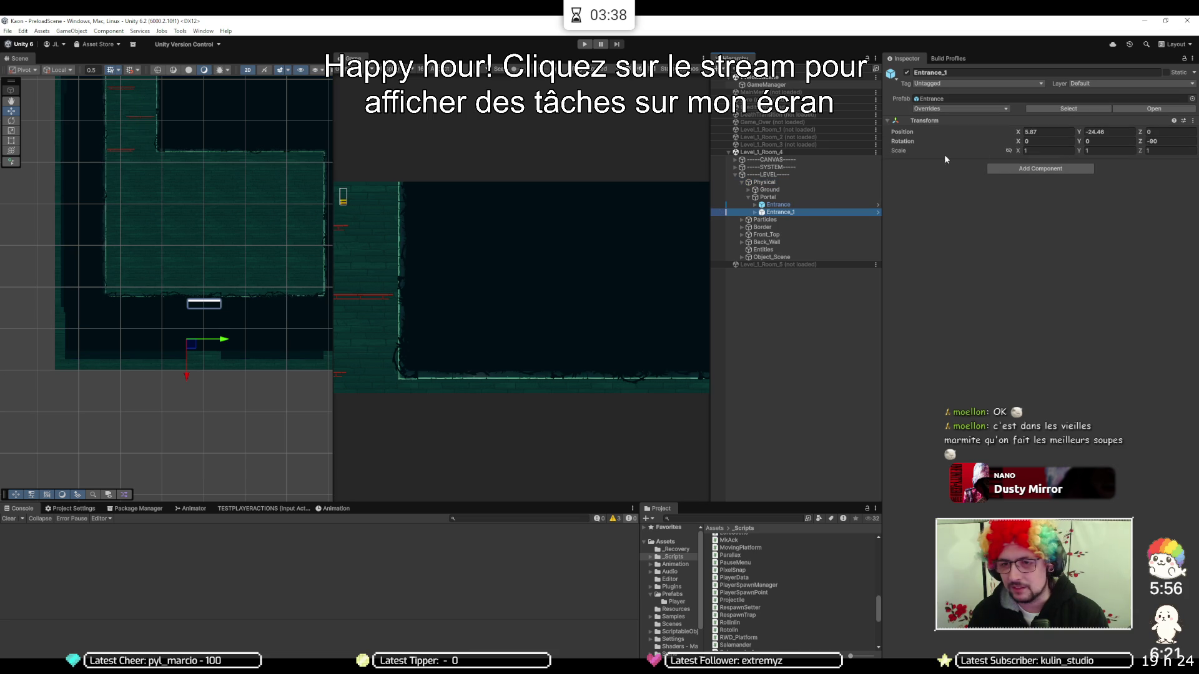
left_click(755, 212)
left_click(870, 220)
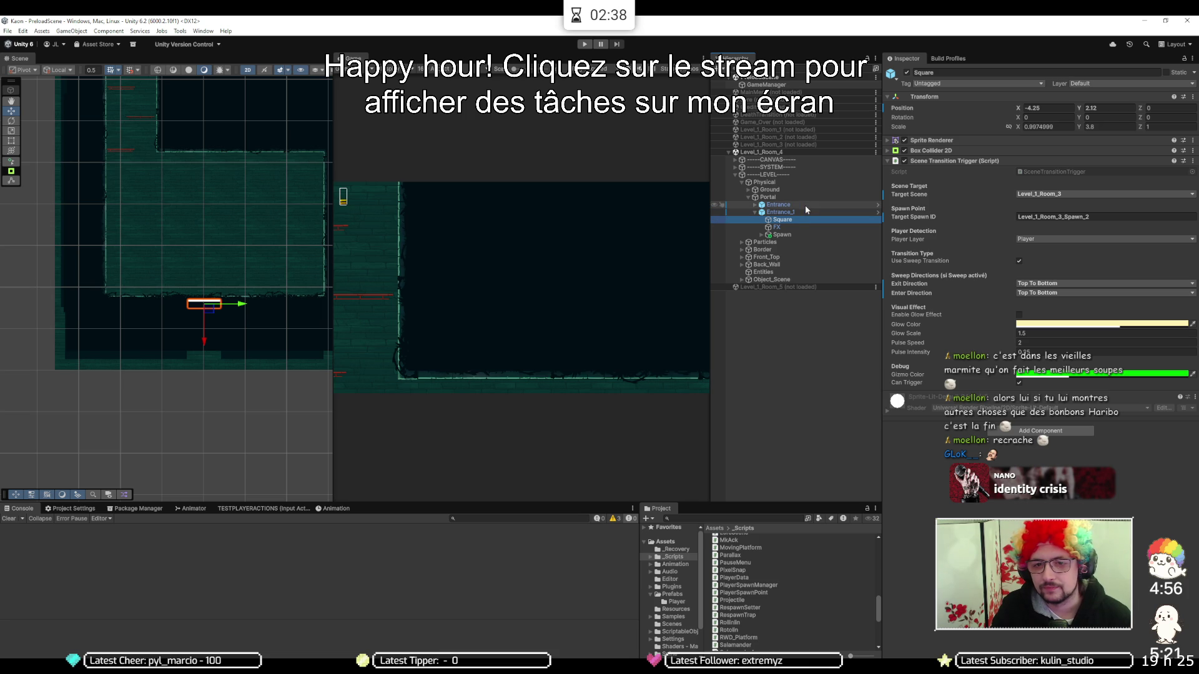
left_click(755, 205)
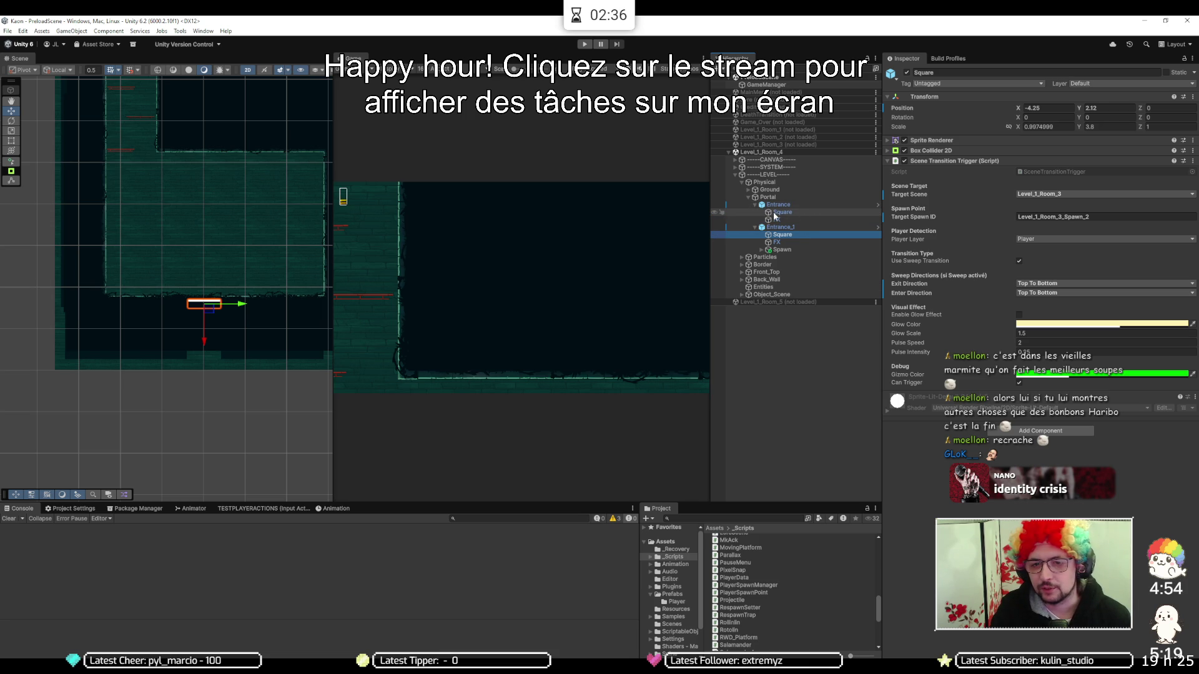
left_click(775, 213)
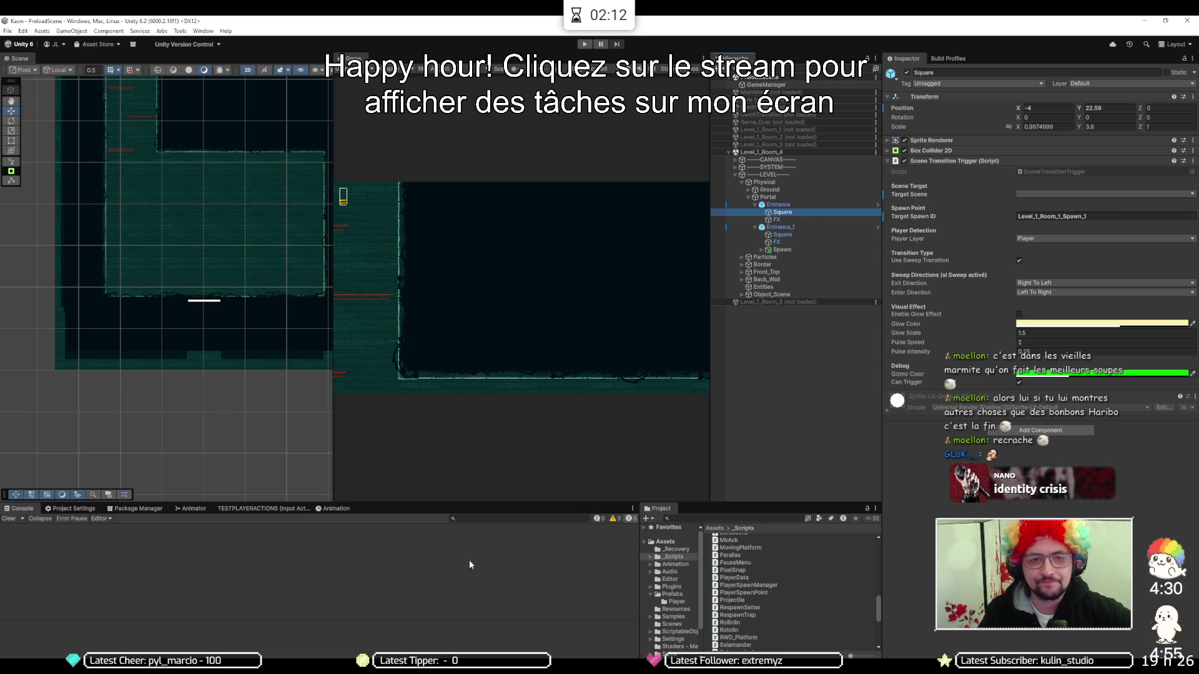
Attach Visual Studio's debugger to Unity and start the game to hit the breakpoint
key("alt+Tab")
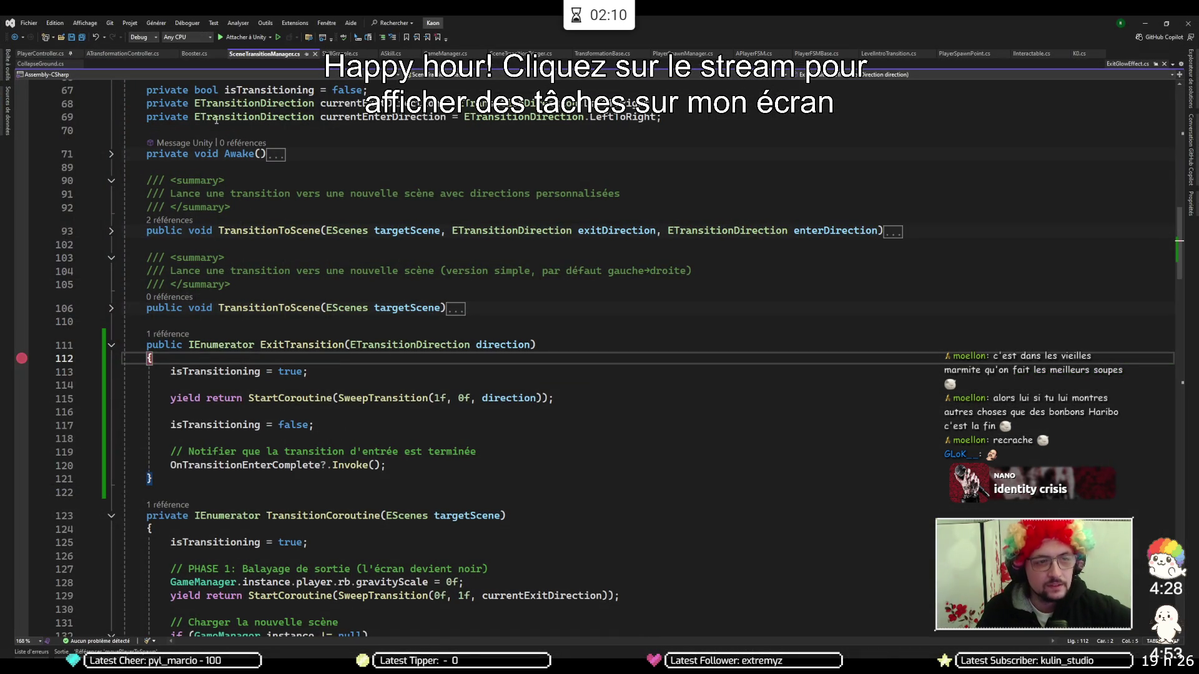
left_click(237, 40)
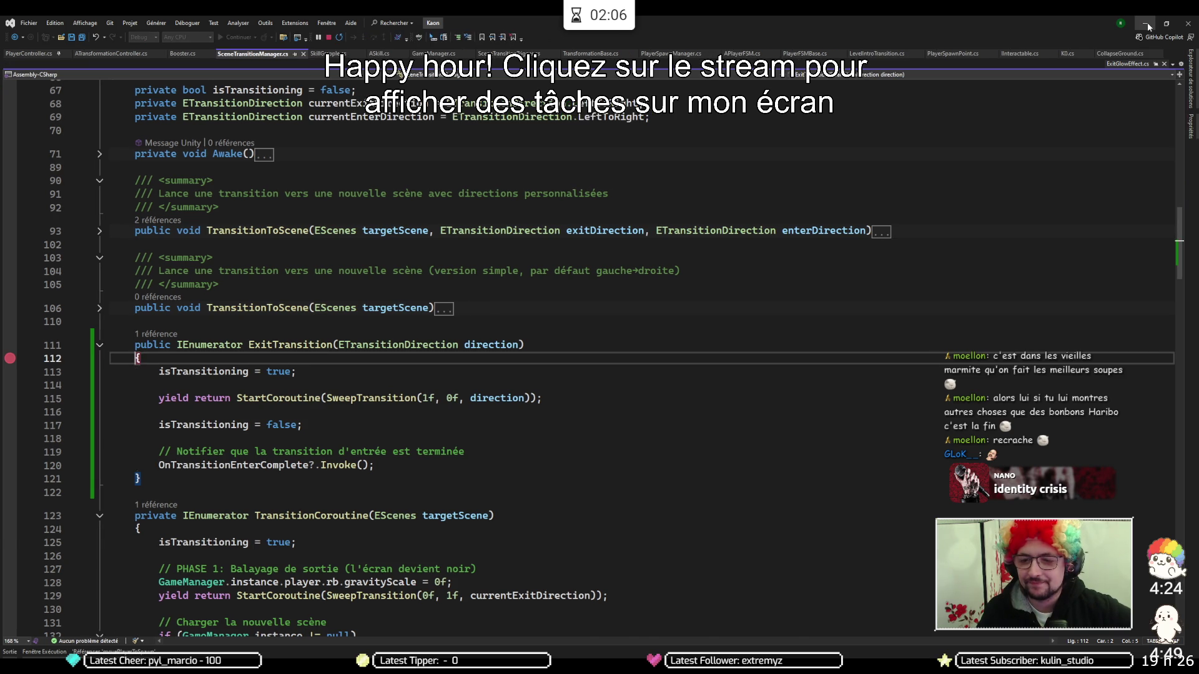
key("alt+Tab")
left_click(583, 45)
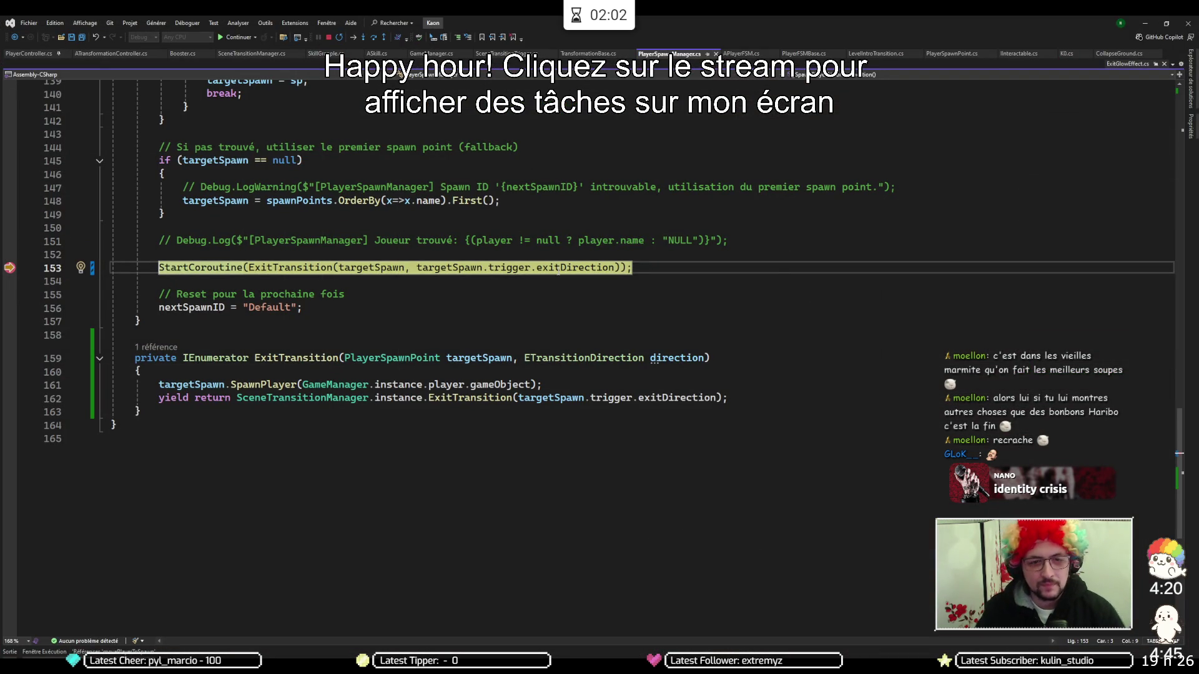
Check exitDirection is TopToBottom, step through ExitTransition into SweepTransition, then resume the game
mouse_move(557, 273)
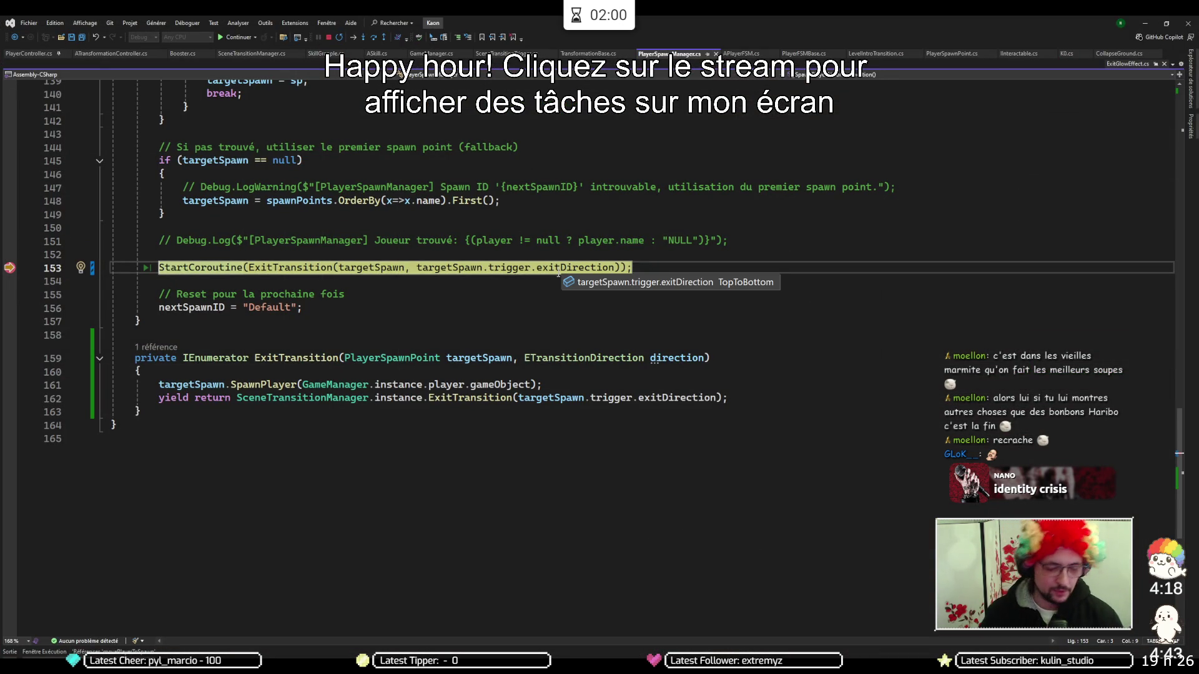
key("F11")
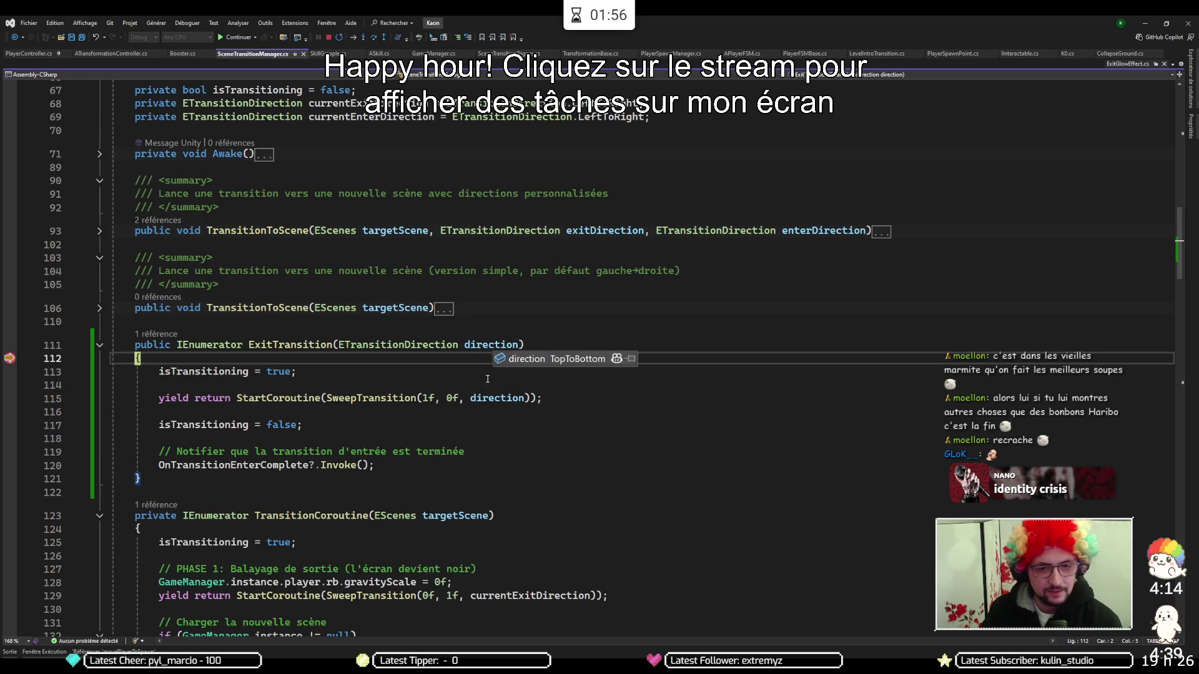
key("F11")
key("F11")
mouse_move(498, 403)
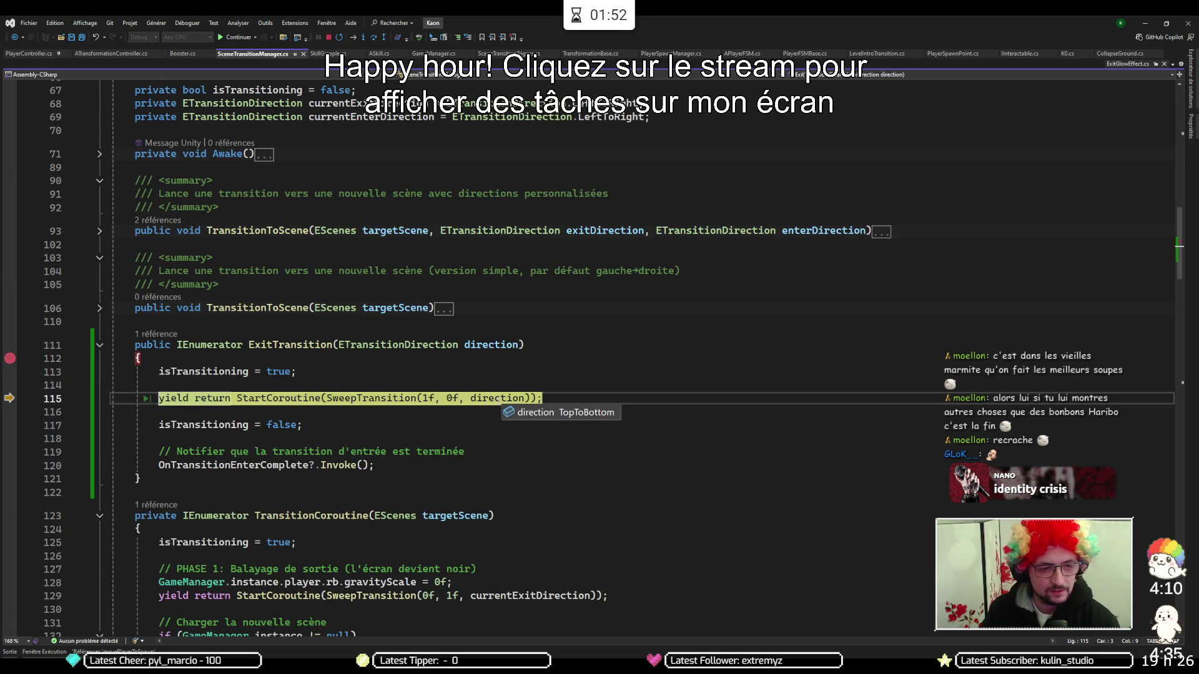
key("F11")
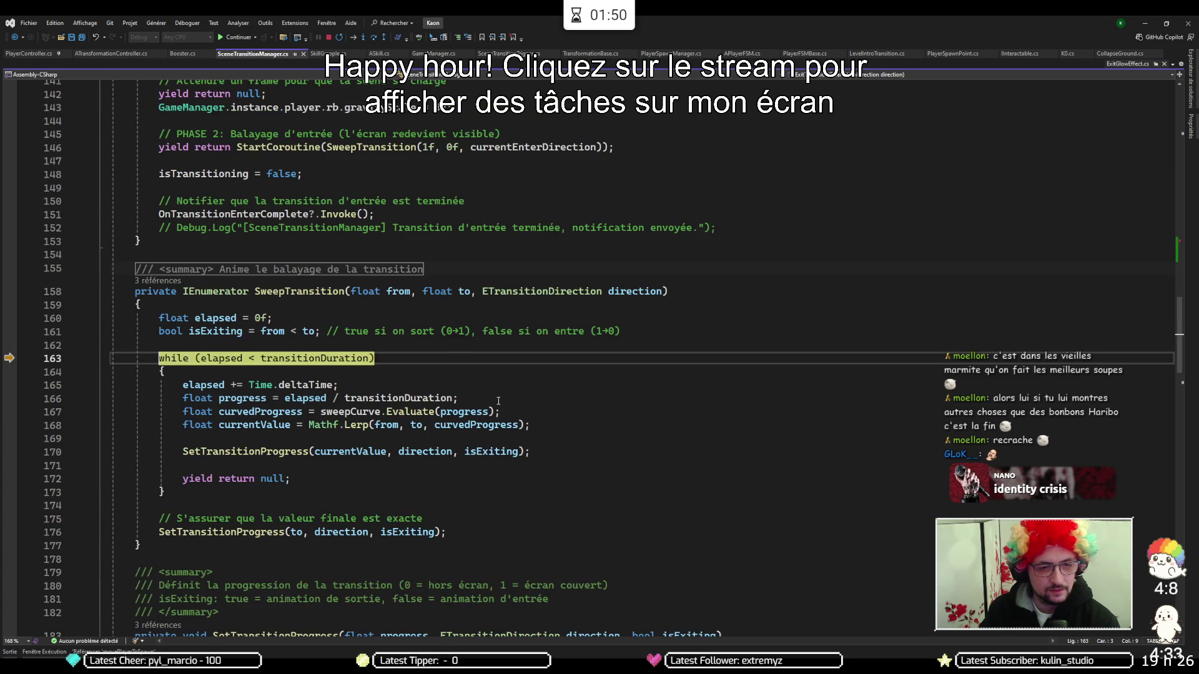
key("F11")
key("F11")
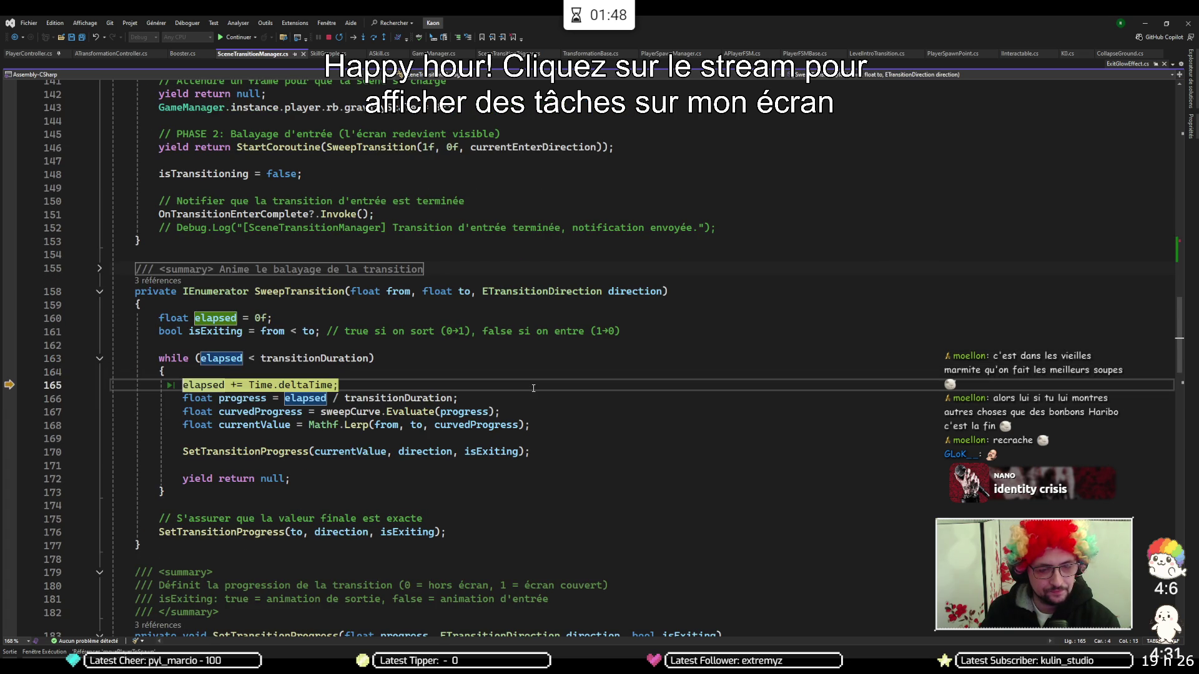
key("F5")
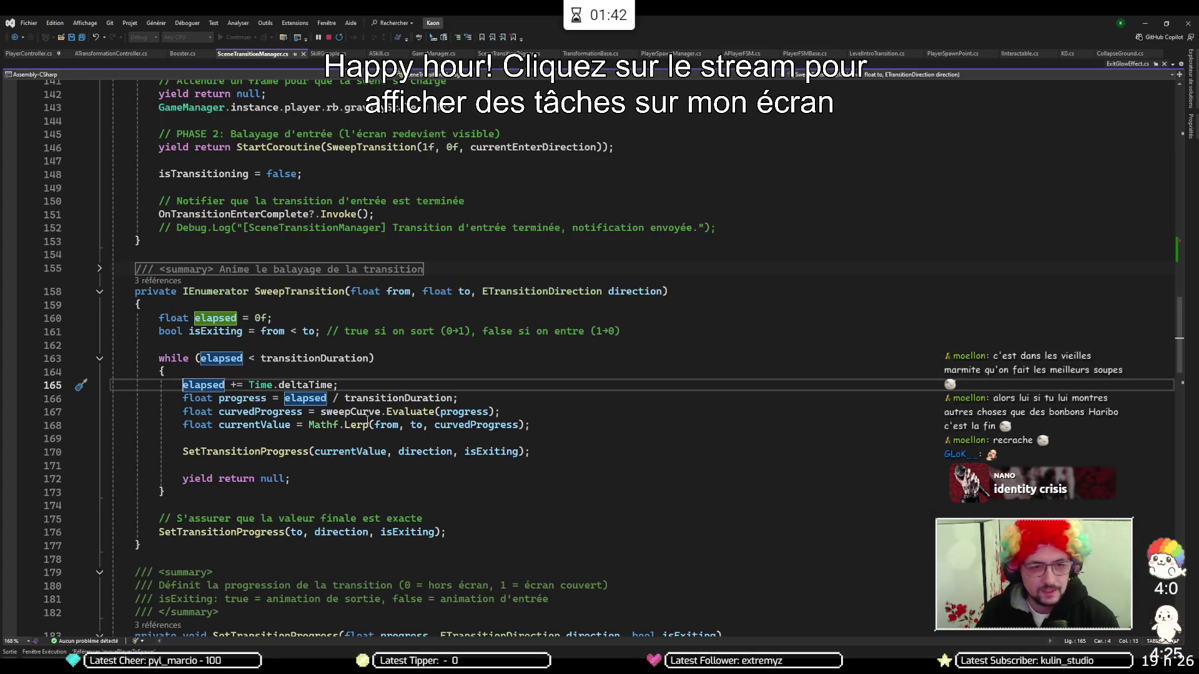
left_click(329, 37)
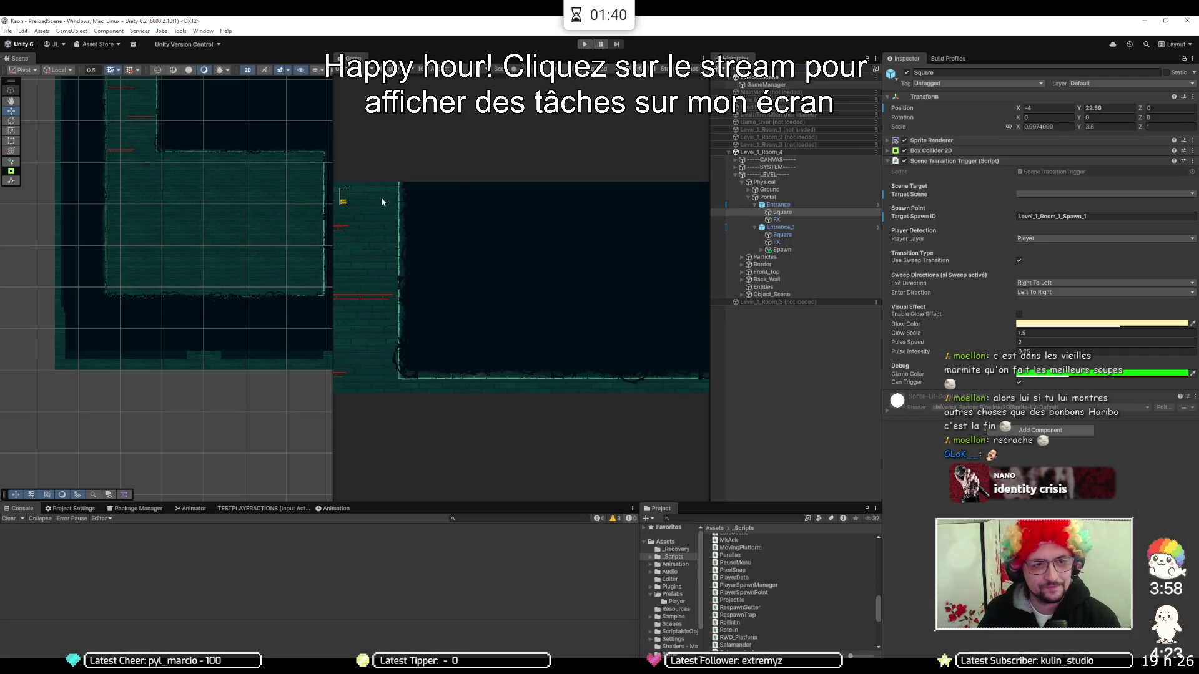
Run the game and open the NullReferenceException from the Console at ASkill.cs line 20
left_click(583, 44)
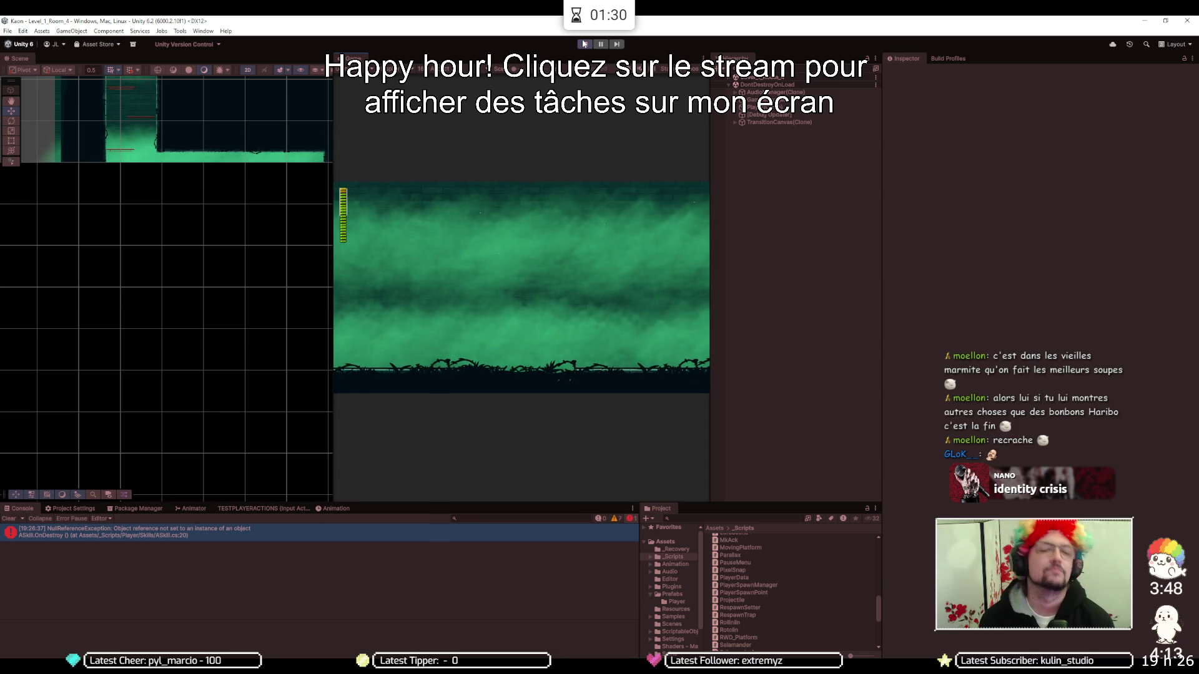
left_click(369, 535)
double_click(377, 536)
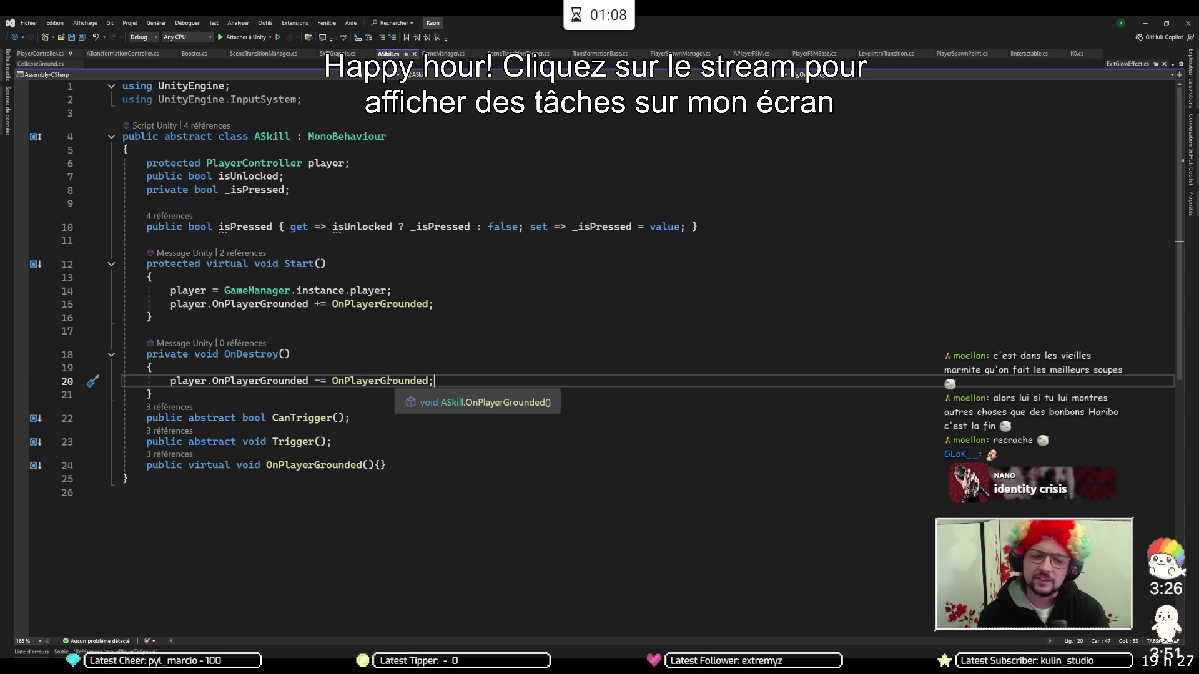
Trace uses of ASkill's player field and Start references, including SkillGrapple's Start override
key("alt+Tab")
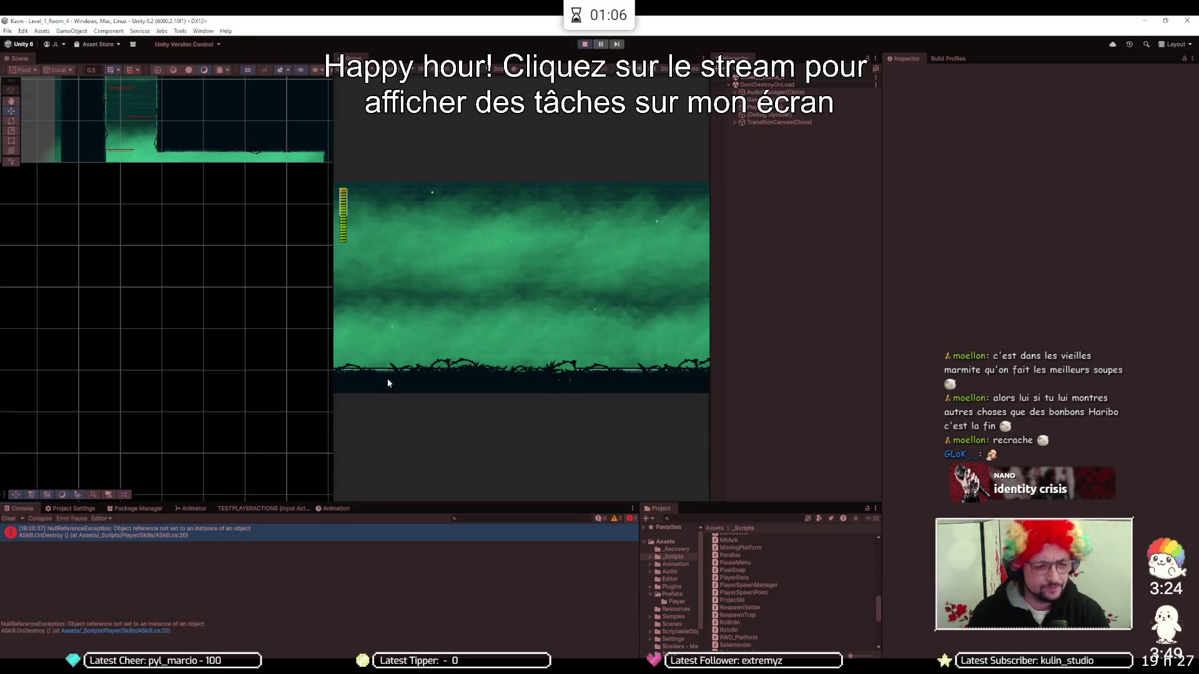
double_click(160, 535)
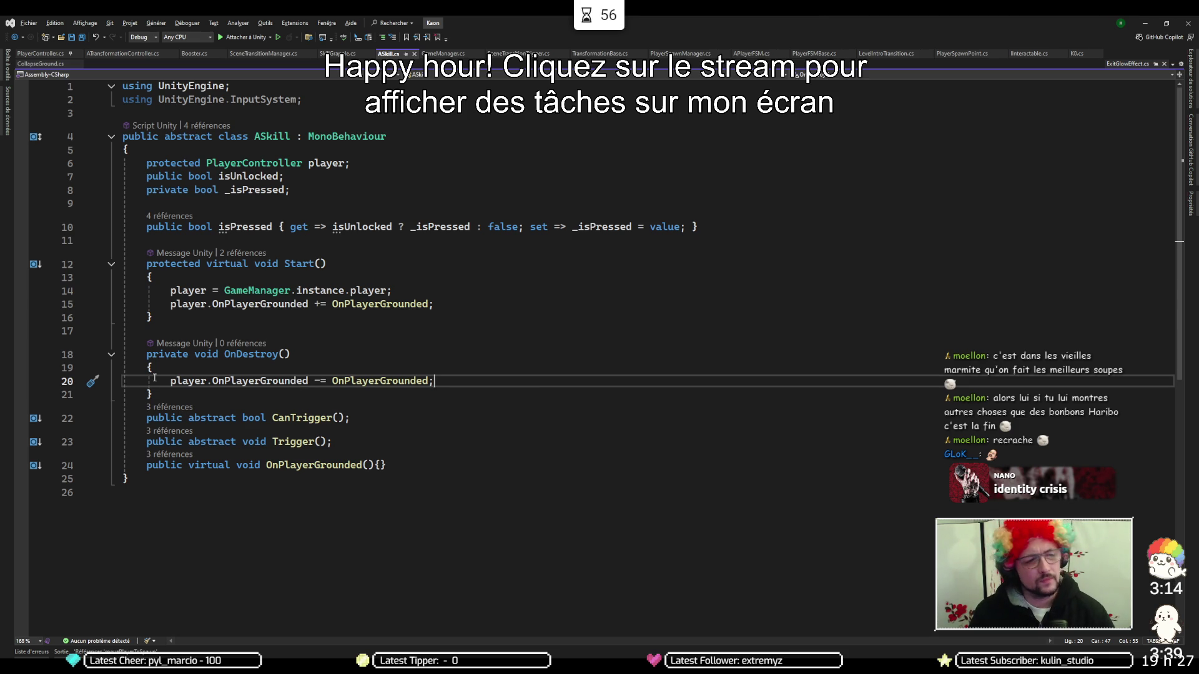
left_click(166, 380)
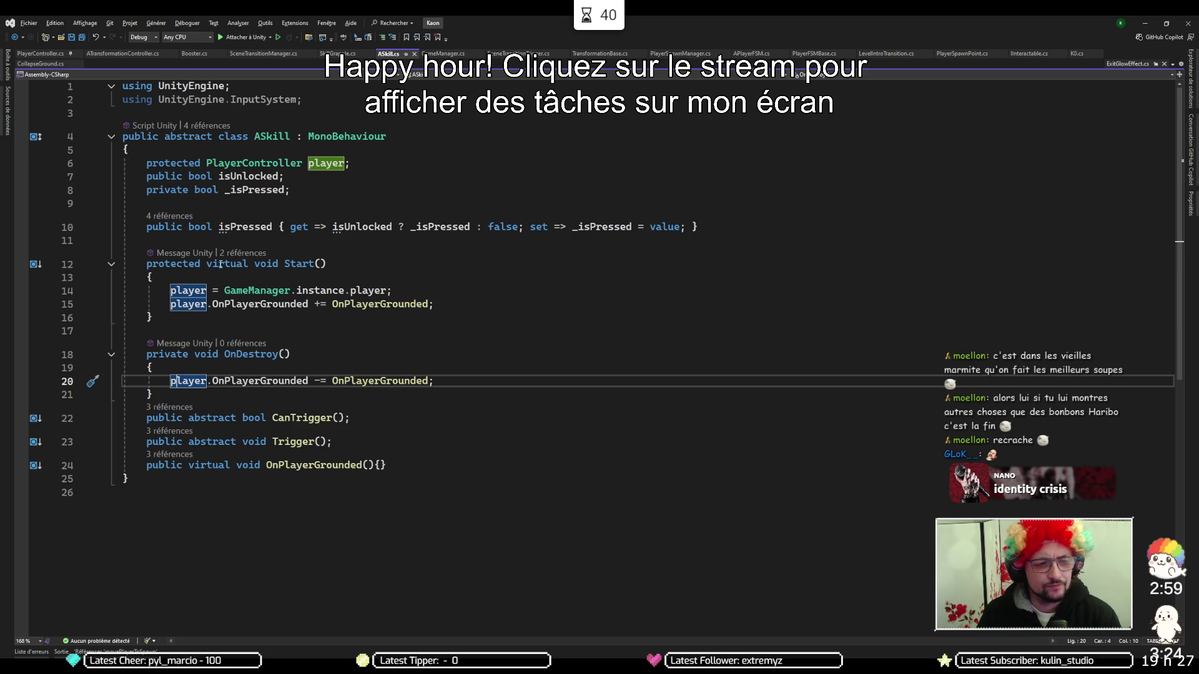
left_click(222, 264)
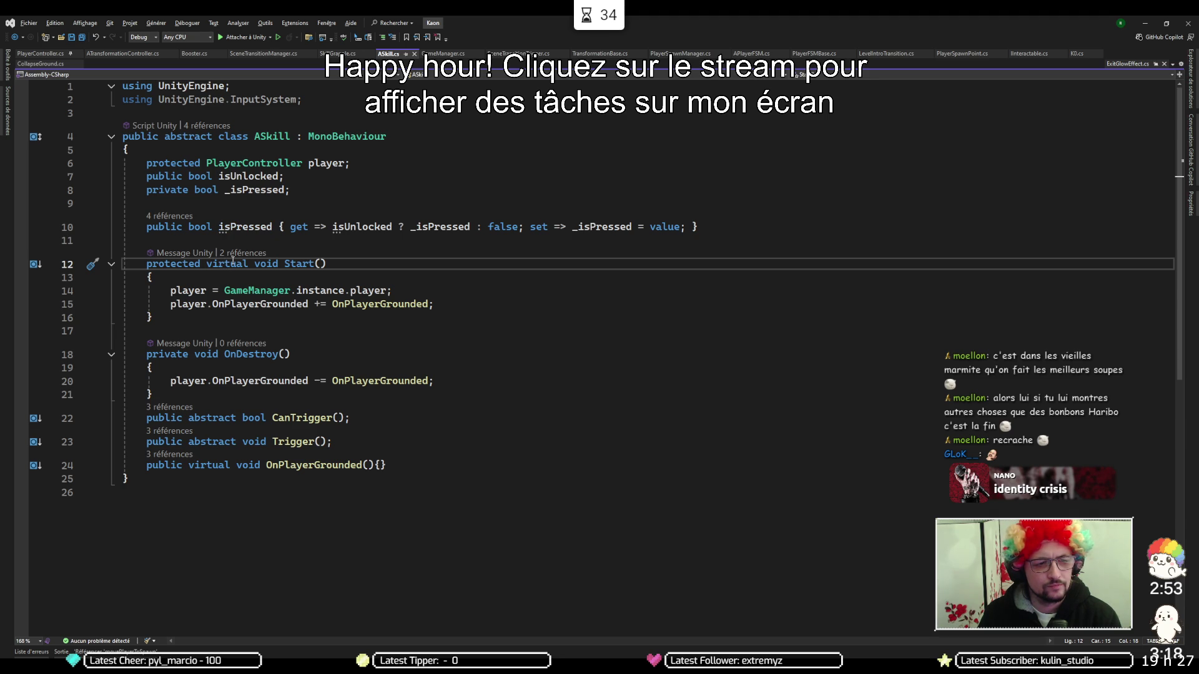
left_click(244, 253)
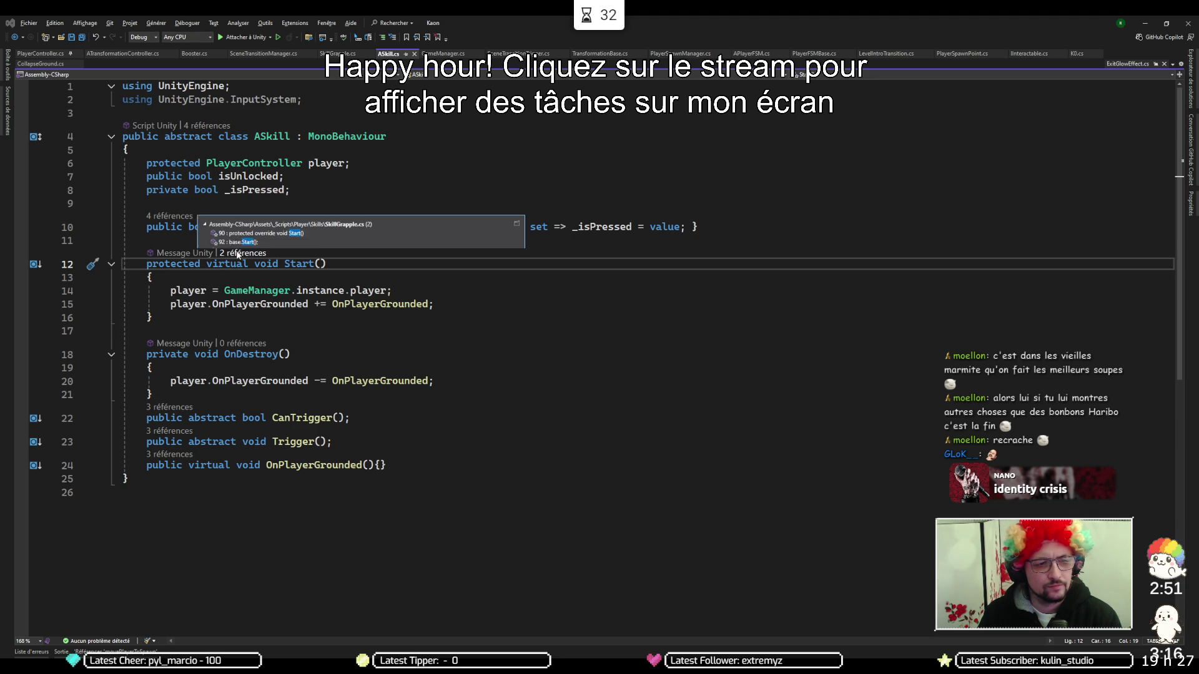
double_click(288, 216)
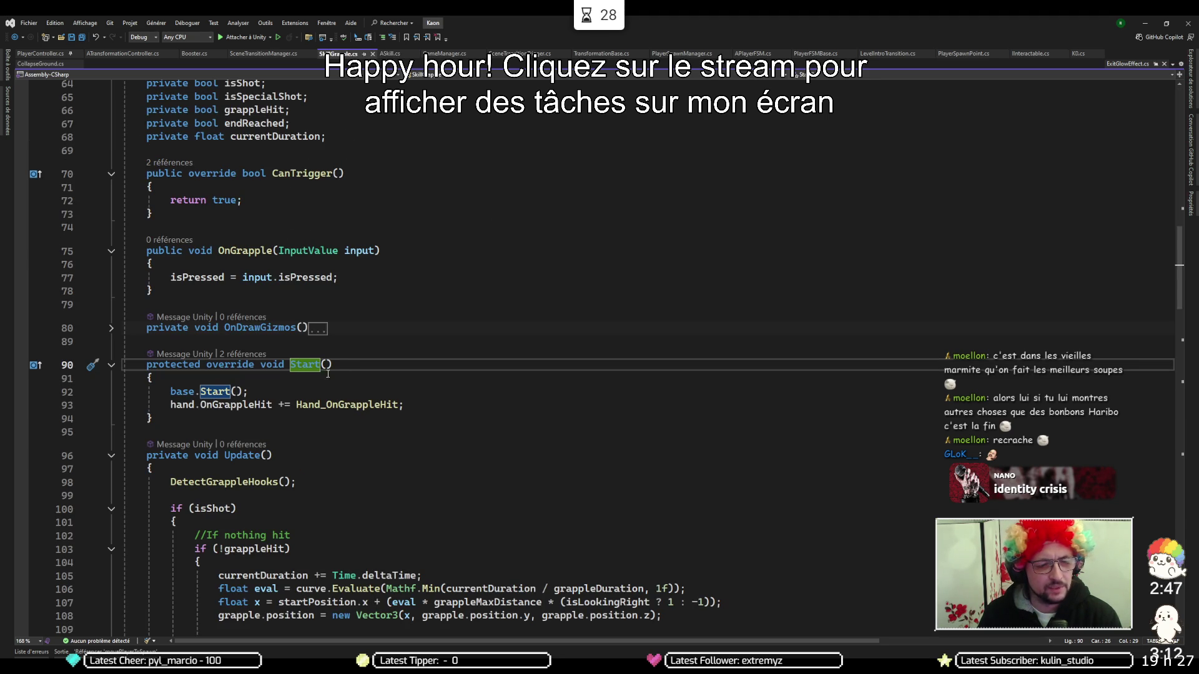
left_click(215, 391, "ctrl")
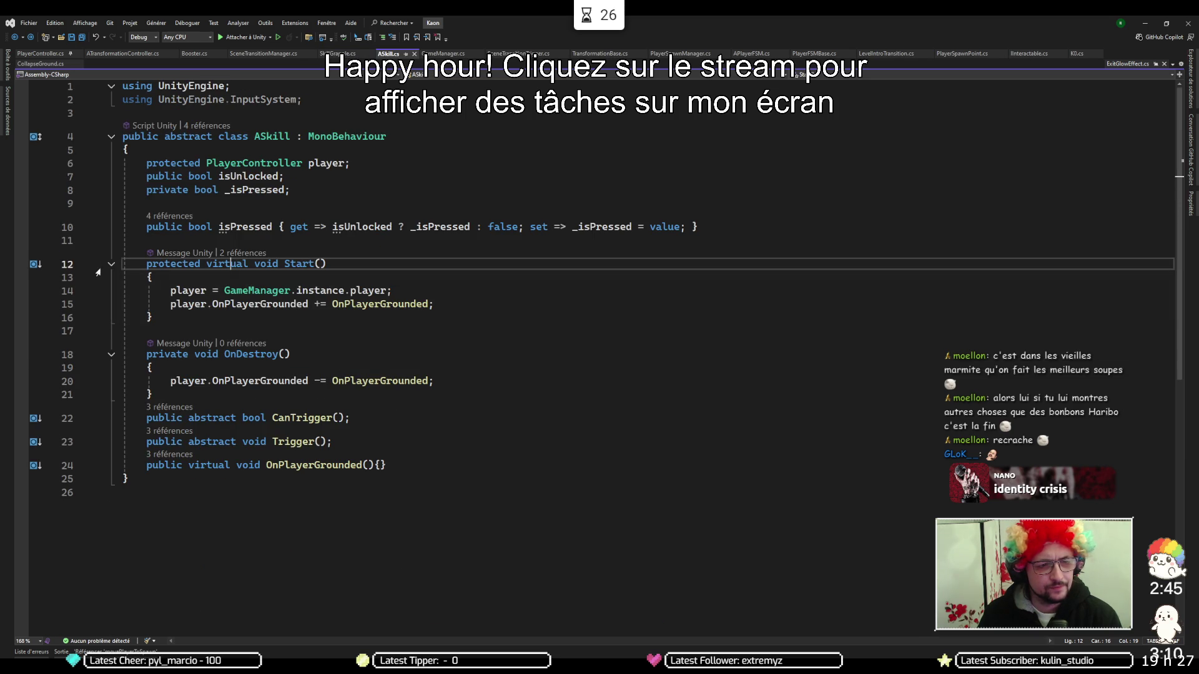
Add breakpoints on ASkill lines 14 and 20, then stop and restart the game in Unity
left_click(21, 290)
left_click(21, 381)
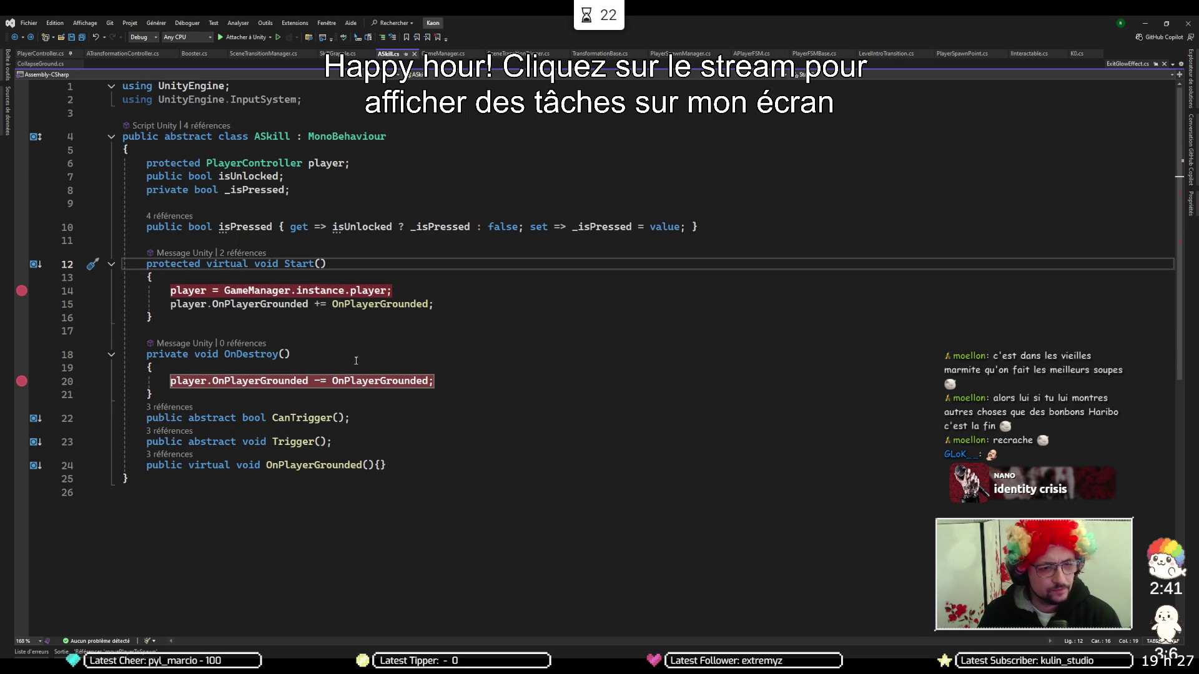
key("alt+Tab")
left_click(583, 45)
left_click(583, 45)
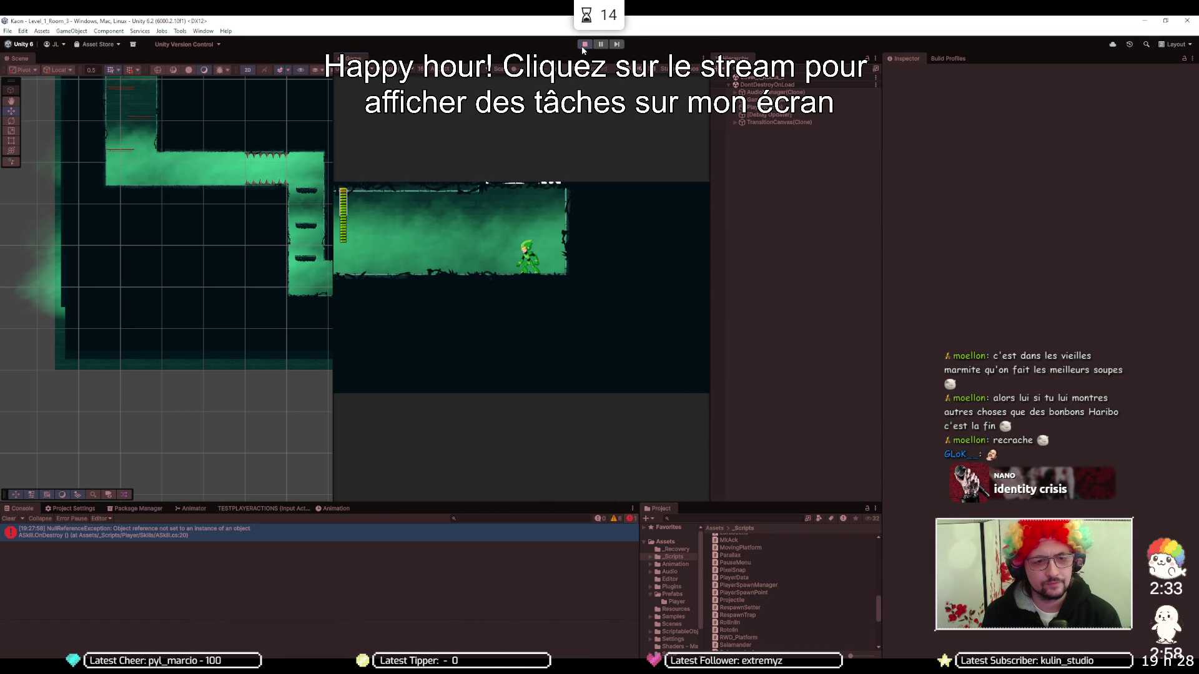
Stop the game in Unity and attach the Visual Studio debugger before returning to Unity
left_click(582, 47)
key("alt+Tab")
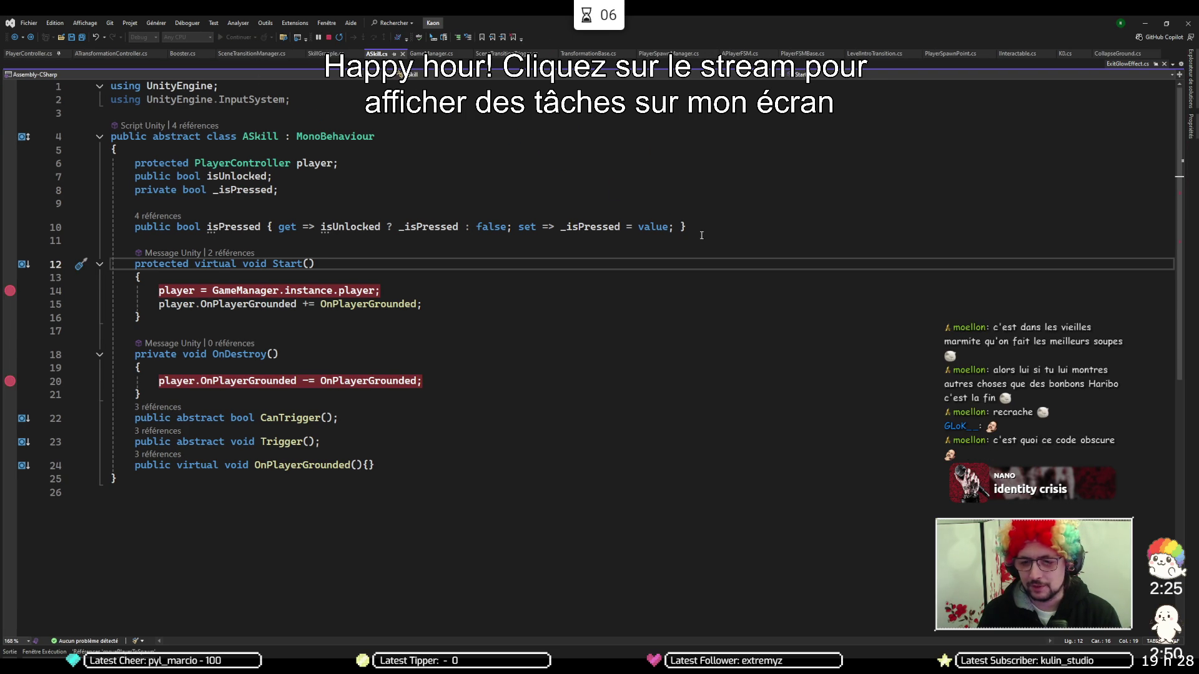
key("alt+Tab")
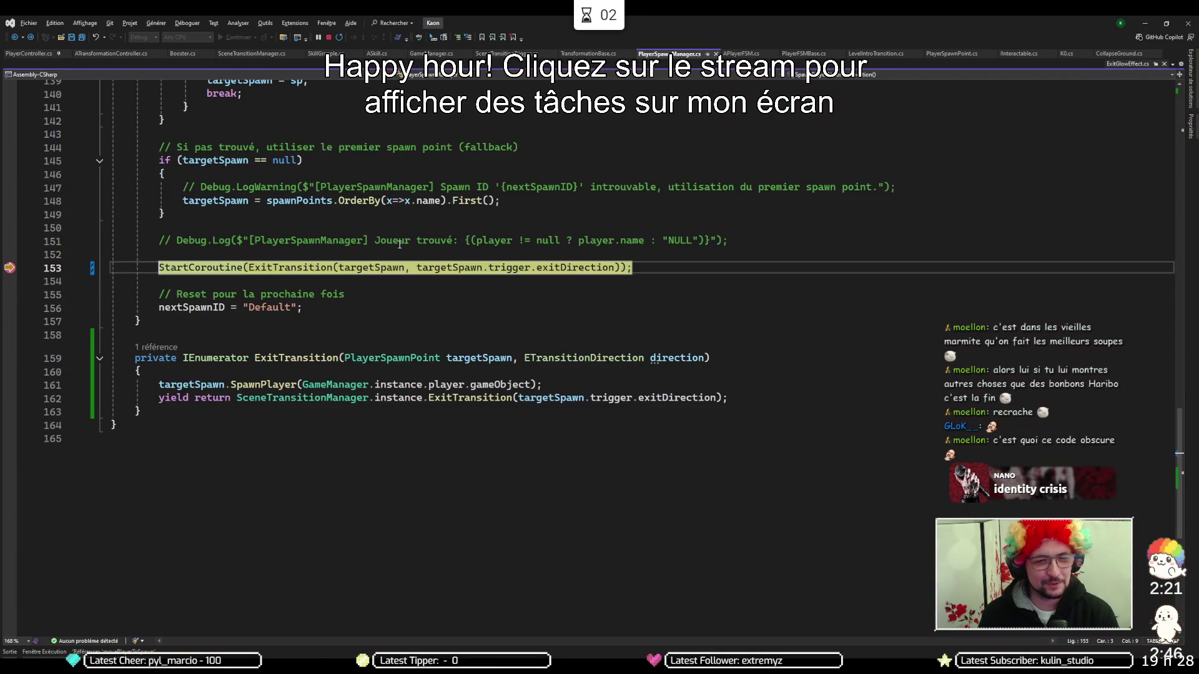
Continue past the spawn manager and ExitTransition breaks, confirm 'player' is null at line 20, and resume
key("F5")
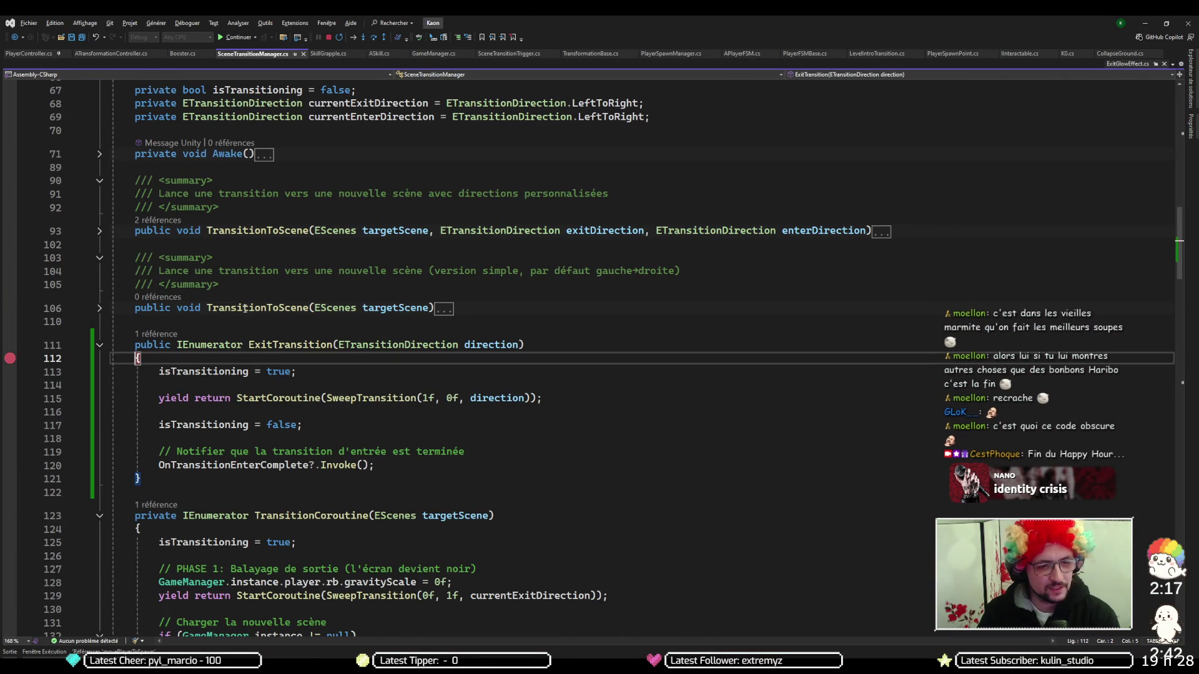
key("F5")
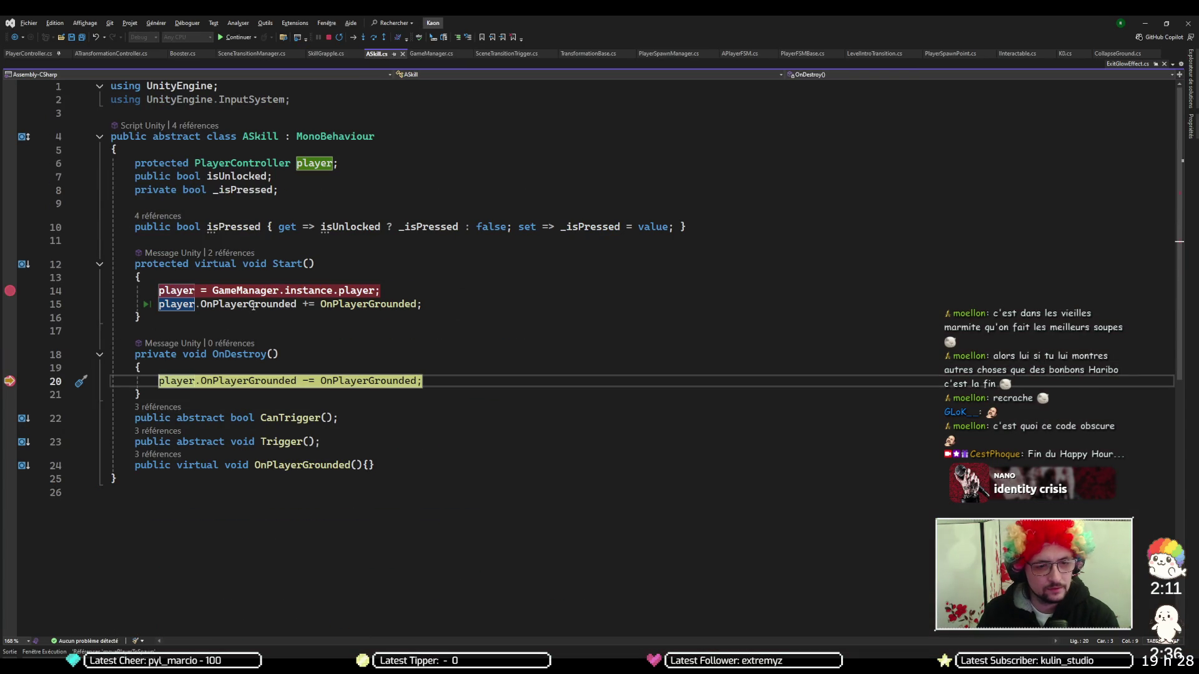
mouse_move(172, 390)
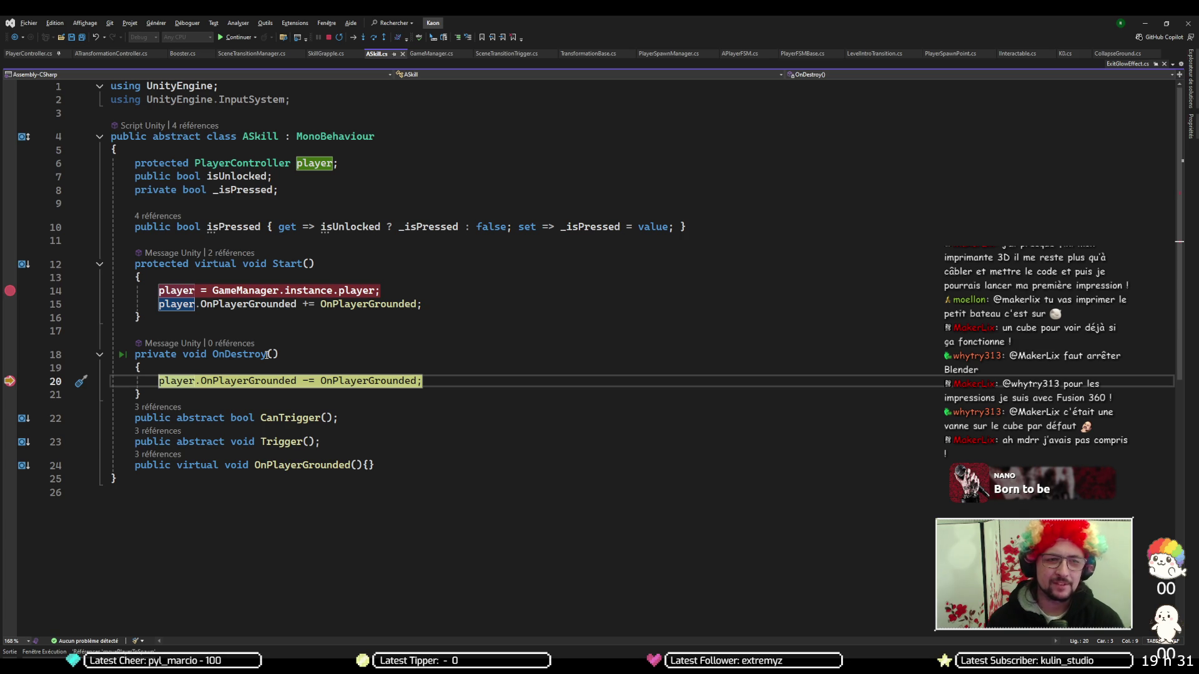
key("F5")
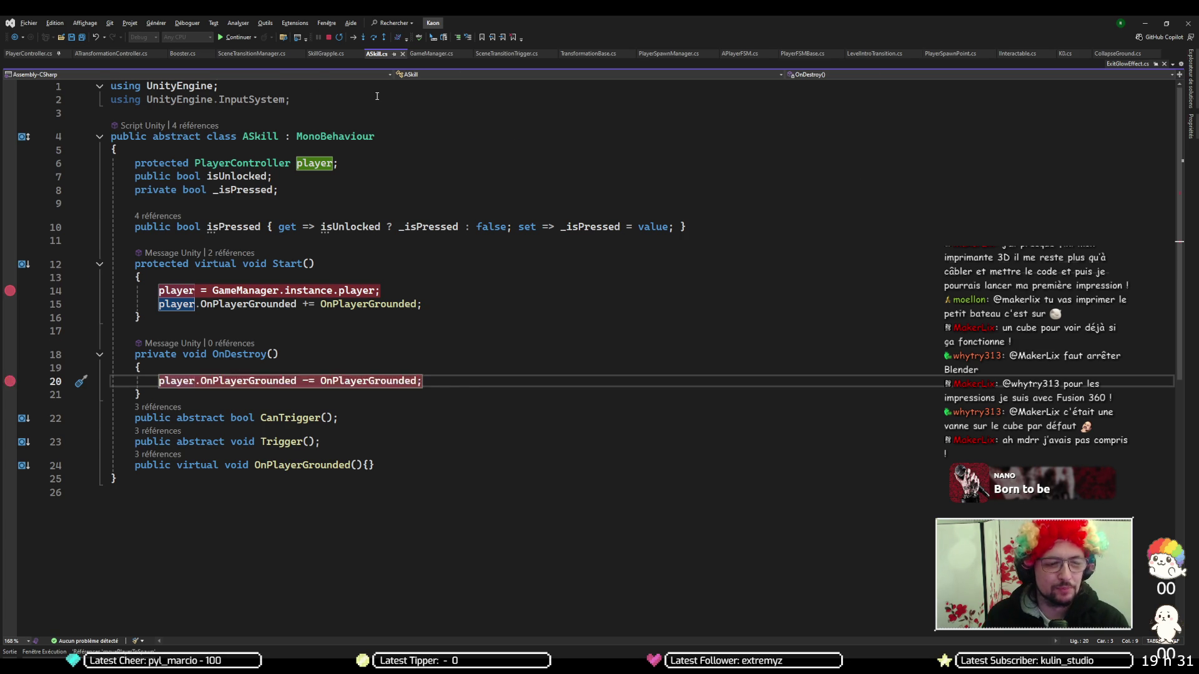
Resume the game and inspect Player(Clone), collapsing Player Controller and SkeletonAnimation to expand Skill Grapple
key("F11")
key("F5")
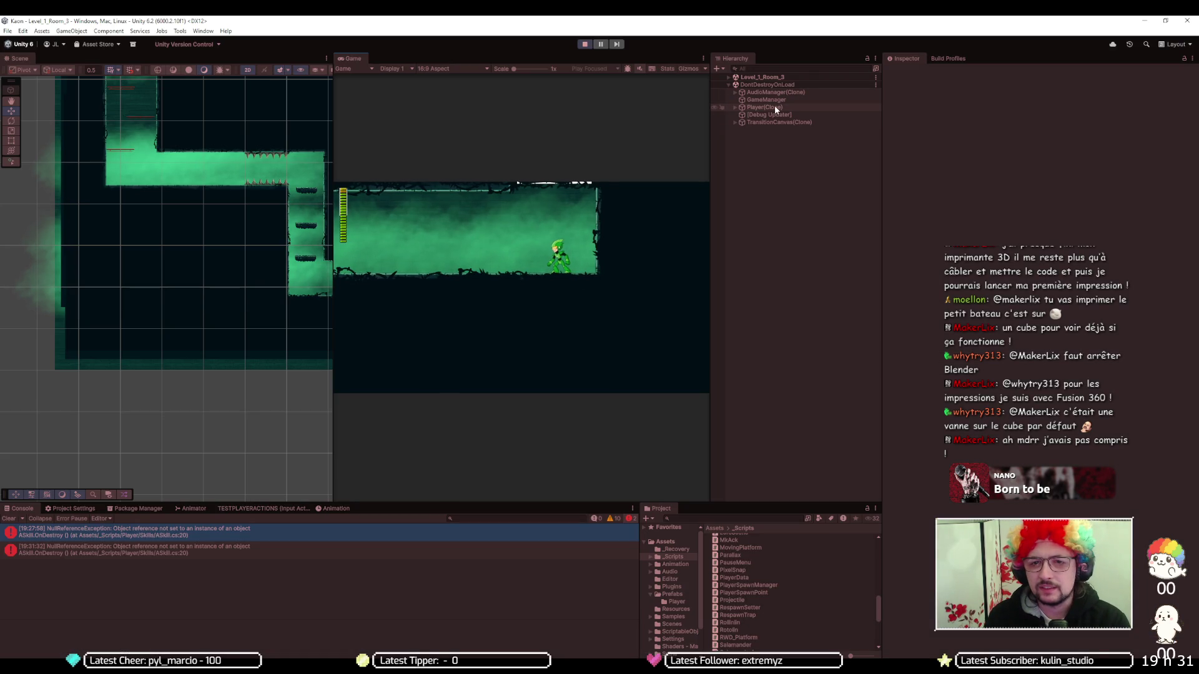
left_click(774, 106)
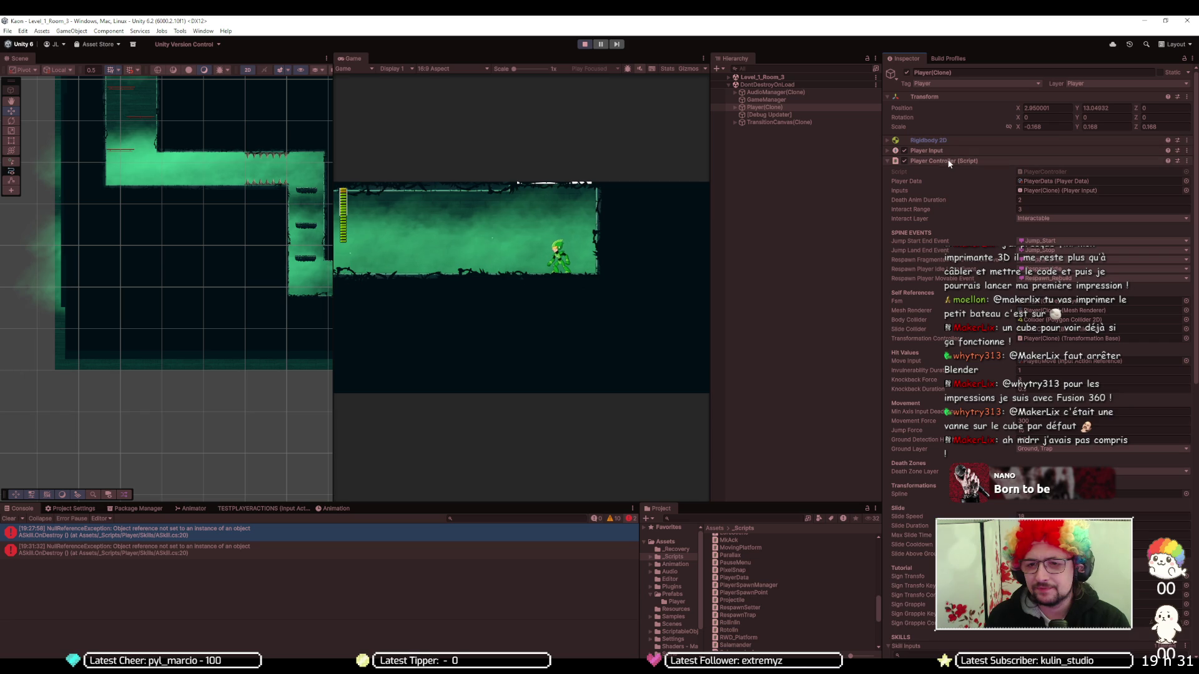
left_click(949, 162)
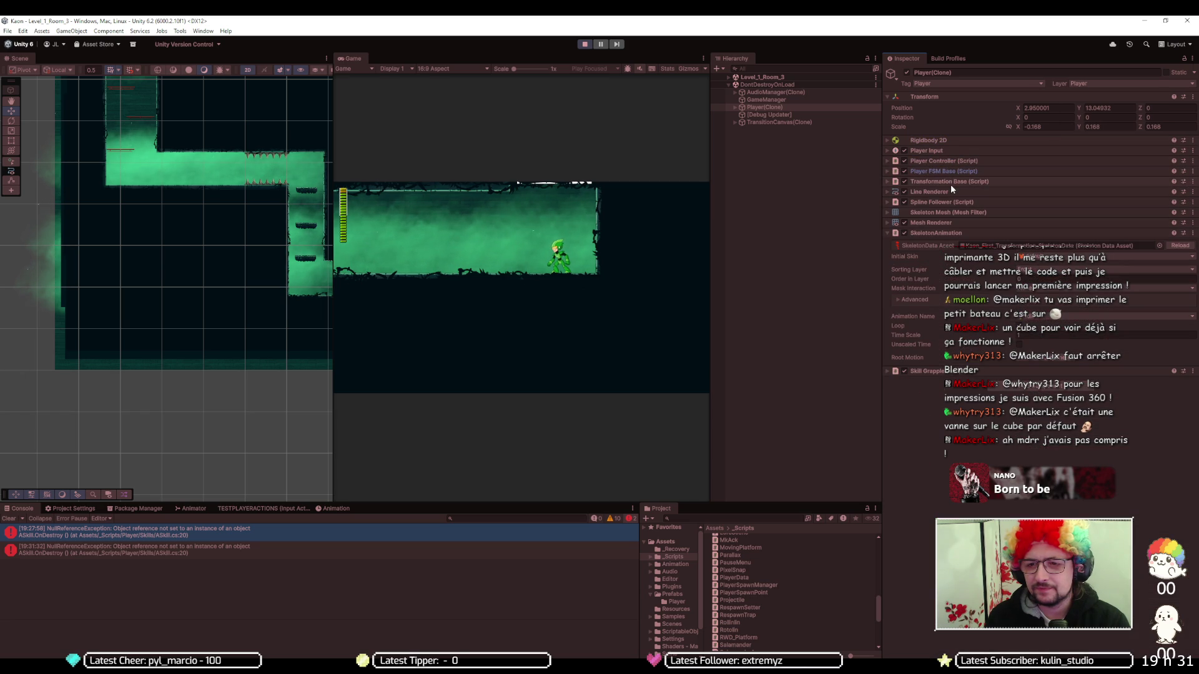
left_click(954, 234)
left_click(932, 243)
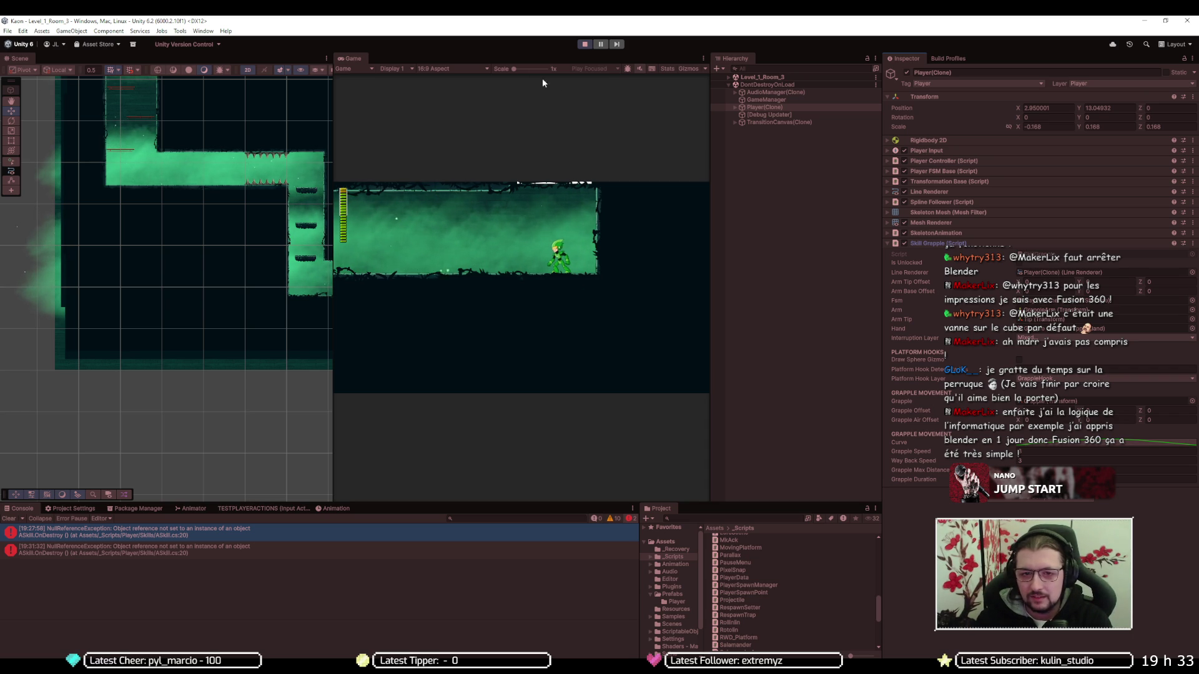
Jump the player into Level_1_Room_4, continue past both transition breaks, stop Play, and resume past OnDestroy
key("space")
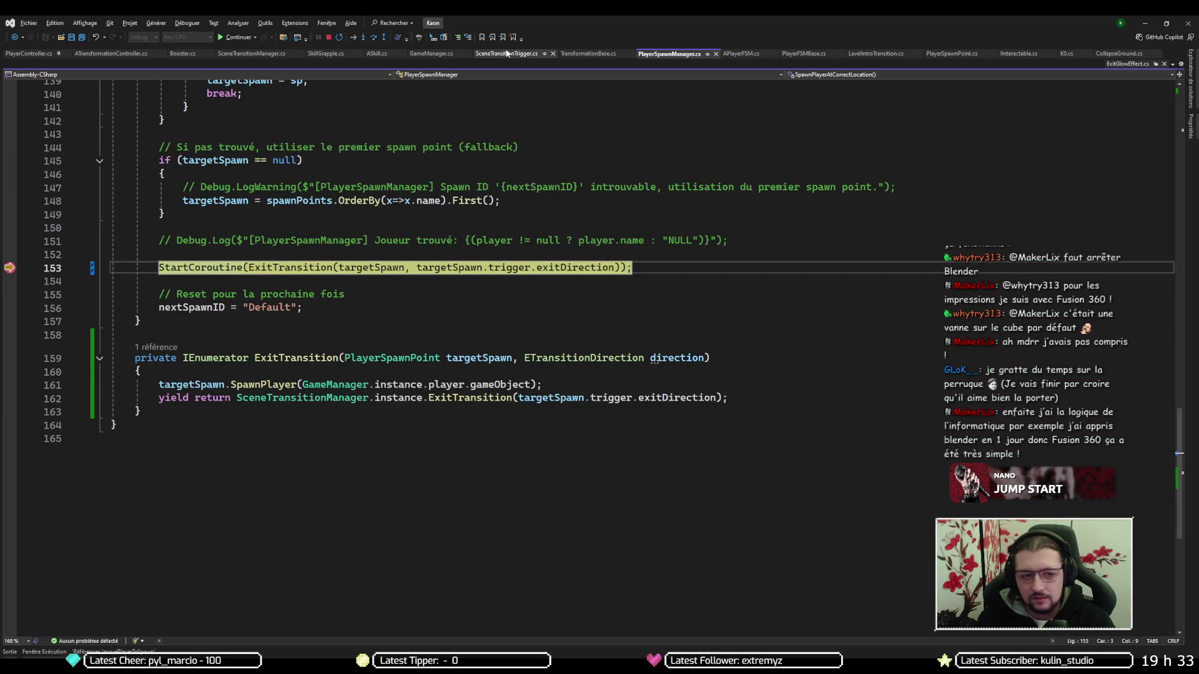
key("F5")
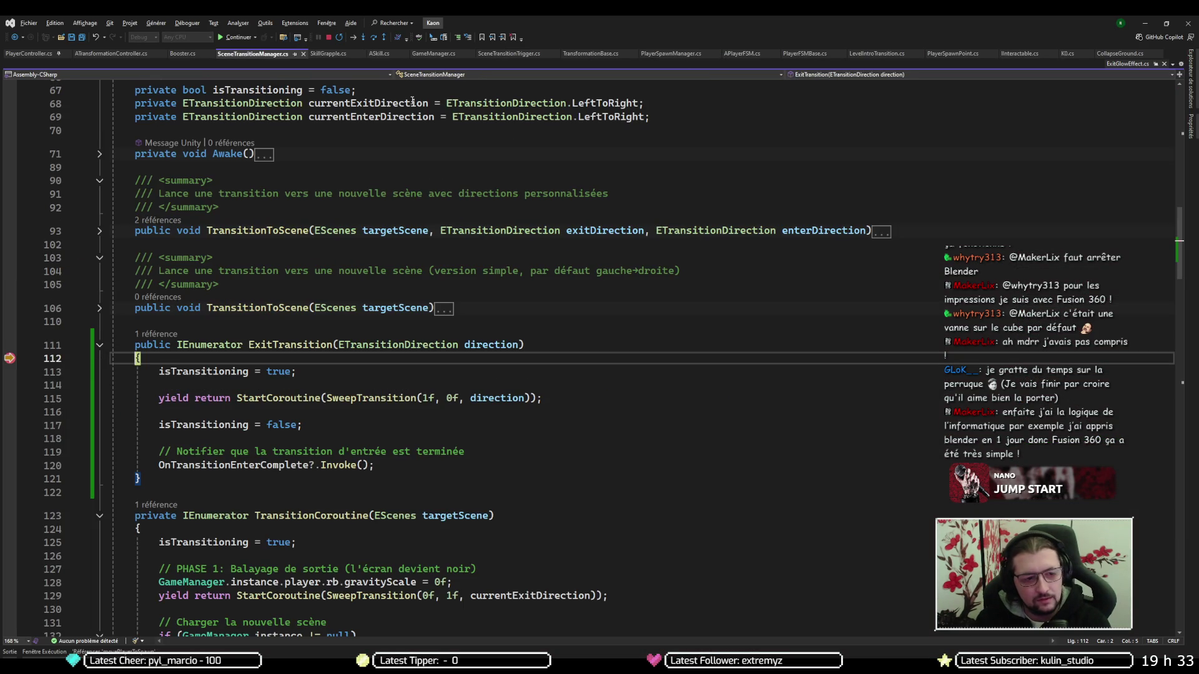
key("F5")
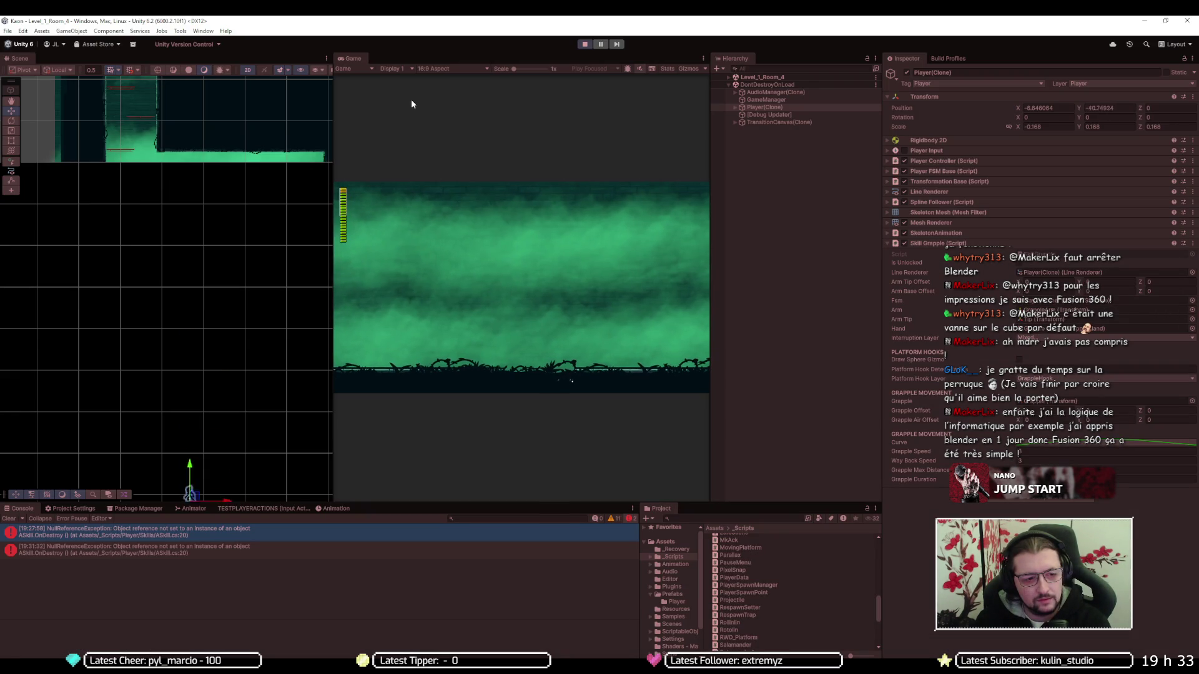
left_click(583, 48)
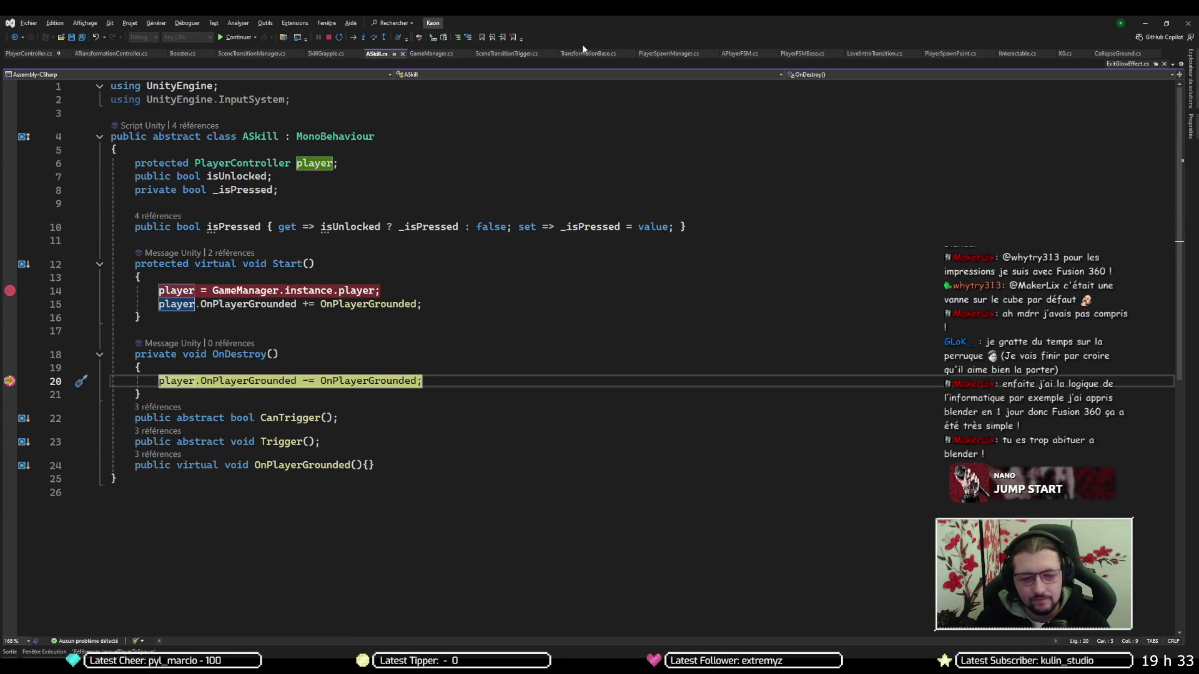
key("F5")
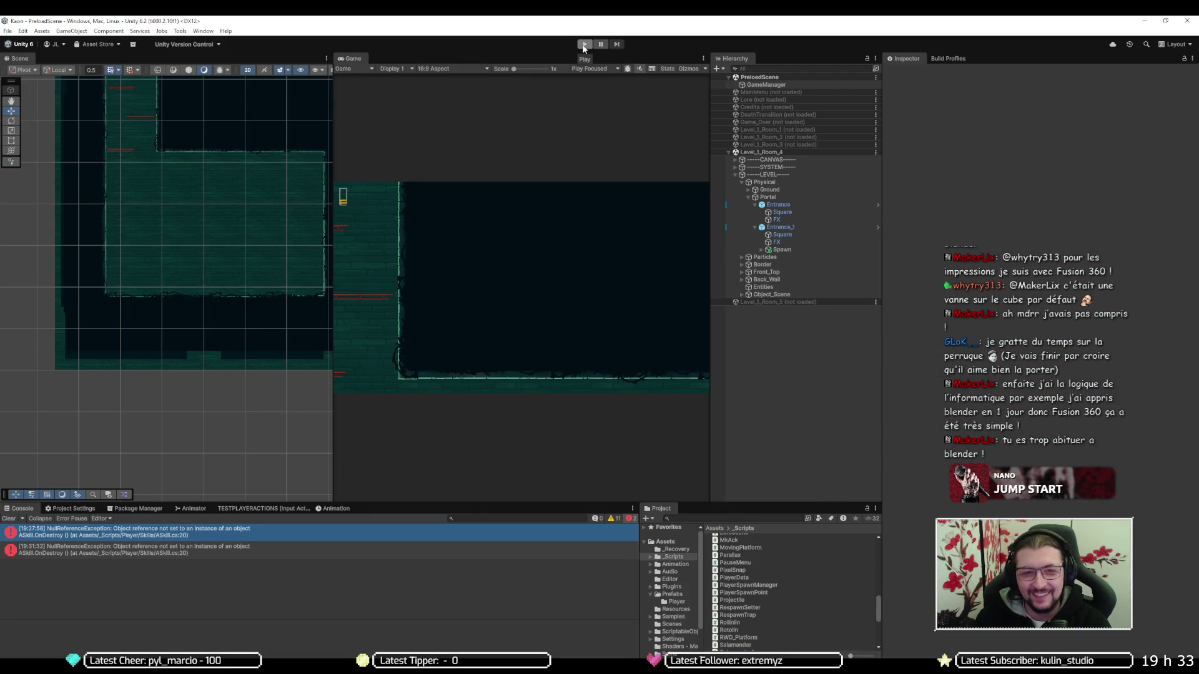
Restart the game and continue past the ASkill Start, OnDestroy and ExitTransition breakpoints
left_click(584, 48)
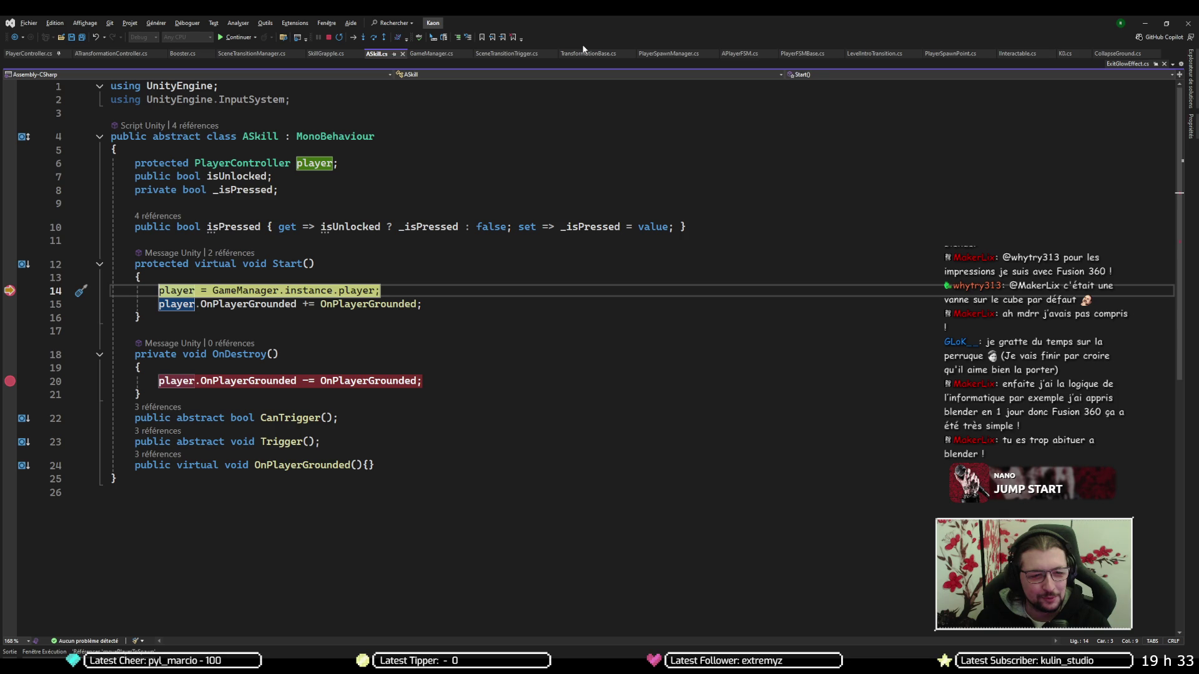
key("F5")
key("F5")
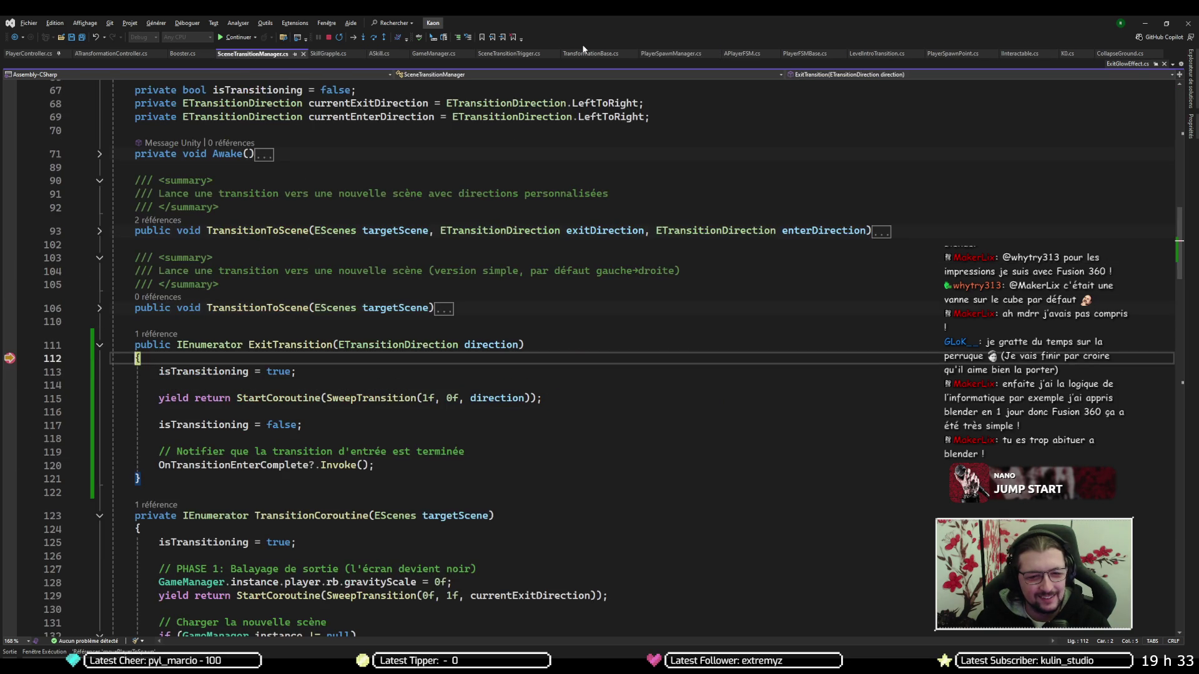
key("F5")
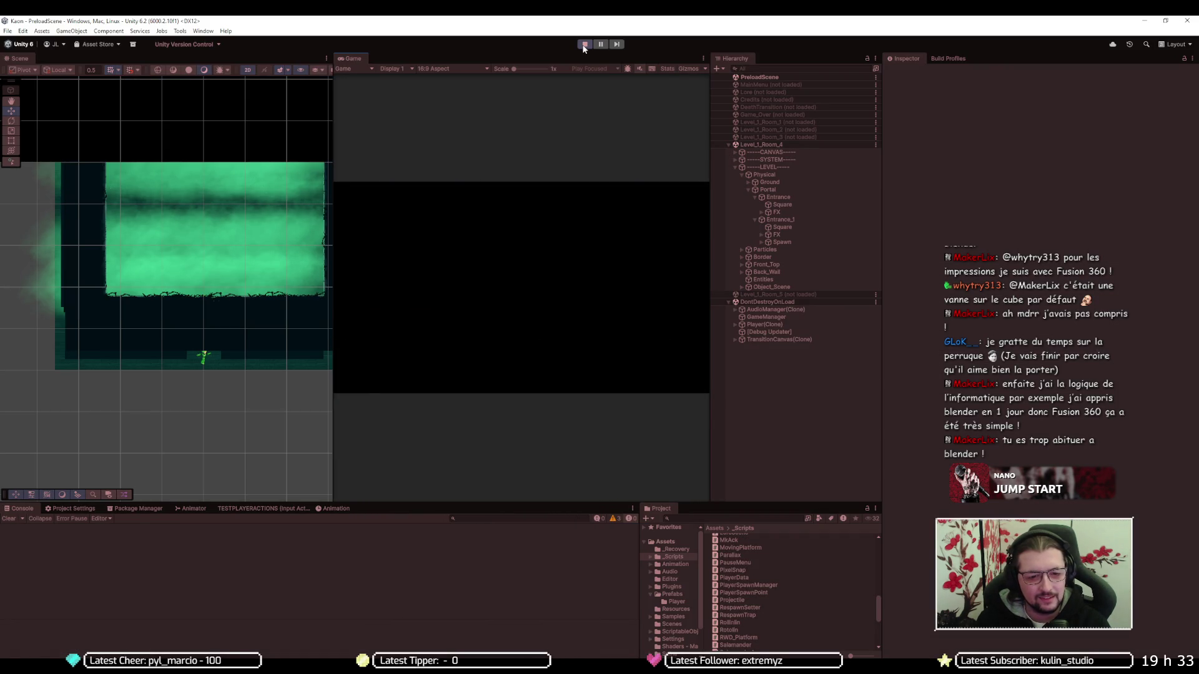
key("F5")
key("F5")
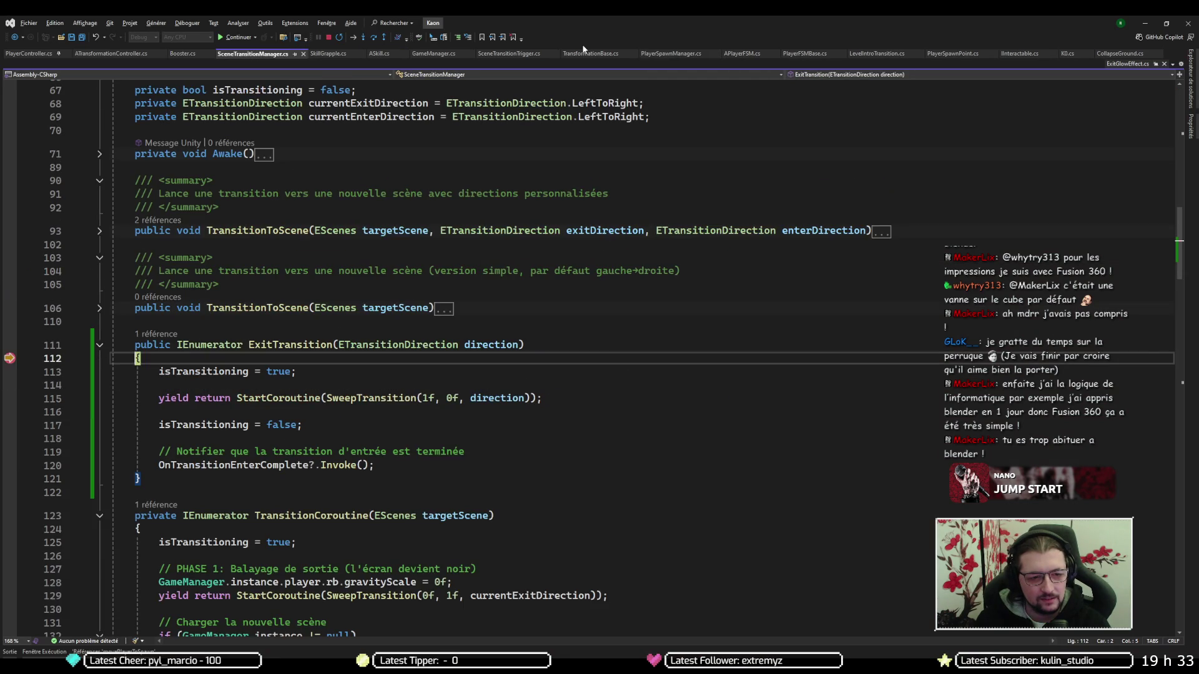
key("F5")
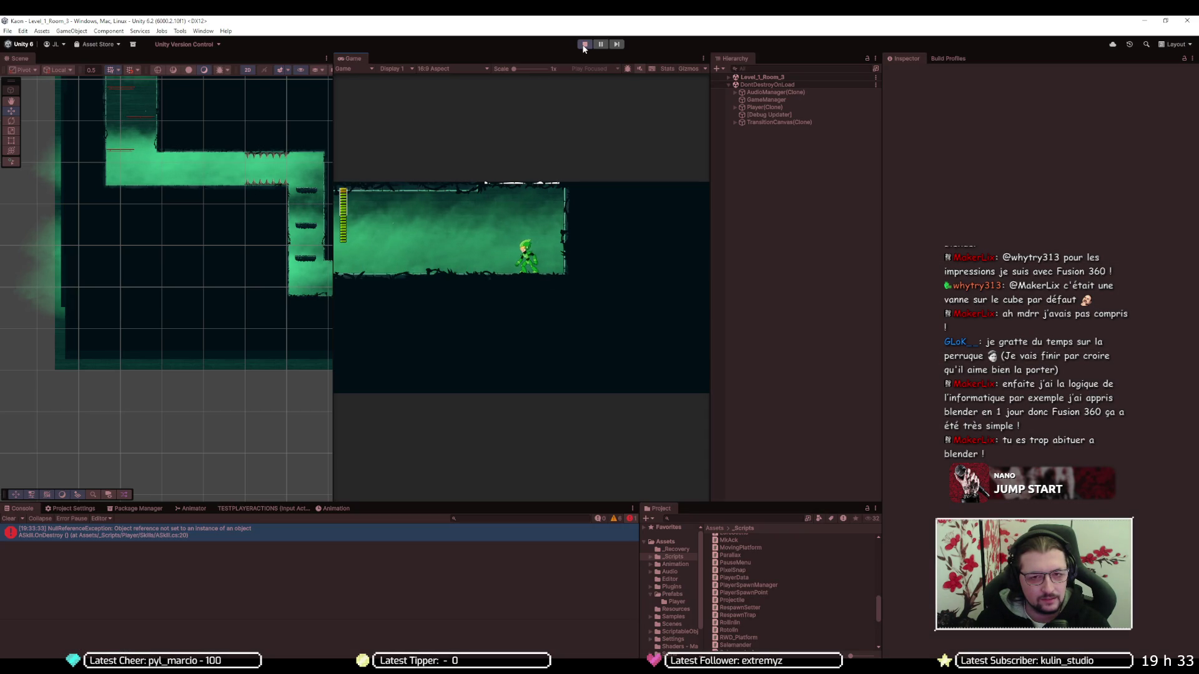
key("F5")
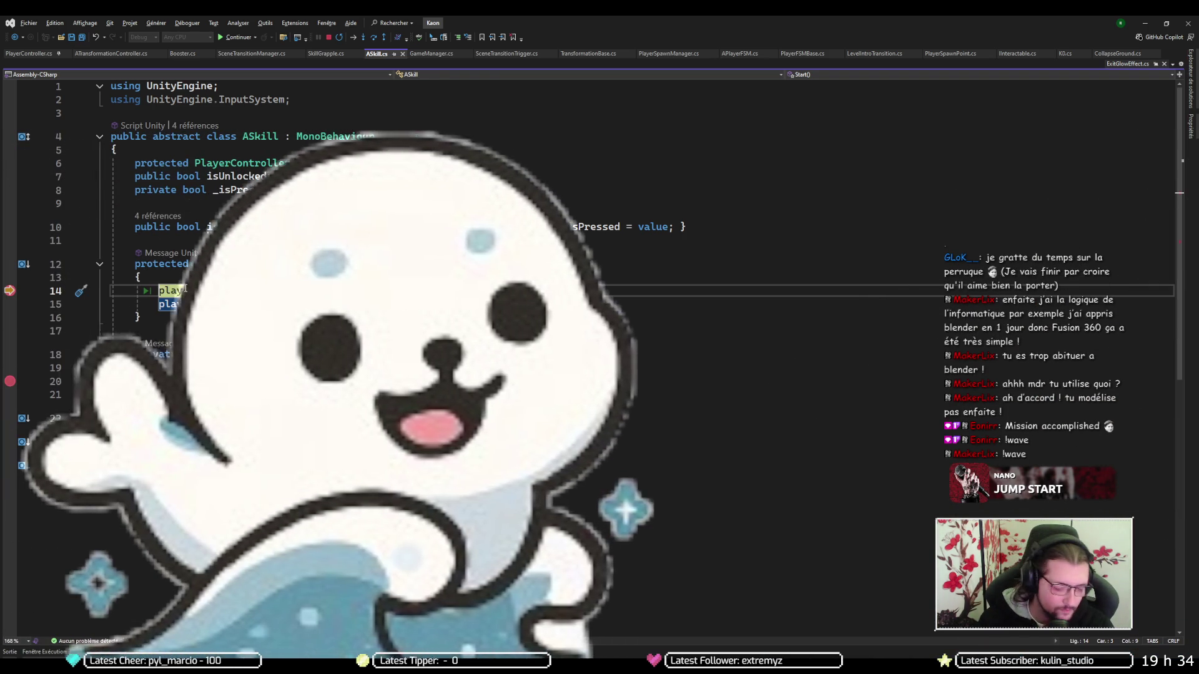
Resume past the skill Start and spawn manager breakpoints so play reaches Level_1_Room_4
mouse_move(181, 287)
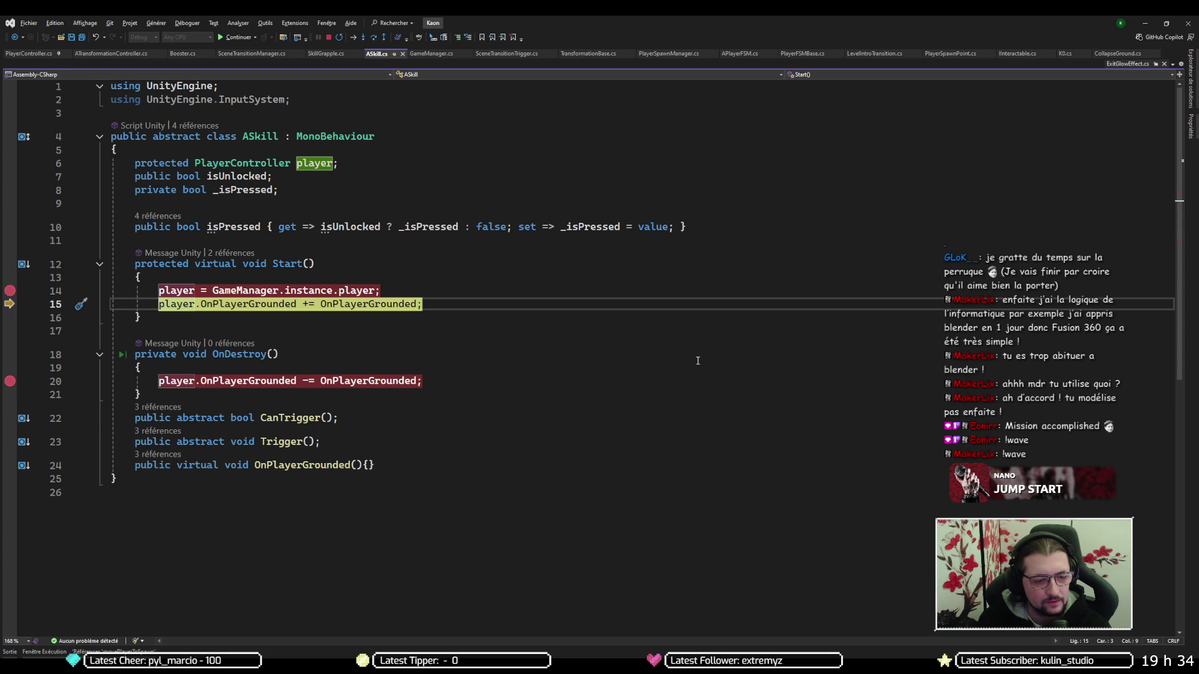
key("F5")
key("F5")
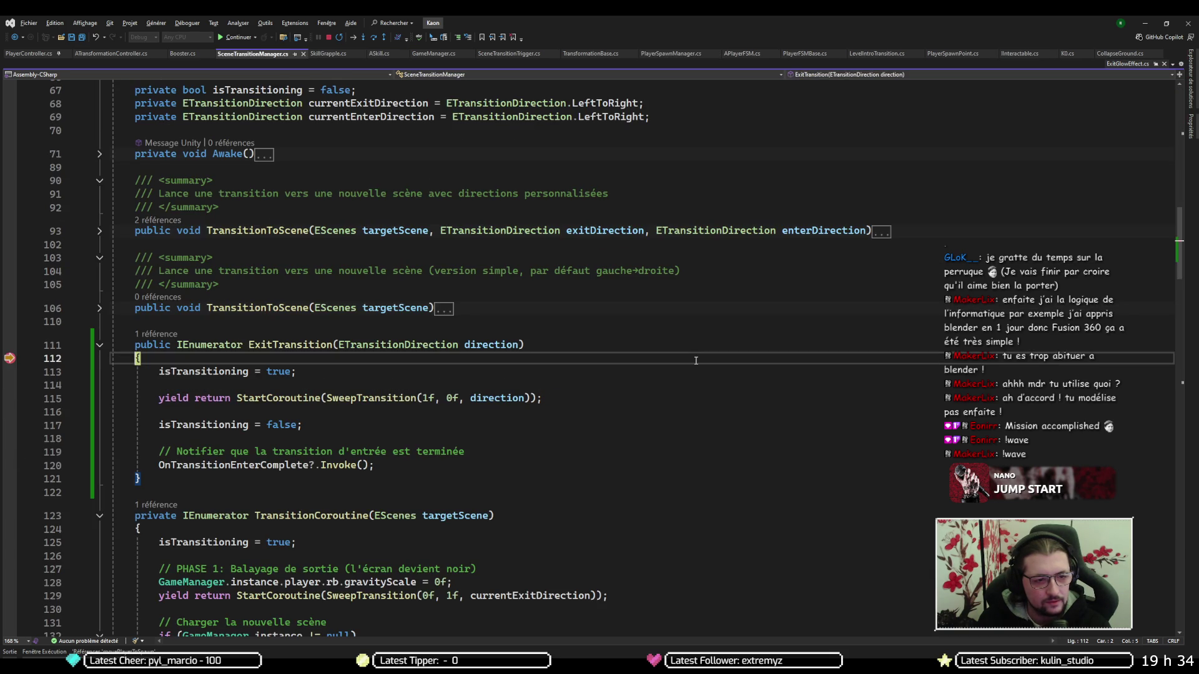
key("F5")
key("alt+Tab")
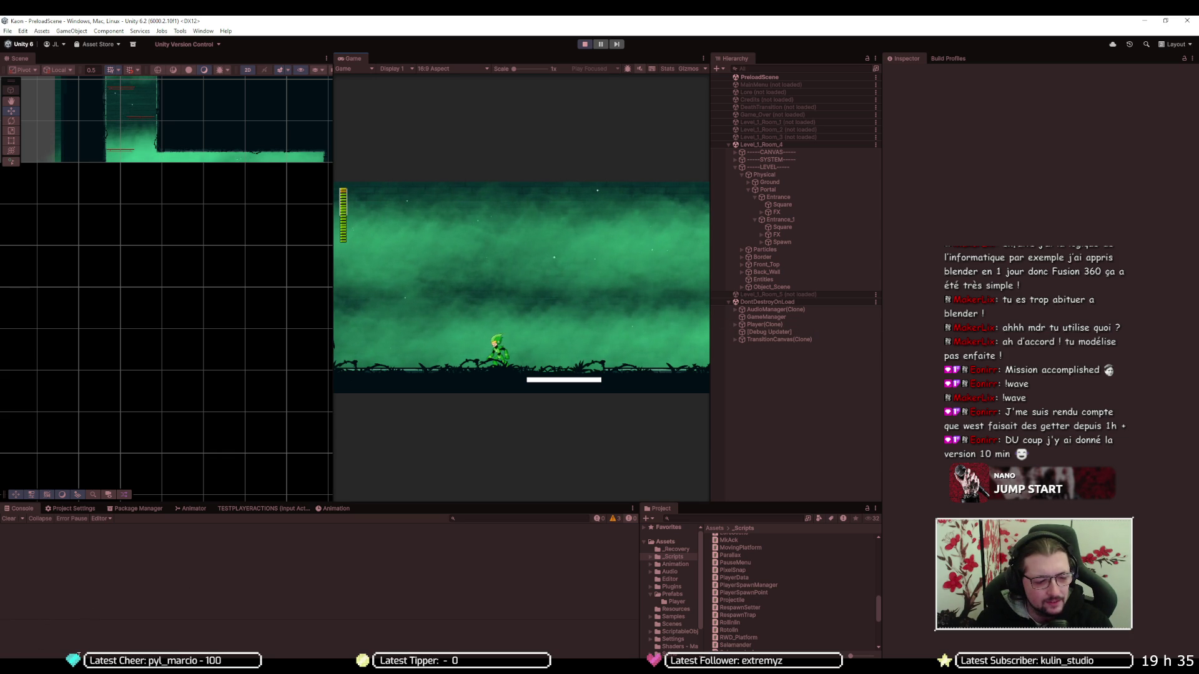
key("alt+Tab")
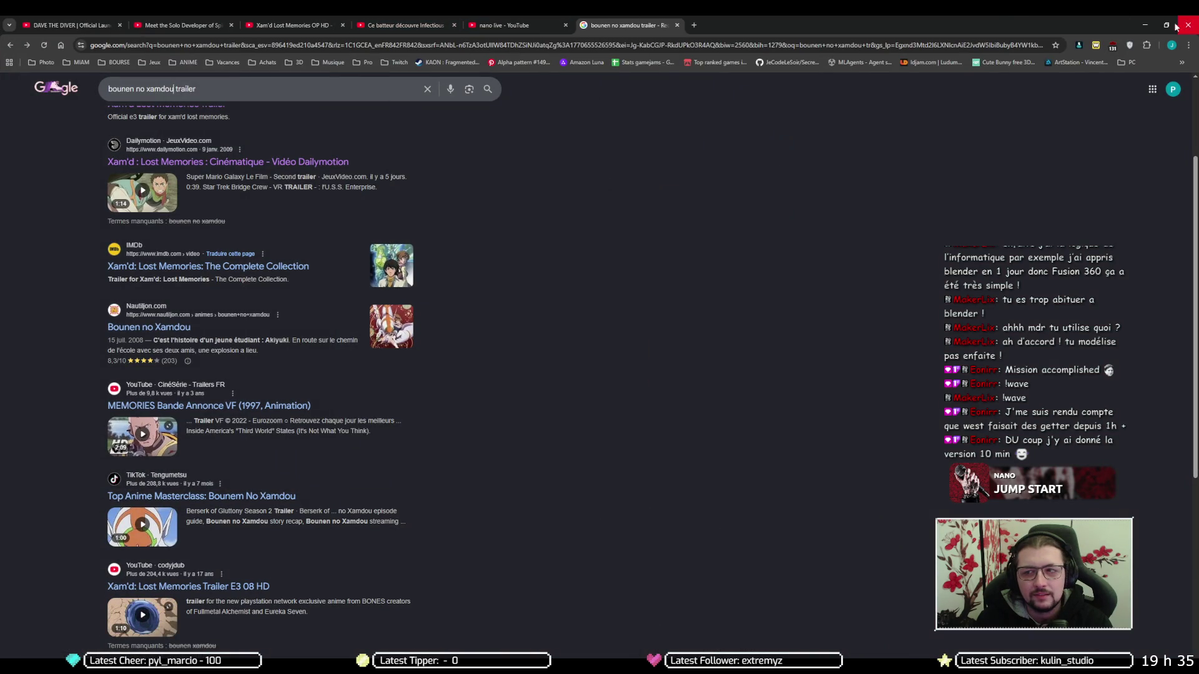
Minimize the Chrome window showing the trailer search results
left_click(1144, 26)
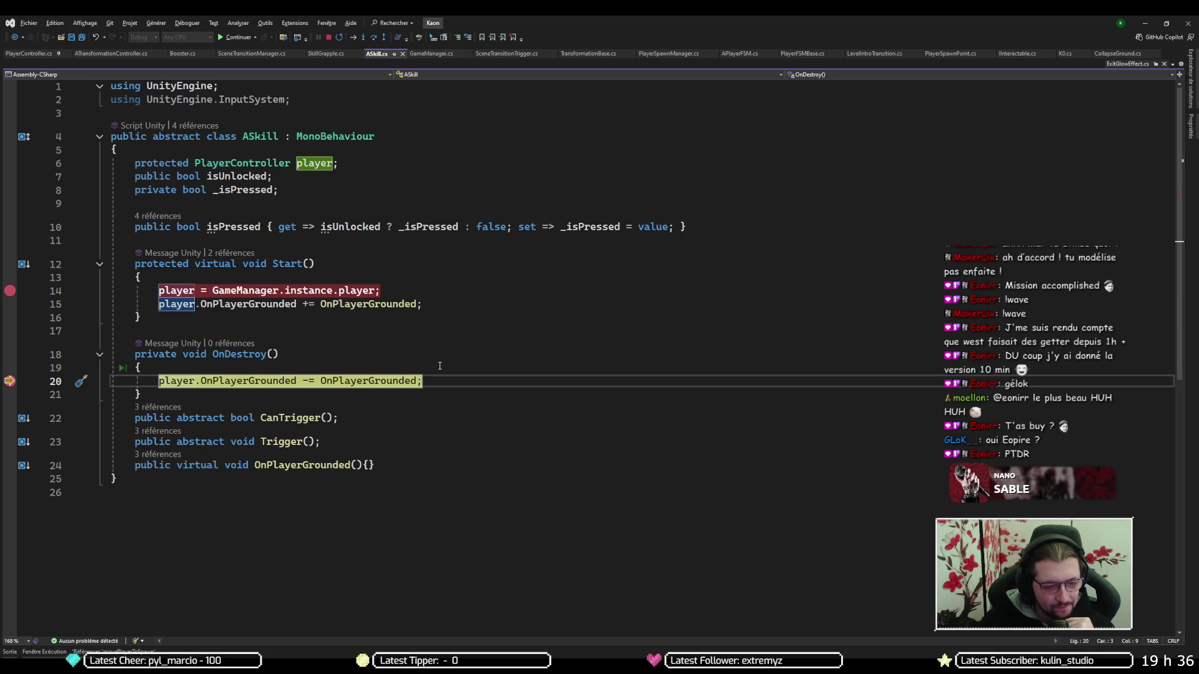
Continue through the OnDestroy, spawn manager and ExitTransition breakpoints across several room transitions
key("F10")
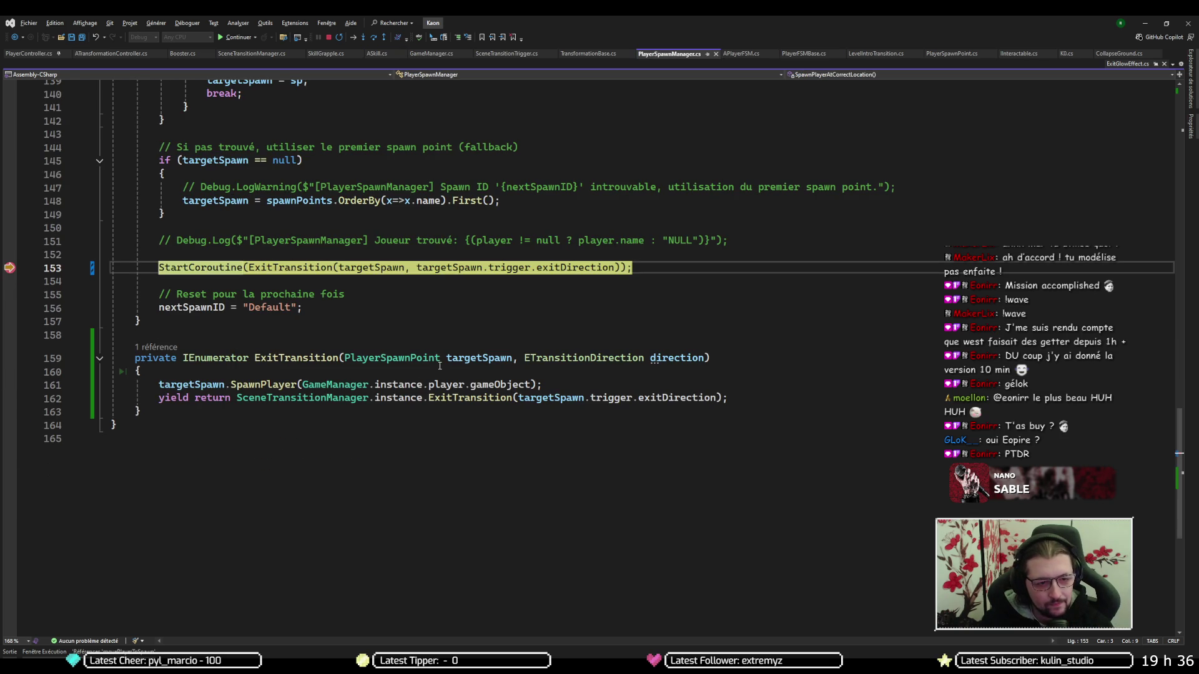
key("F5")
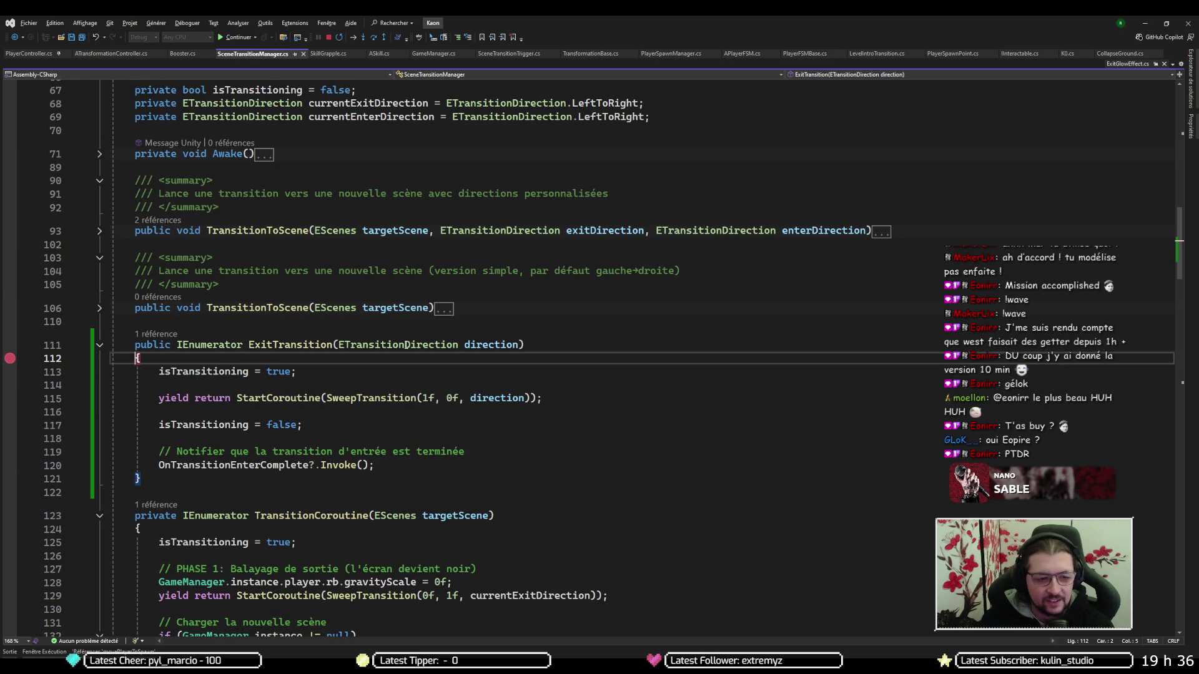
key("F5")
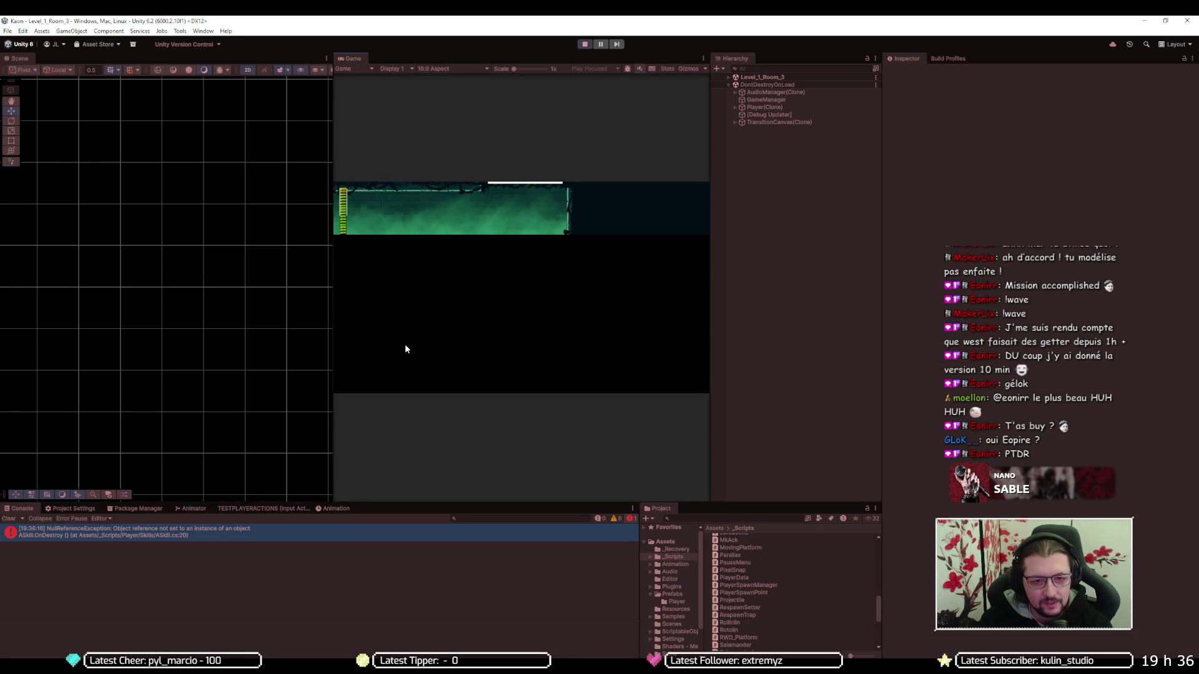
key("F5")
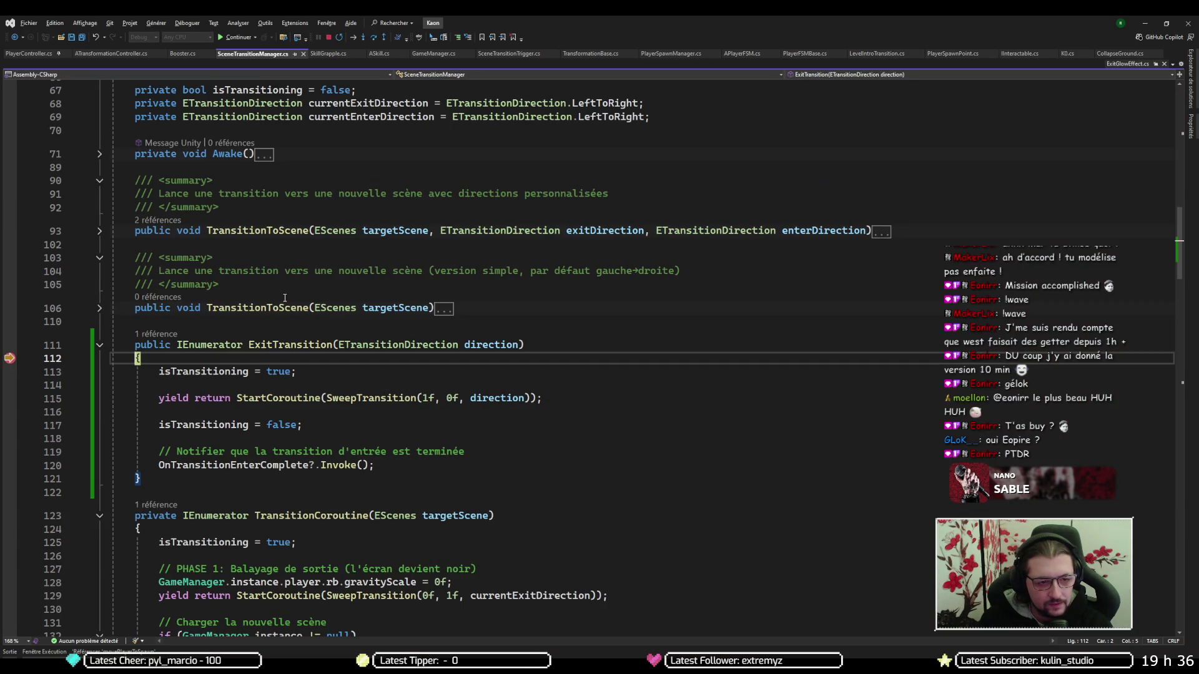
key("F5")
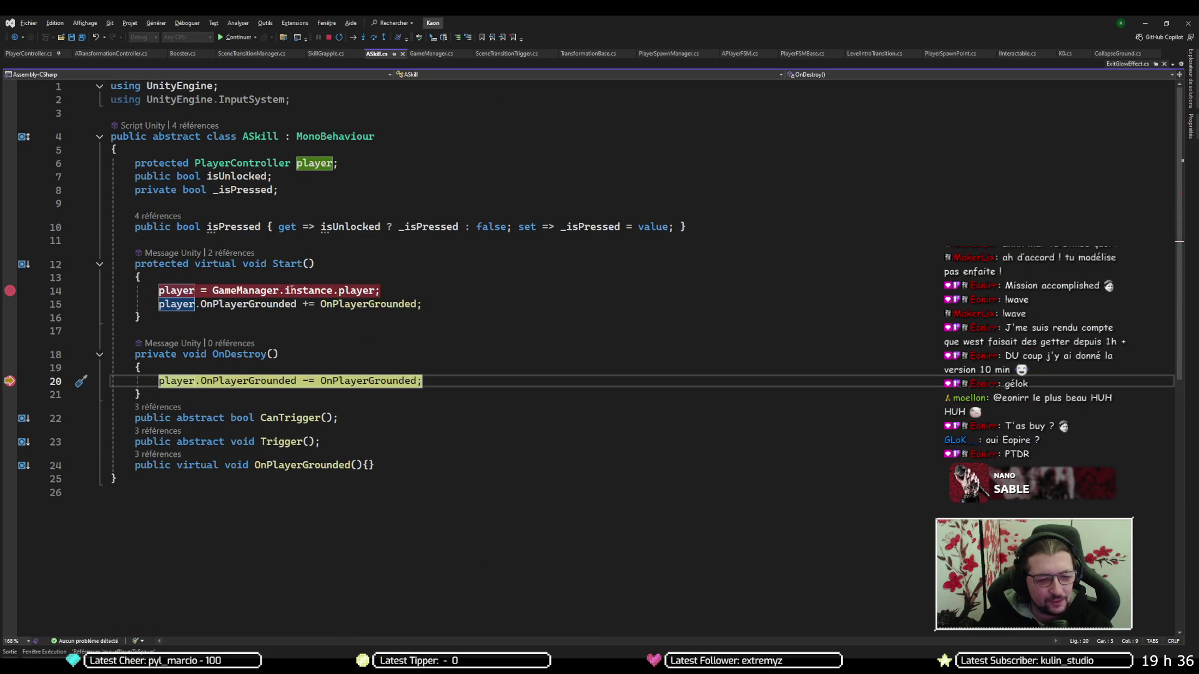
key("F5")
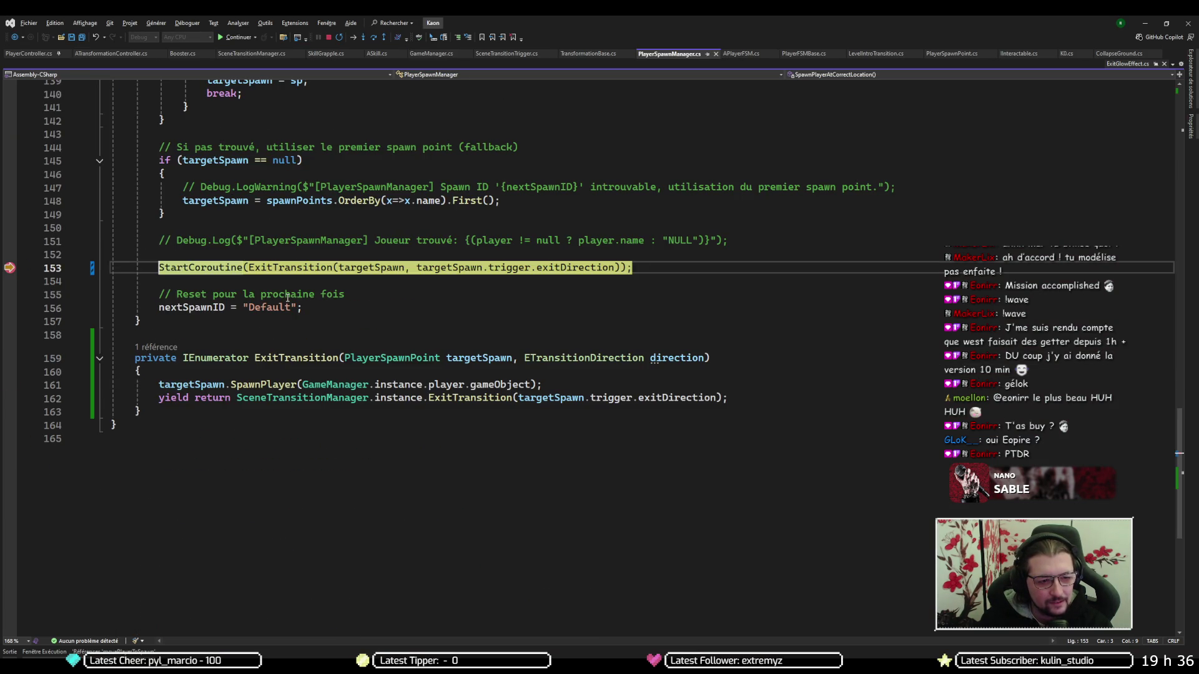
key("F5")
key("F5")
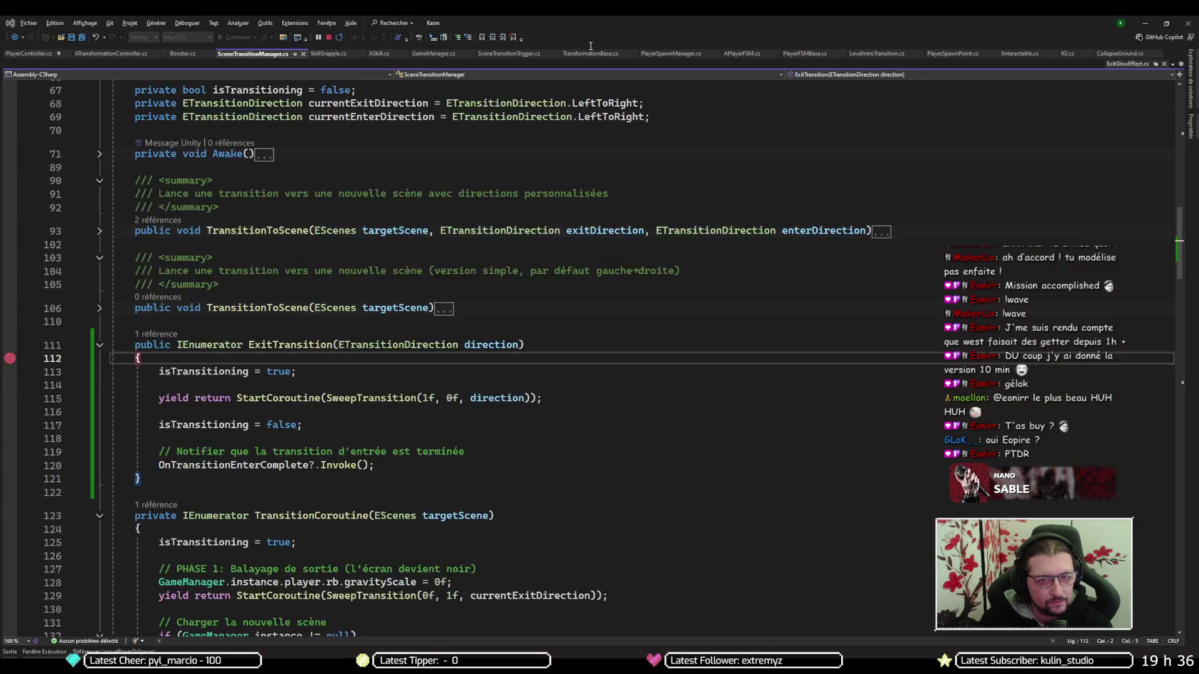
key("F5")
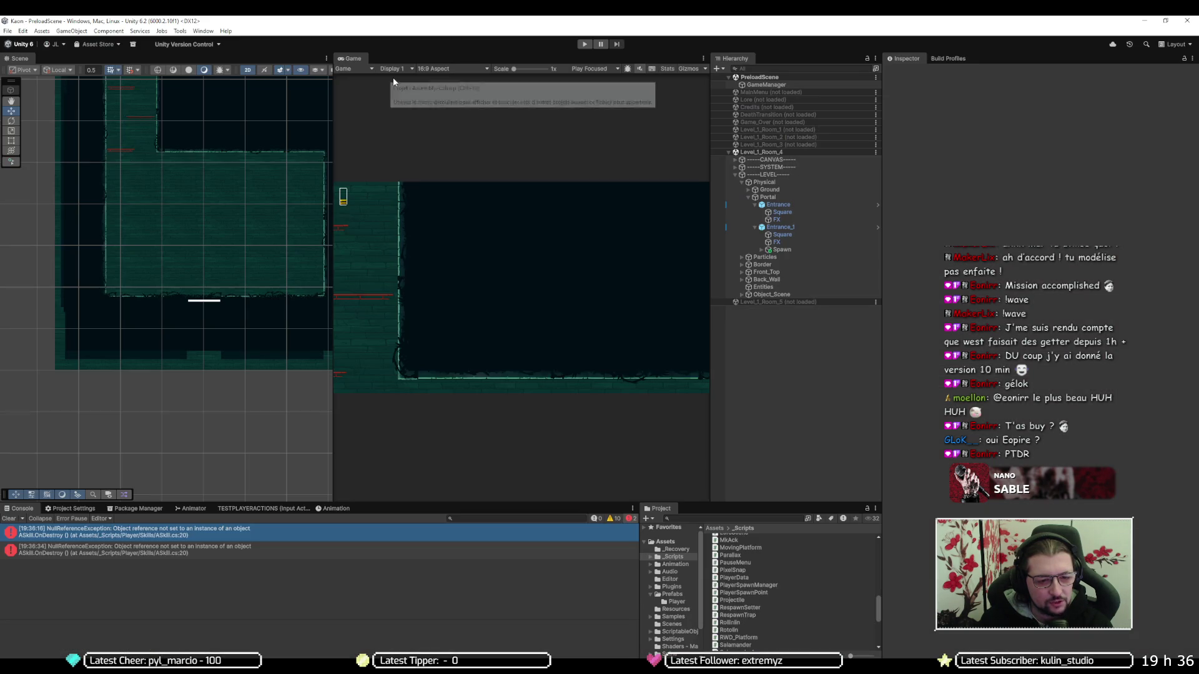
Restart play and step through ASkill Start, confirming player holds Player(Clone), then continue onward
left_click(585, 44)
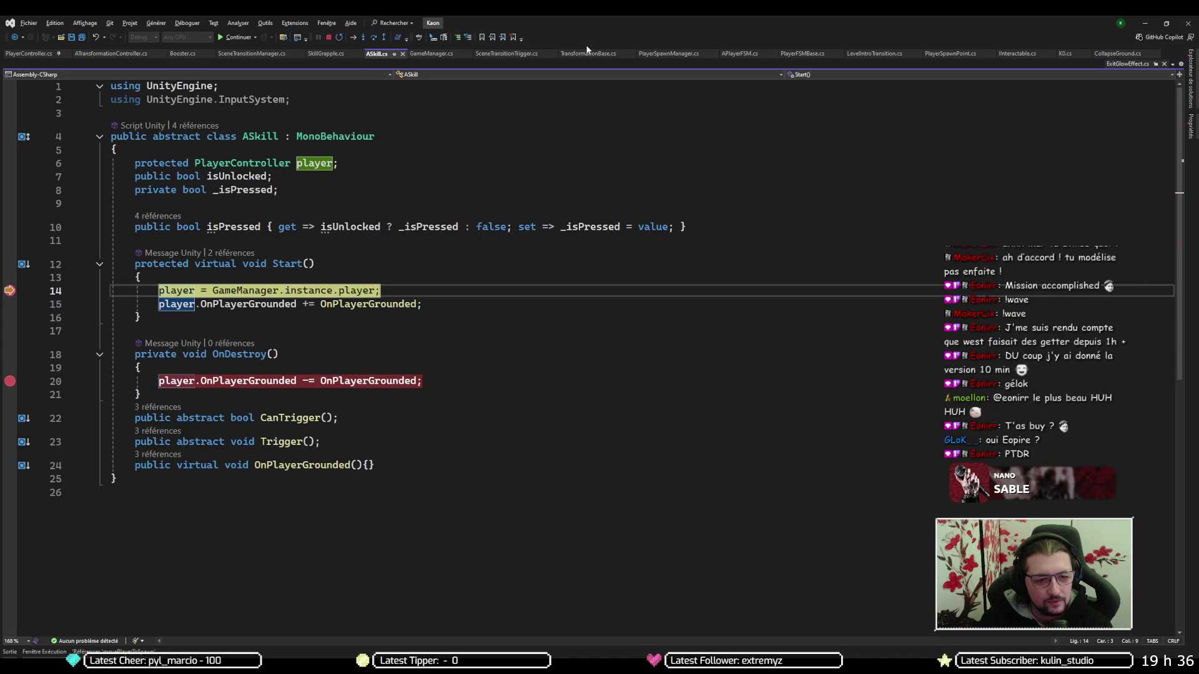
key("F10")
mouse_move(177, 304)
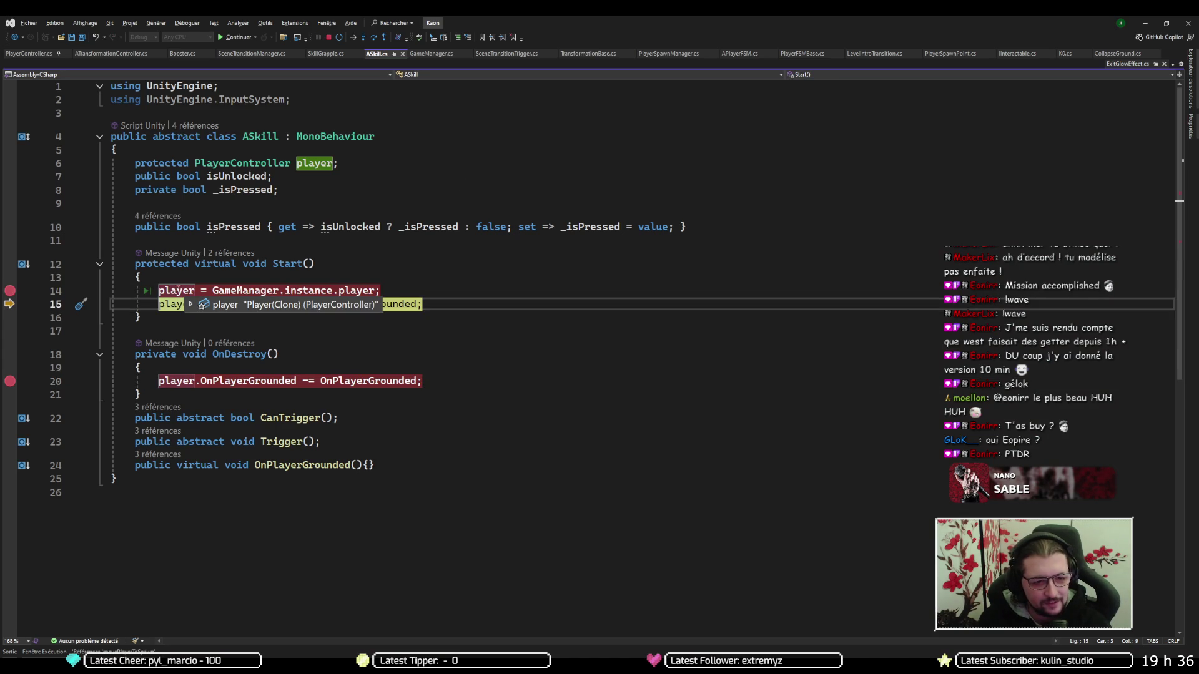
key("F5")
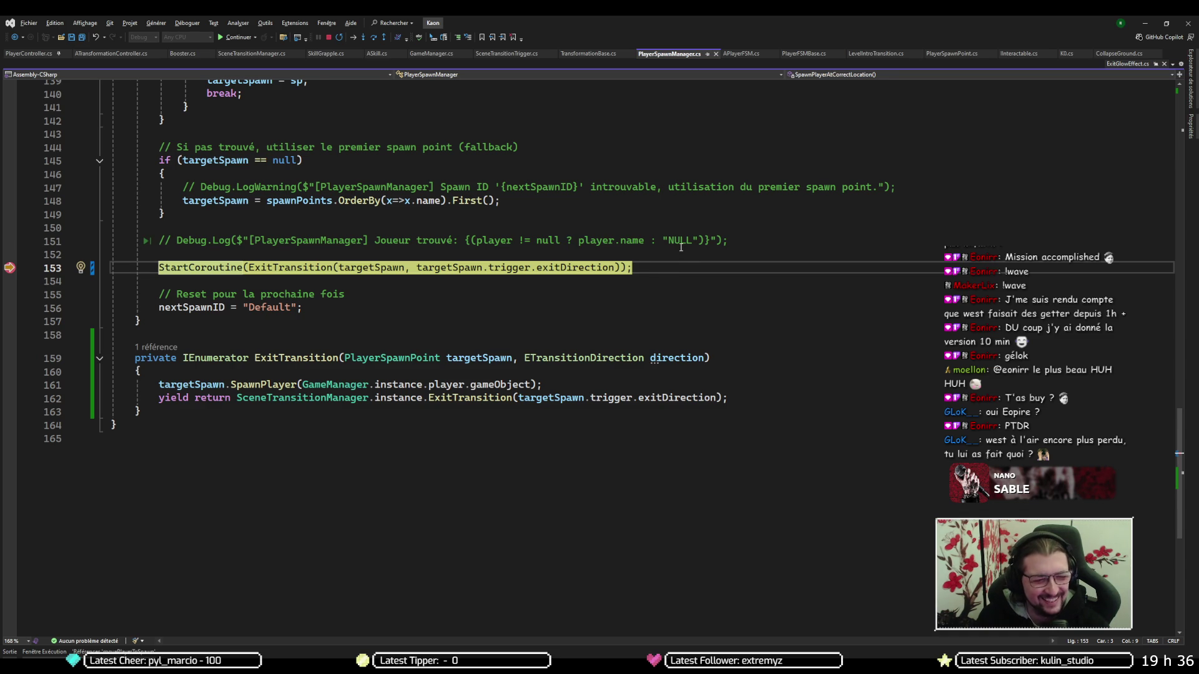
key("F5")
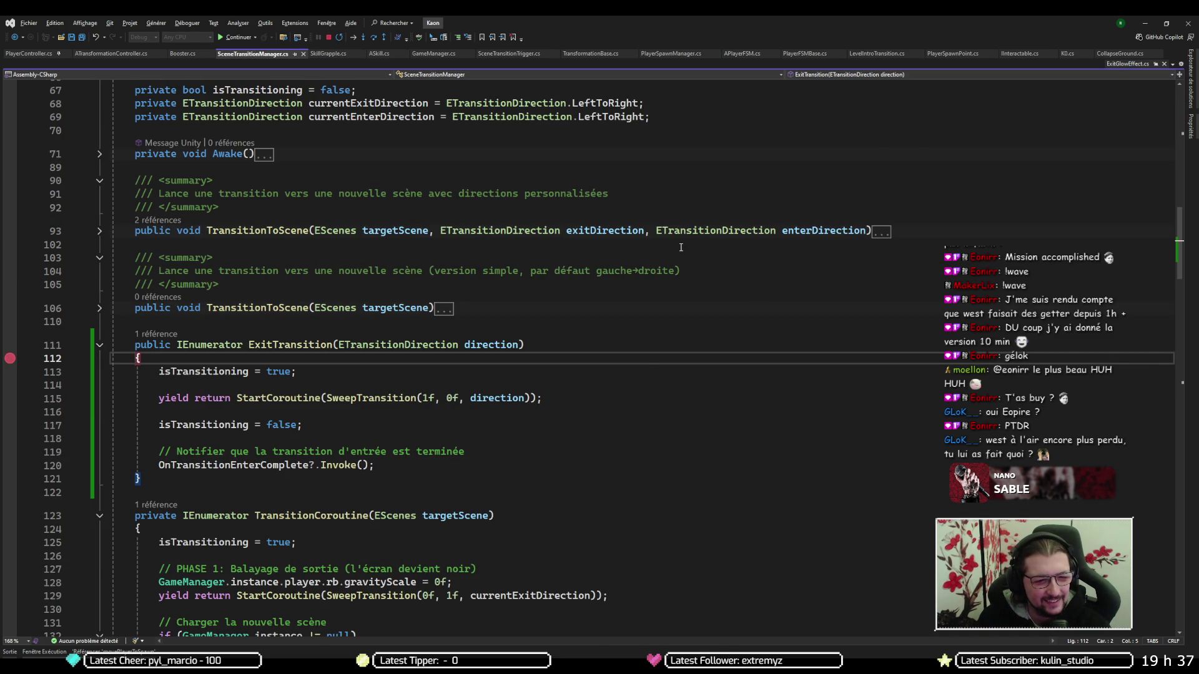
Resume to ASkill's OnDestroy at line 20 and find player is null there
key("F5")
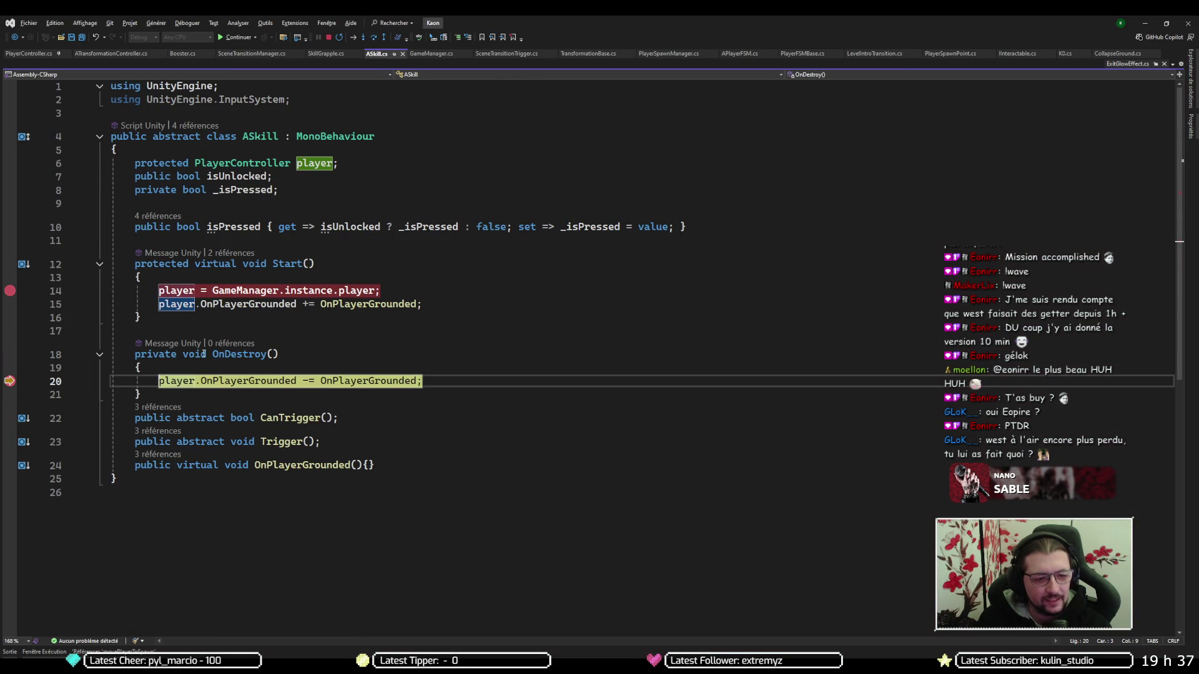
mouse_move(187, 382)
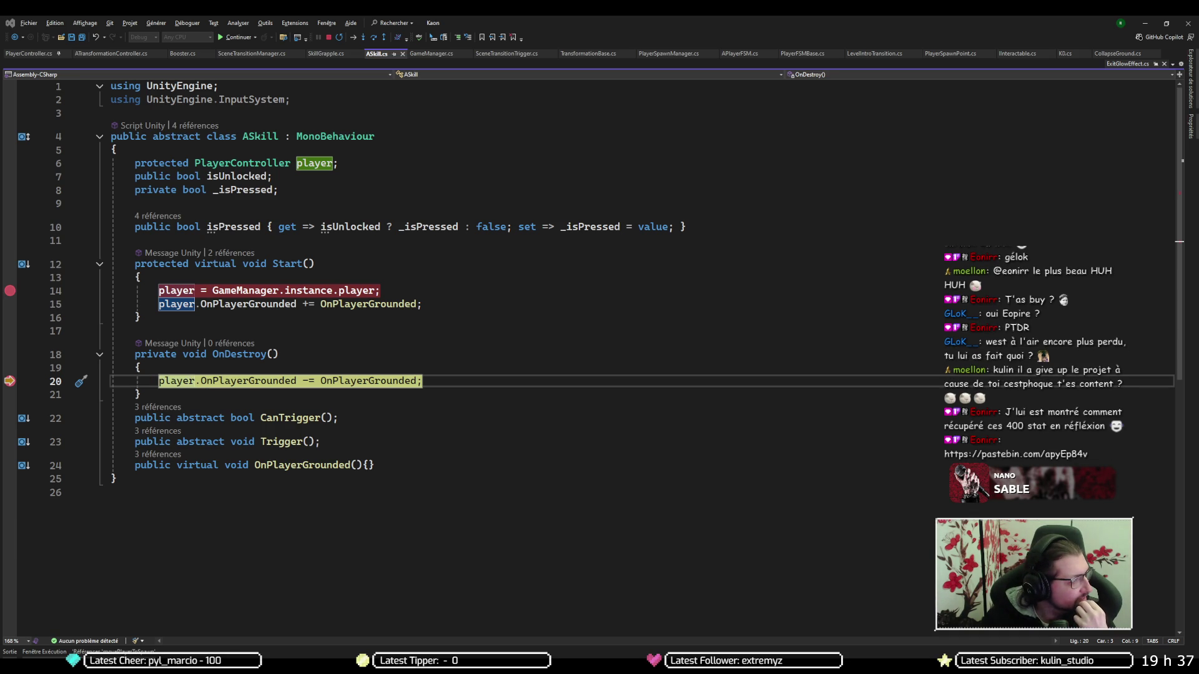
key("alt+Tab")
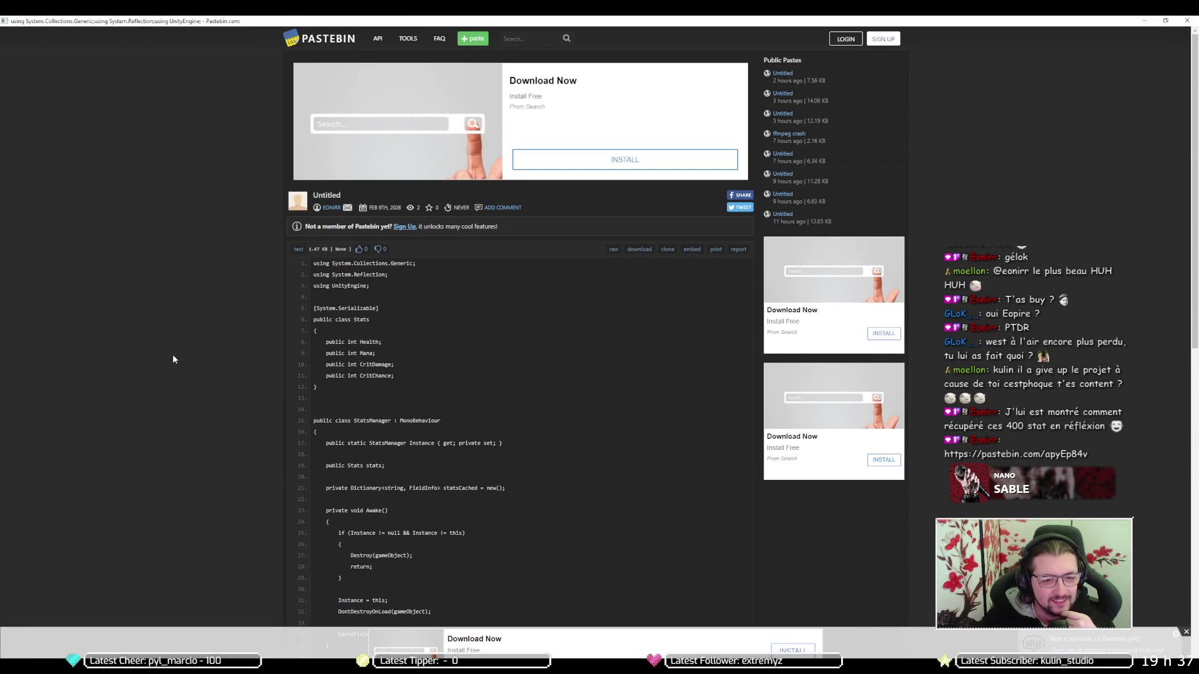
Read through the StatsManager paste, close the browser and resume from the OnDestroy stop
scroll(173, 354, "down", 2)
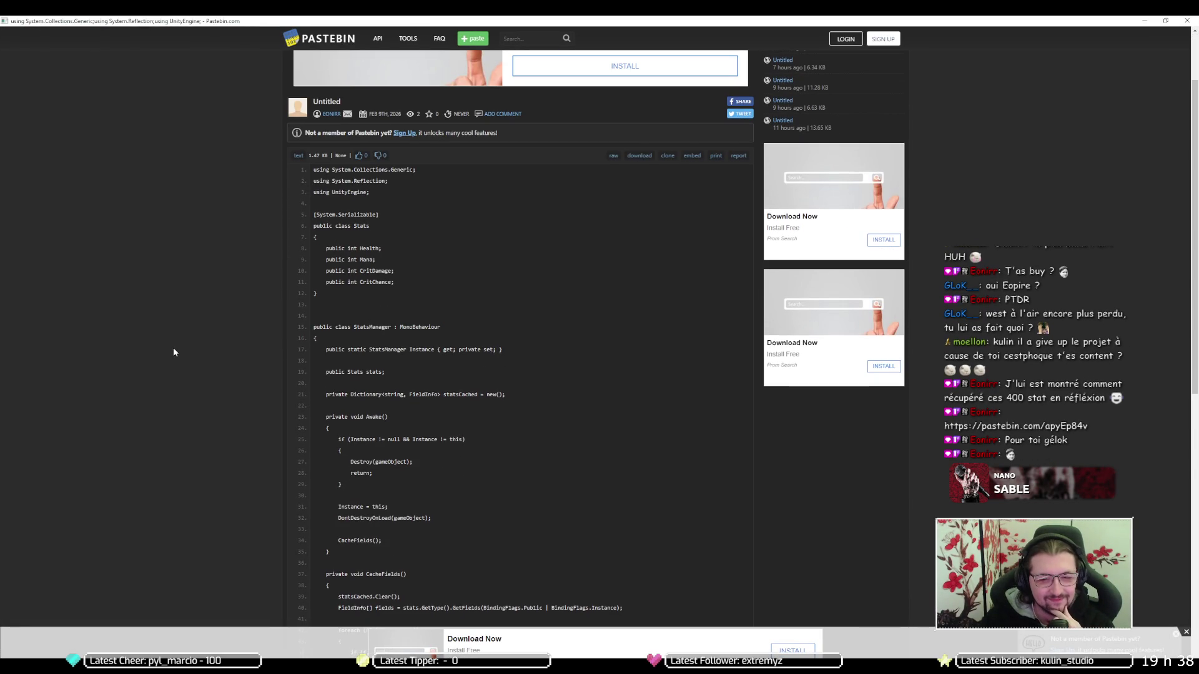
scroll(174, 351, "down", 3)
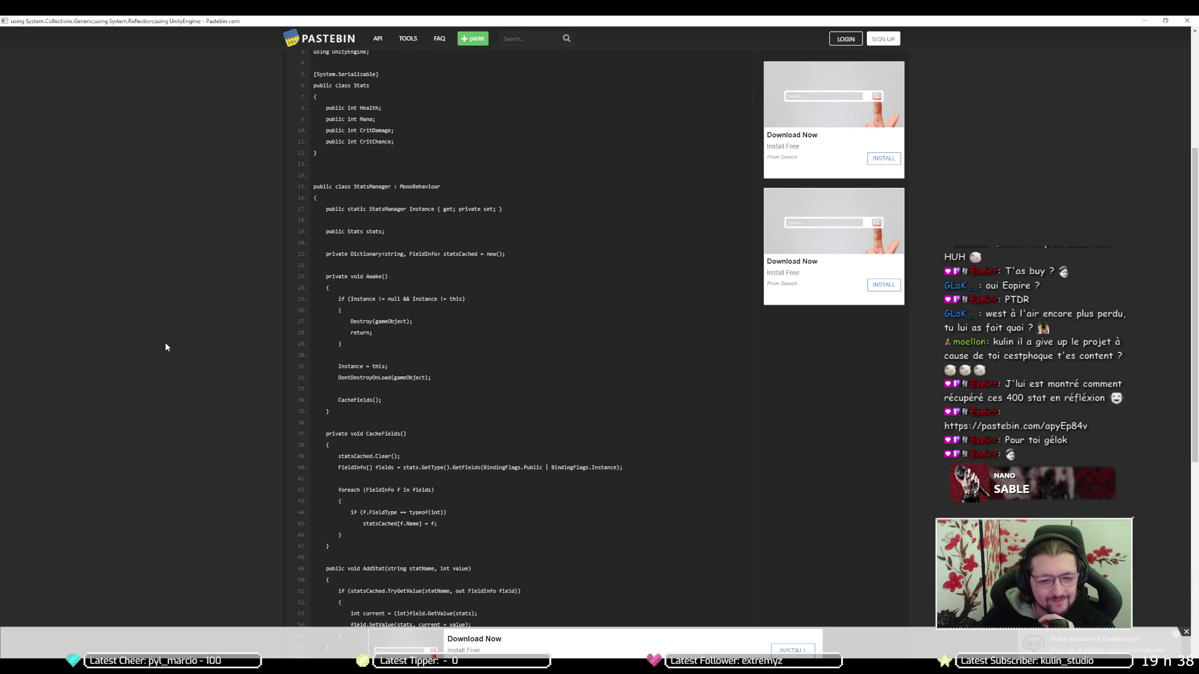
scroll(164, 349, "down", 1)
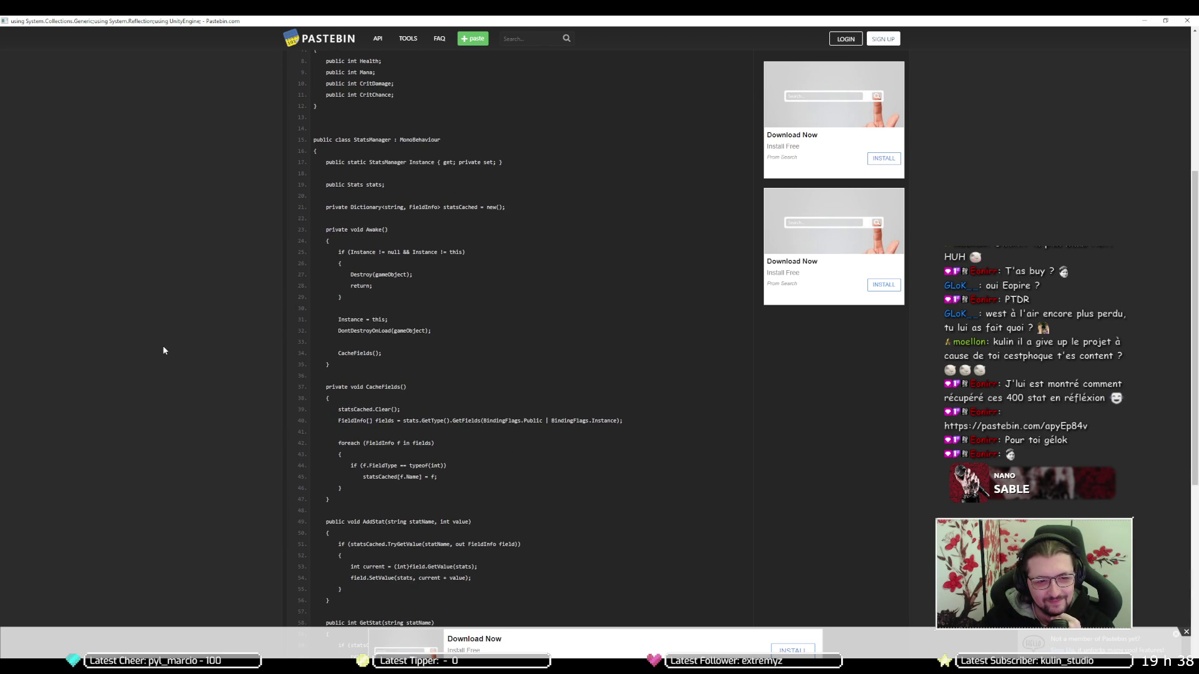
scroll(163, 349, "down", 4)
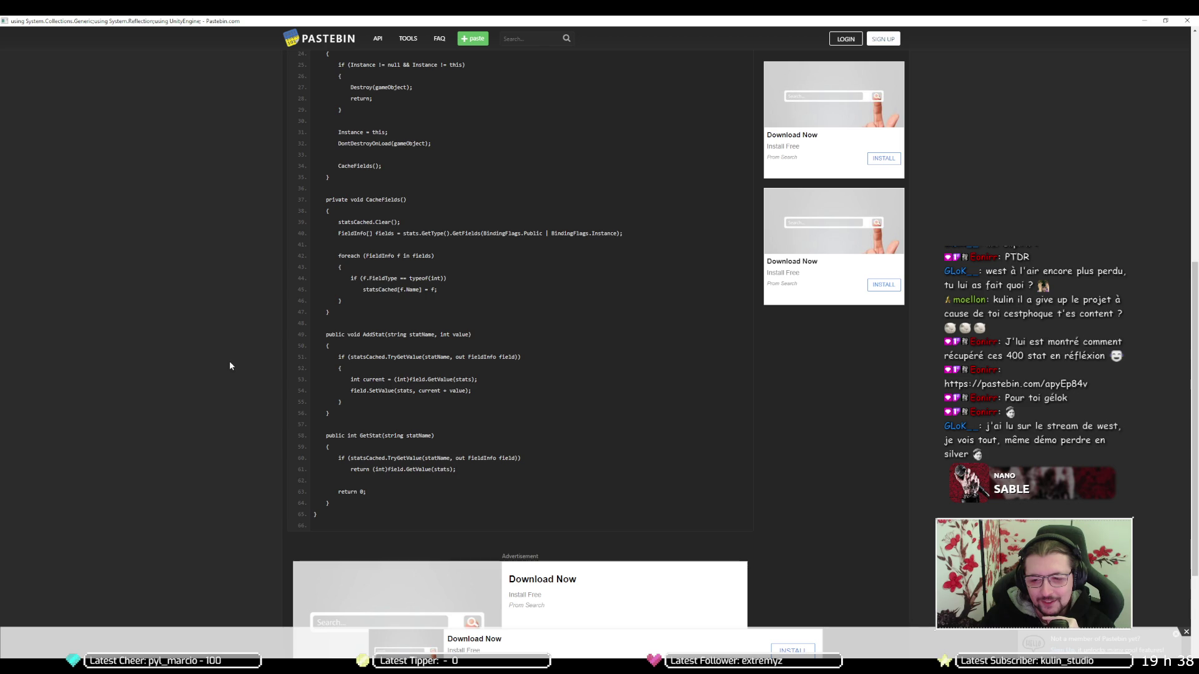
left_click(1185, 23)
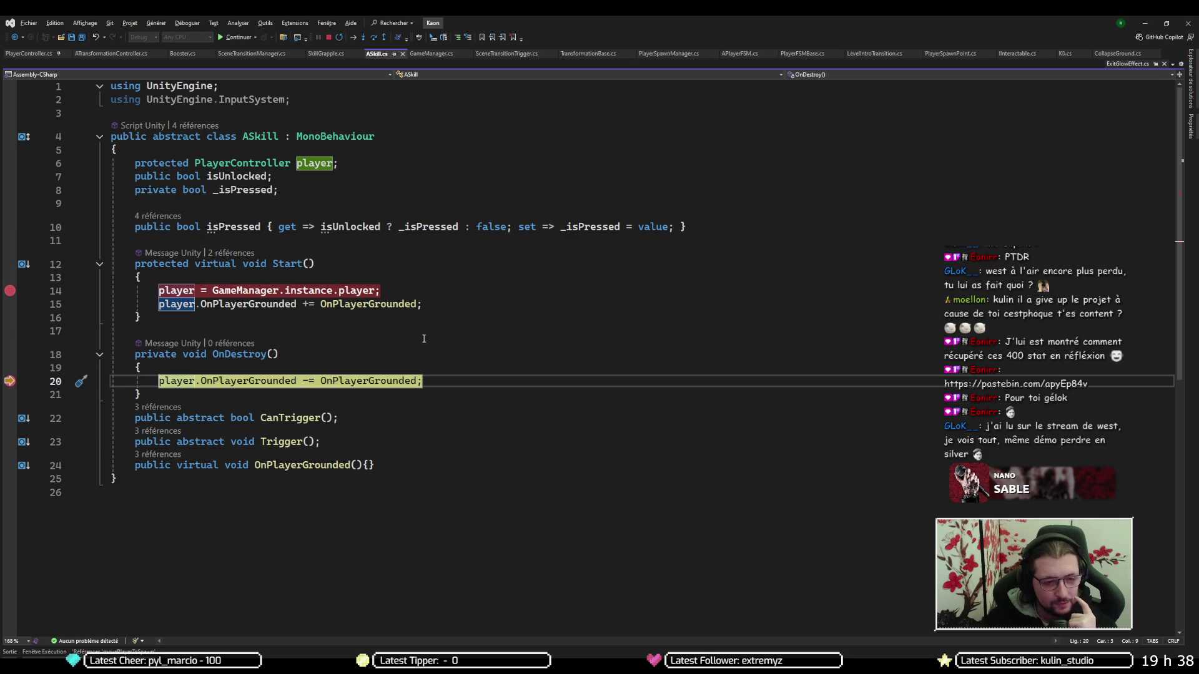
key("F5")
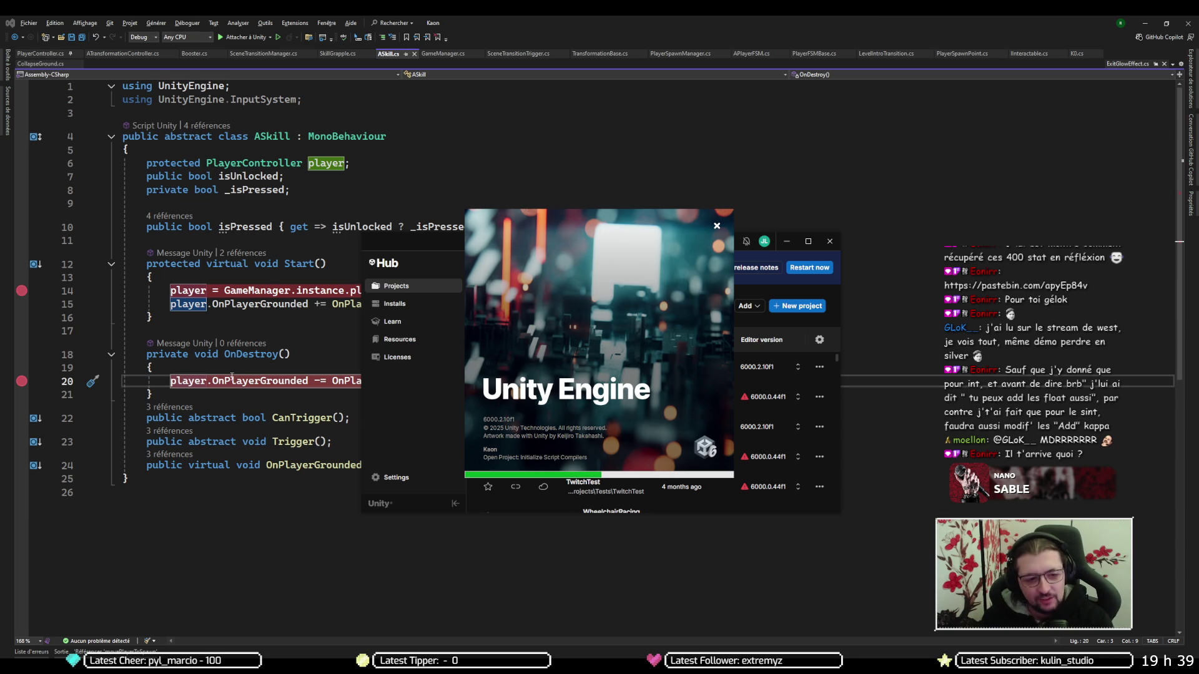
Check ASkill's breakpoints on lines 14 and 20 while the Unity editor launches
mouse_move(203, 379)
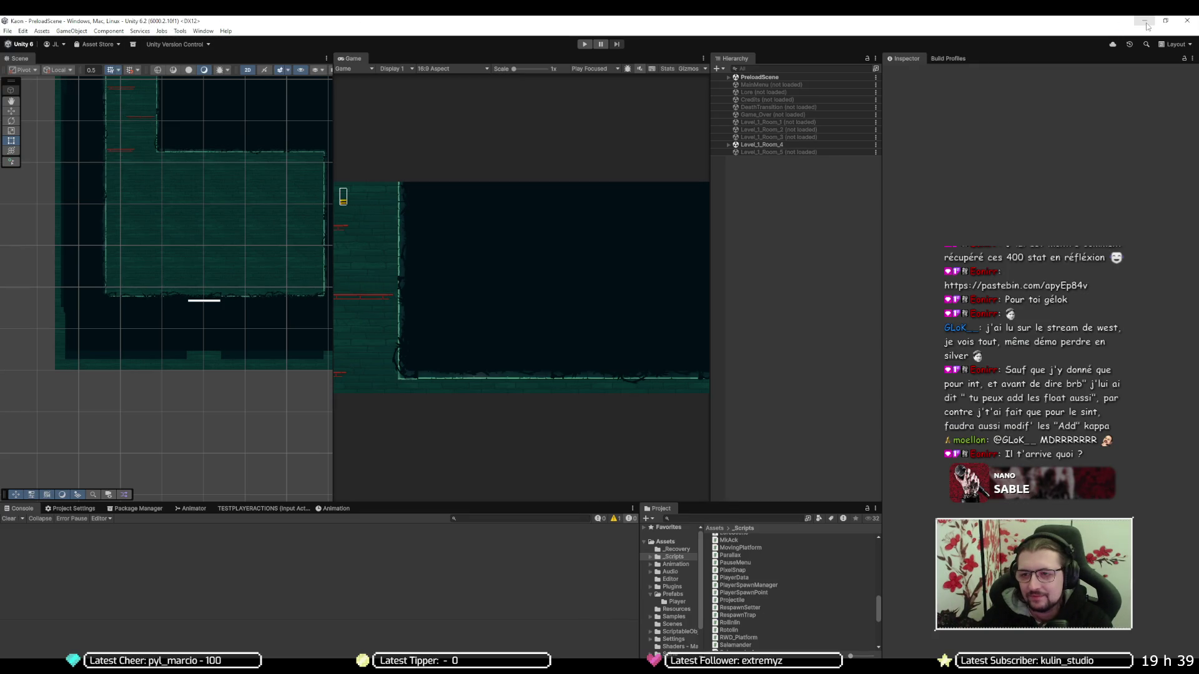
Play, stop and replay the game, inspect Player(Clone) under DontDestroyOnLoad, then return to Visual Studio
left_click(584, 45)
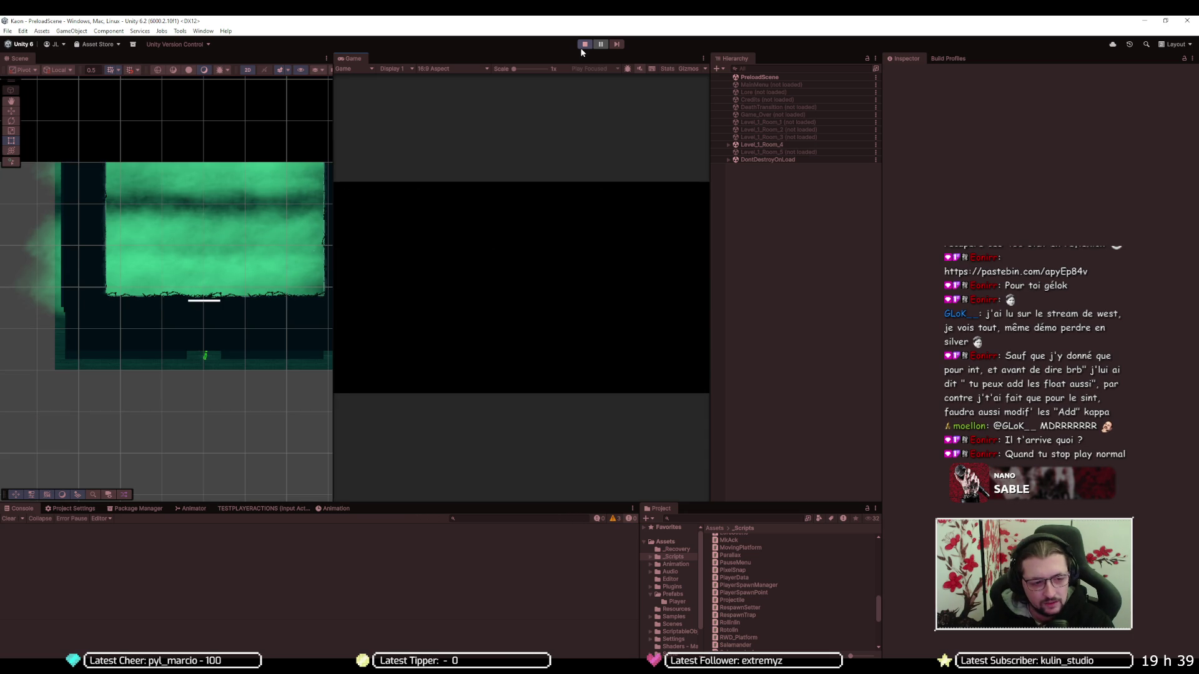
left_click(581, 48)
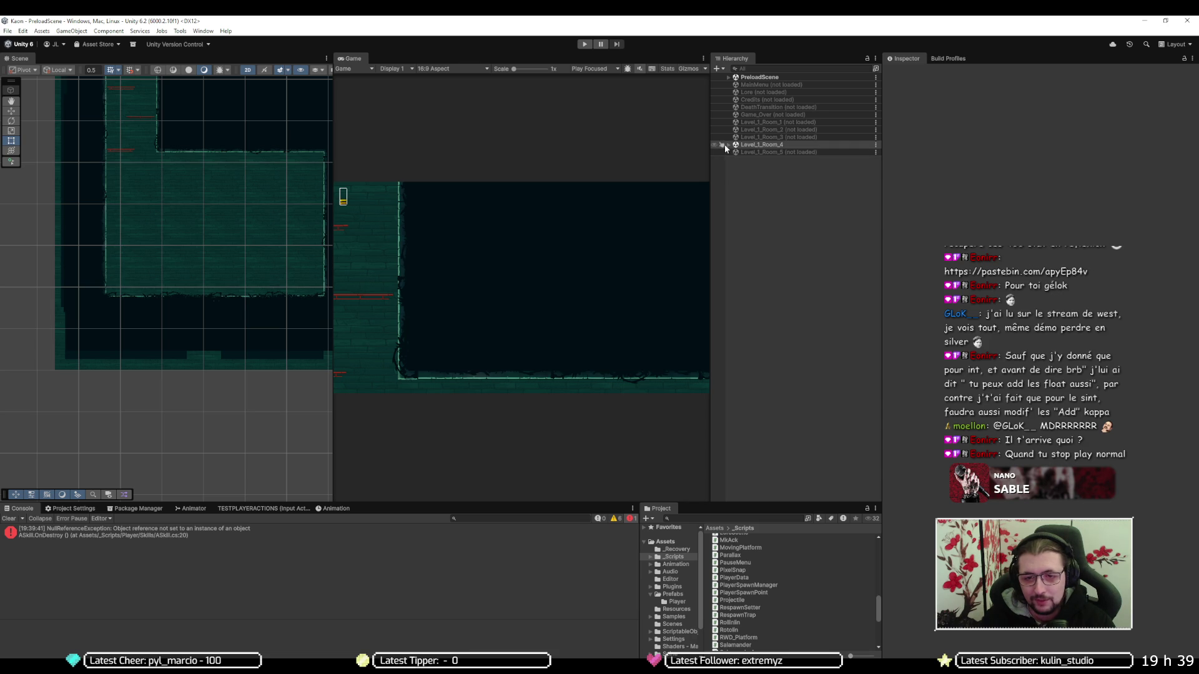
left_click(584, 44)
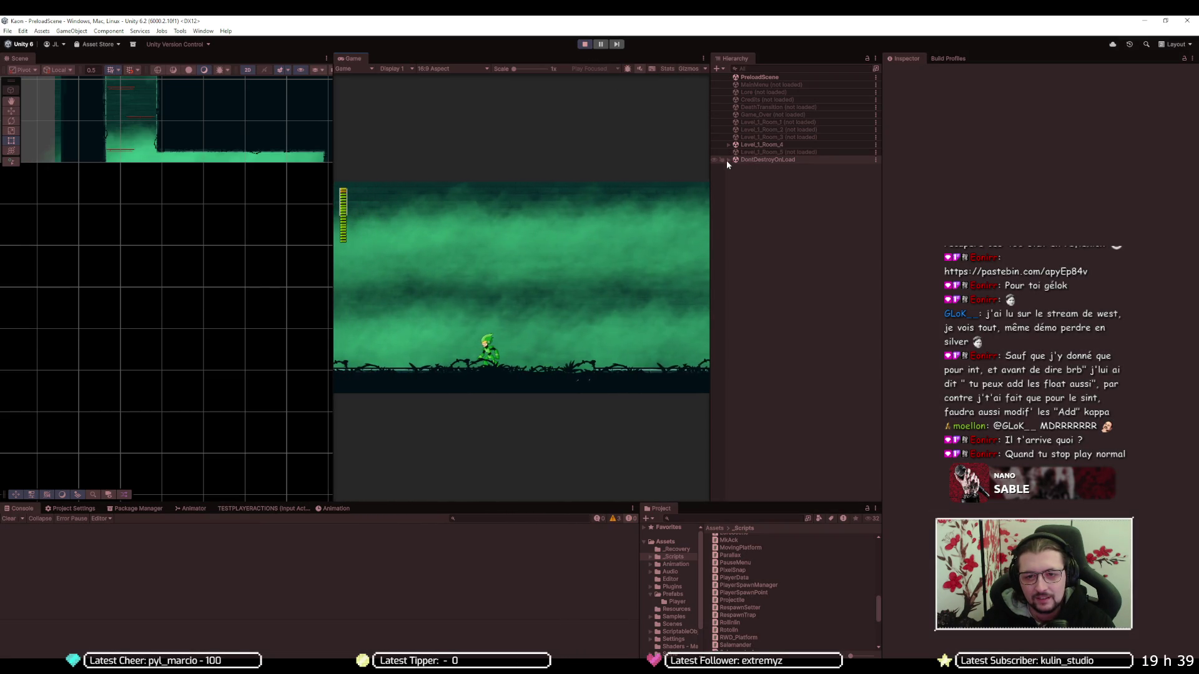
left_click(728, 160)
left_click(750, 183)
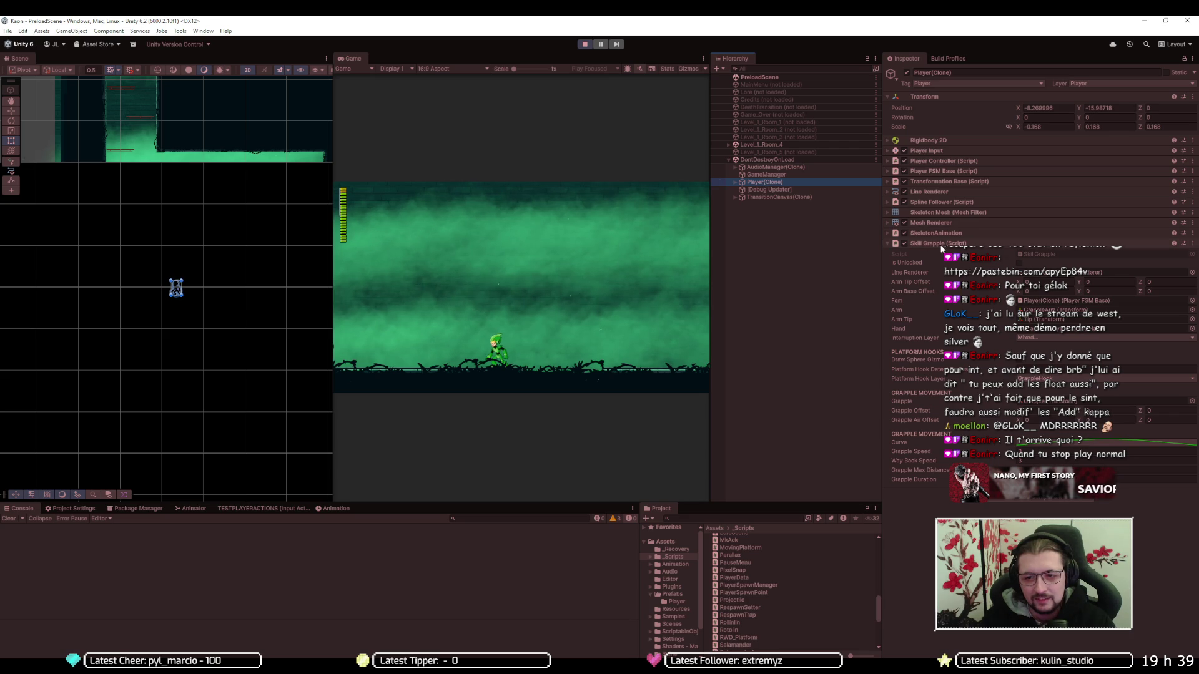
key("alt+Tab")
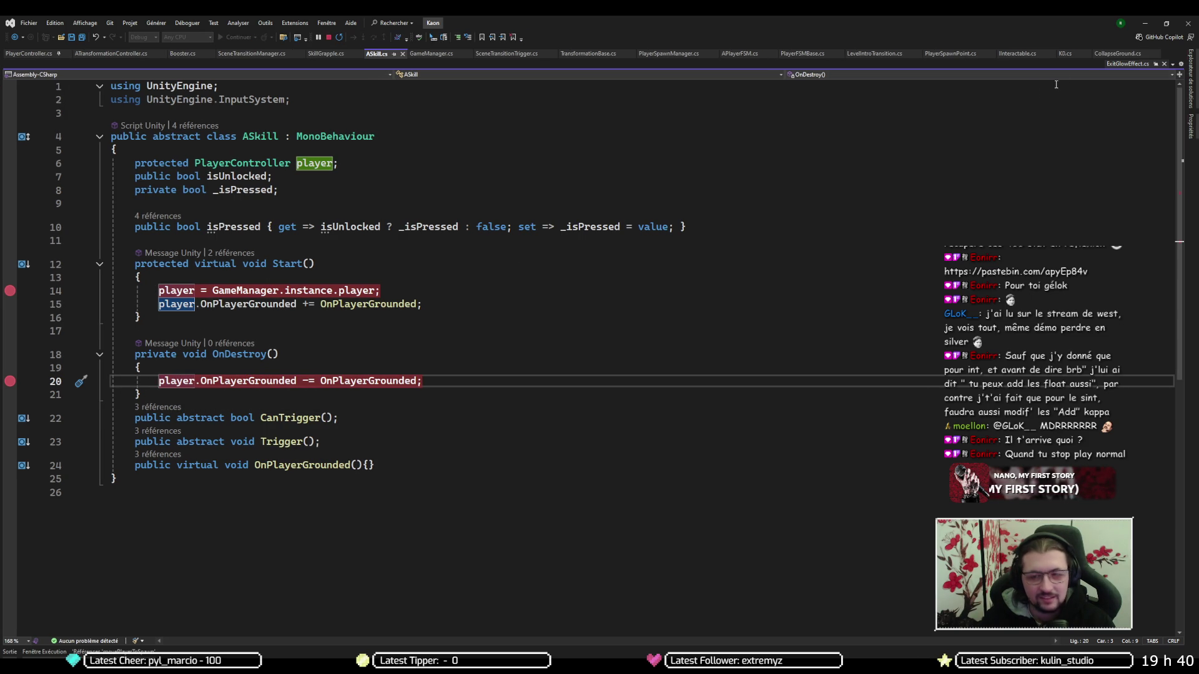
left_click(1143, 24)
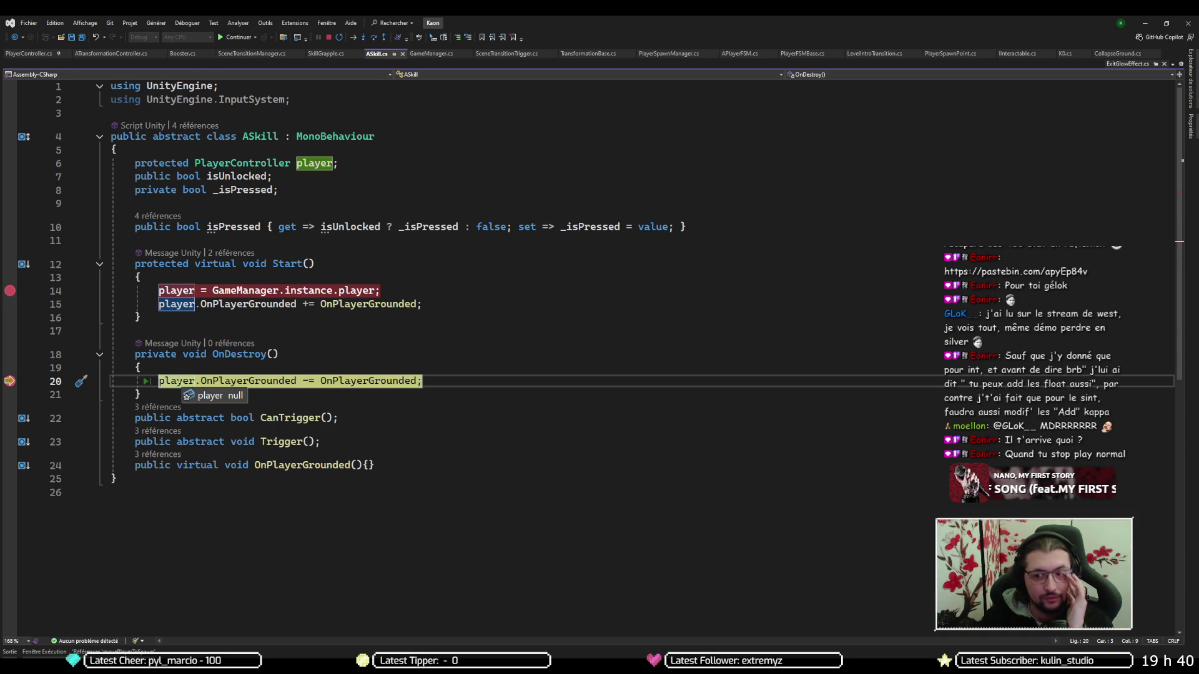
Inspect the null player in OnDestroy, then continue past the spawn manager and ExitTransition breaks
mouse_move(176, 306)
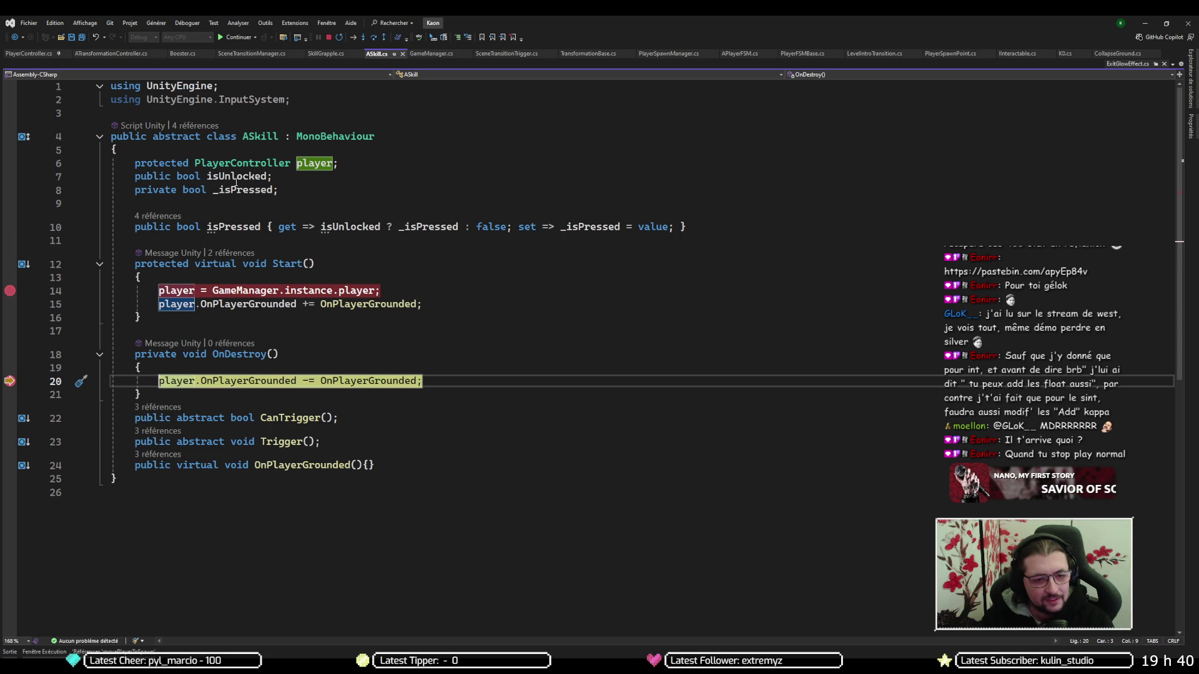
mouse_move(262, 289)
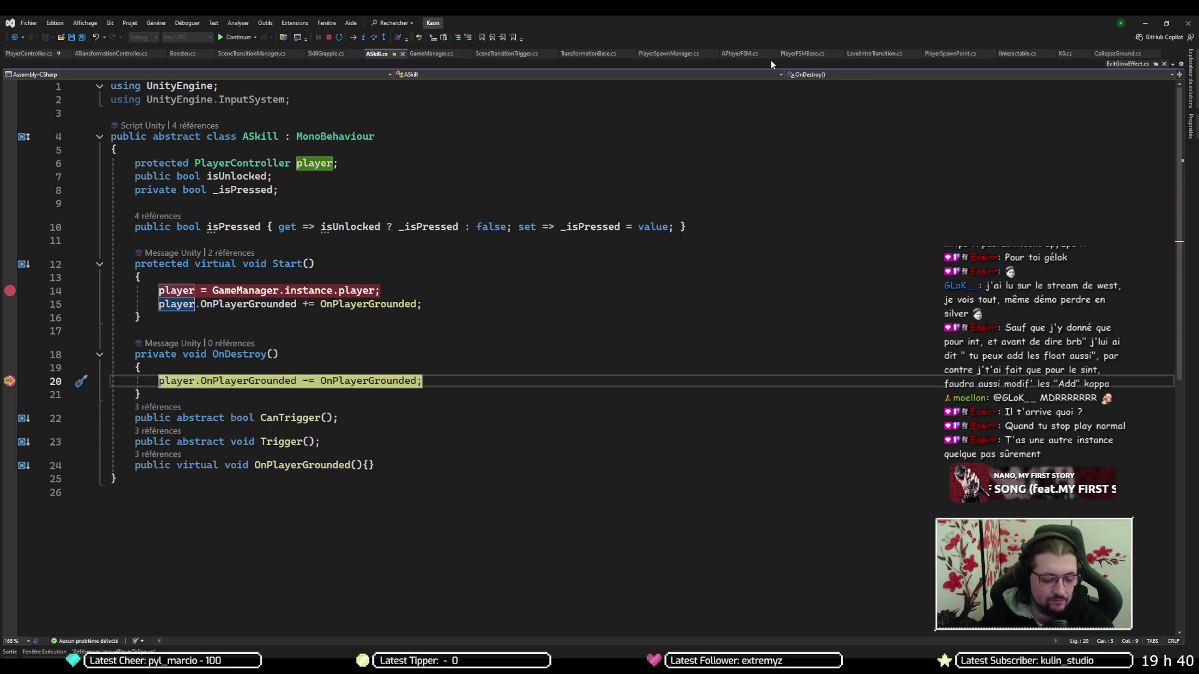
key("F10")
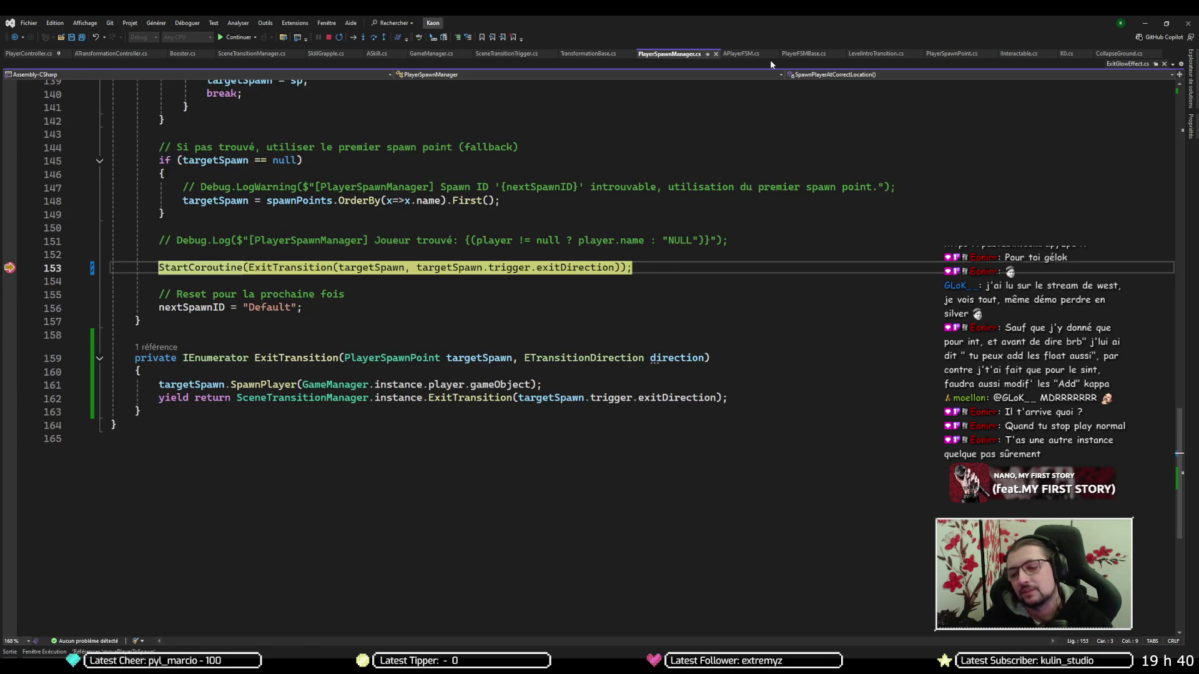
key("F10")
key("F5")
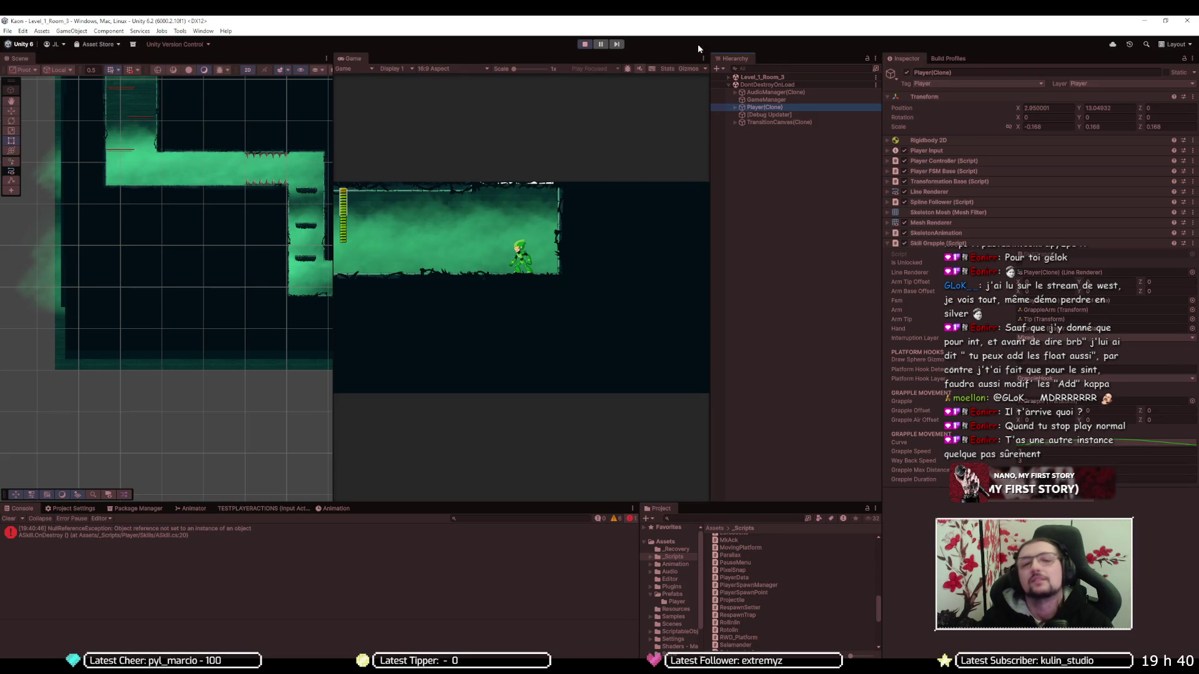
Stop play, load Level_1_Room_3, deactivate its Player object, and unload the room again
left_click(584, 43)
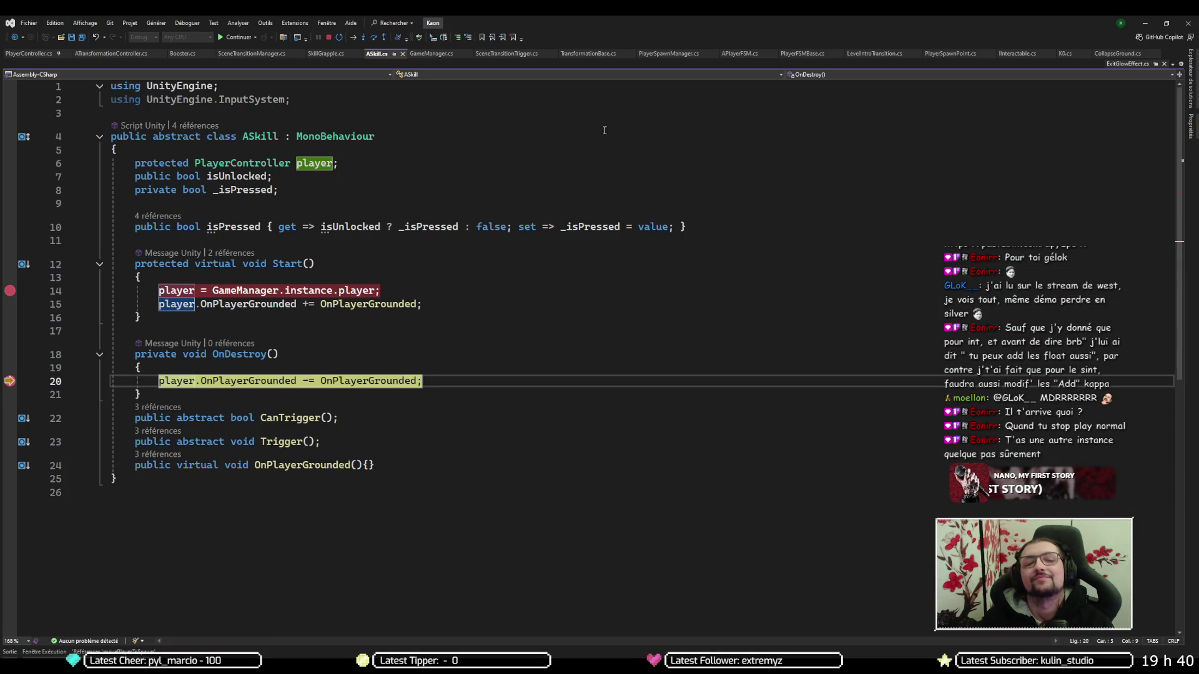
key("F5")
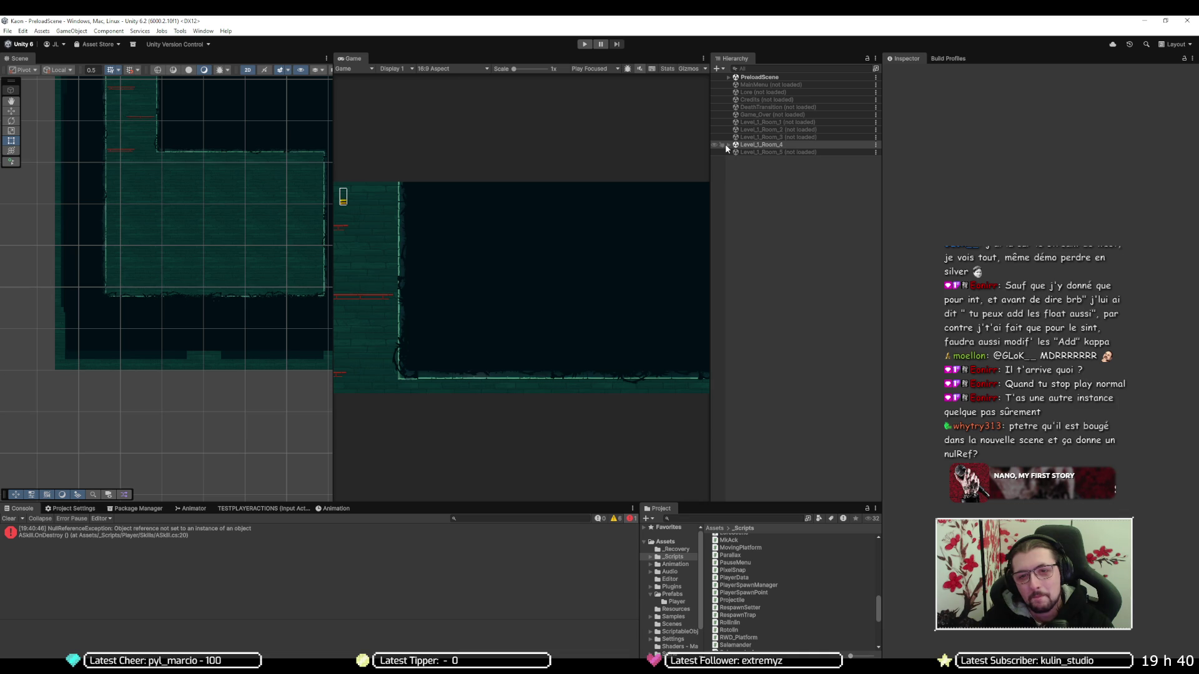
right_click(751, 136)
left_click(759, 157)
left_click(744, 168)
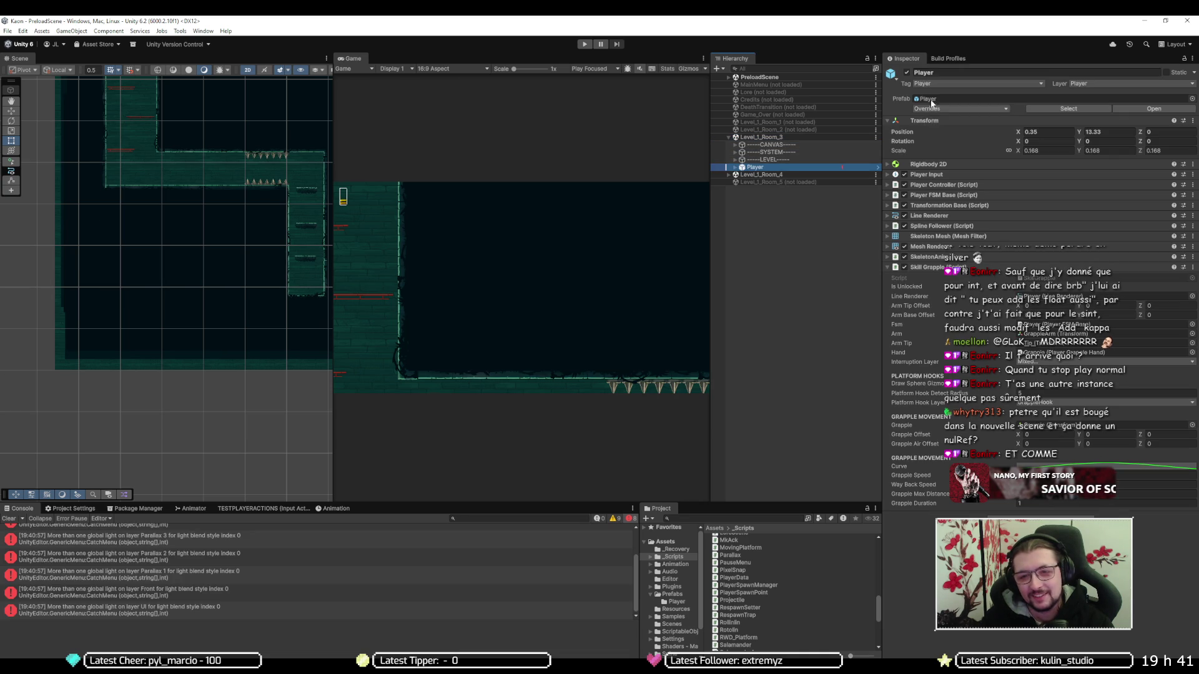
left_click(907, 73)
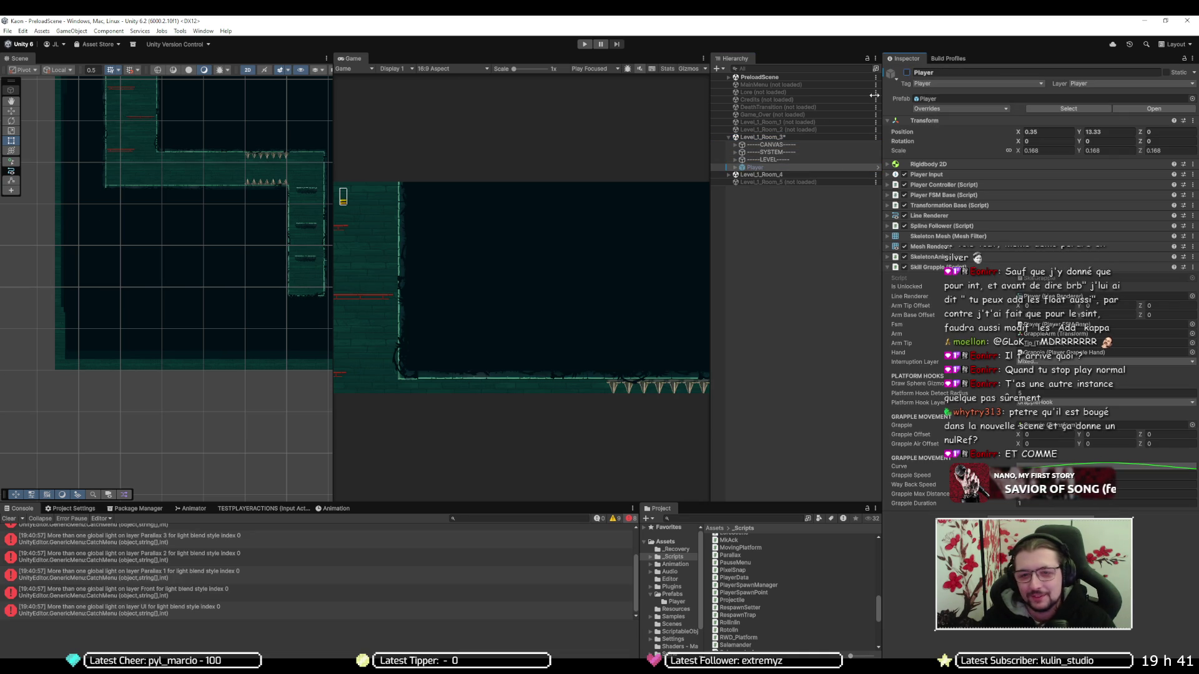
right_click(779, 139)
left_click(795, 196)
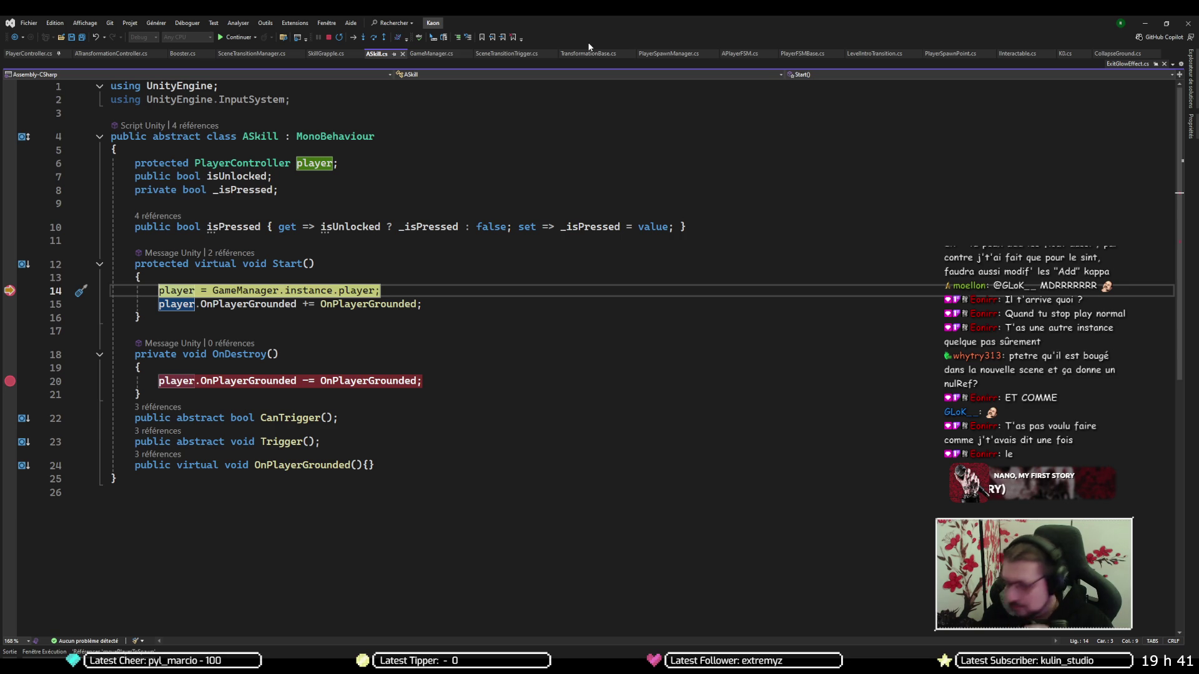
Step over line 14 to confirm Player(Clone), then continue through the spawn manager and ExitTransition breaks
mouse_move(166, 302)
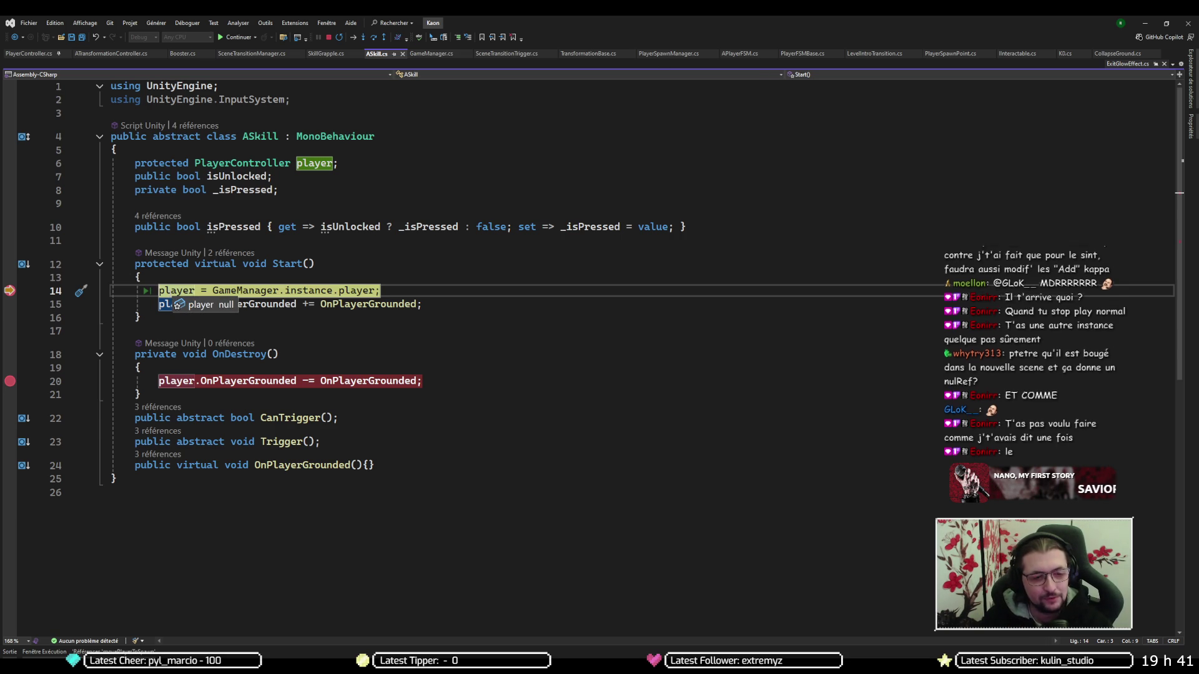
key("F10")
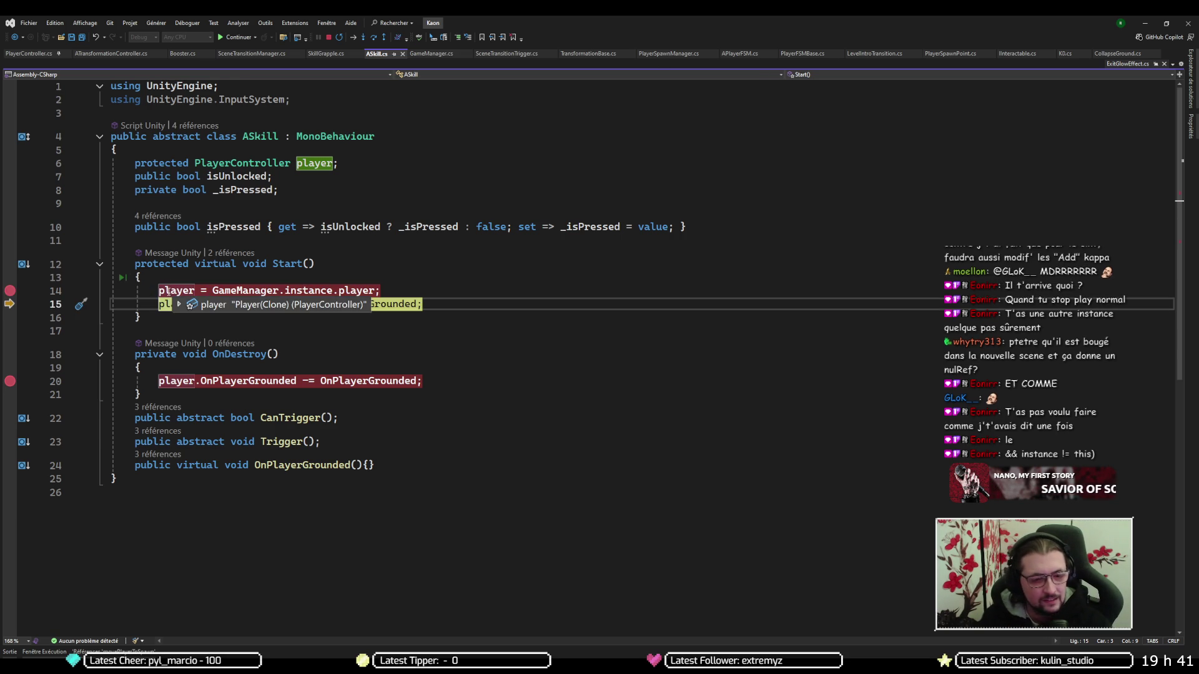
key("F5")
key("F5")
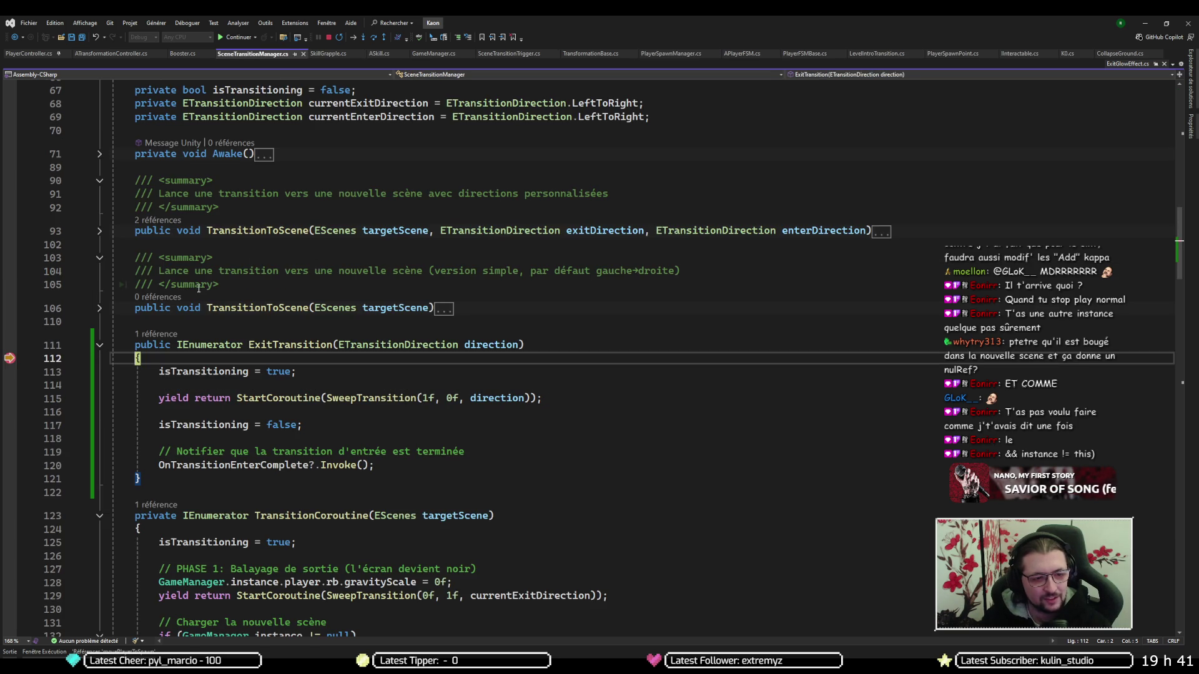
key("F5")
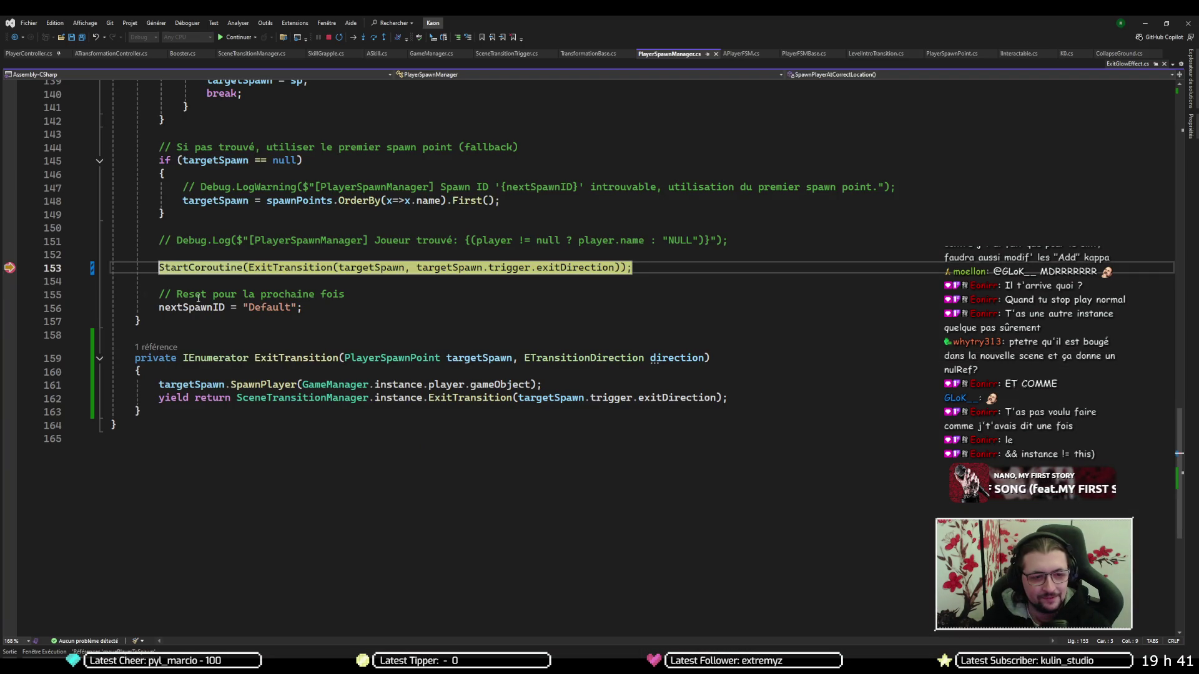
key("F5")
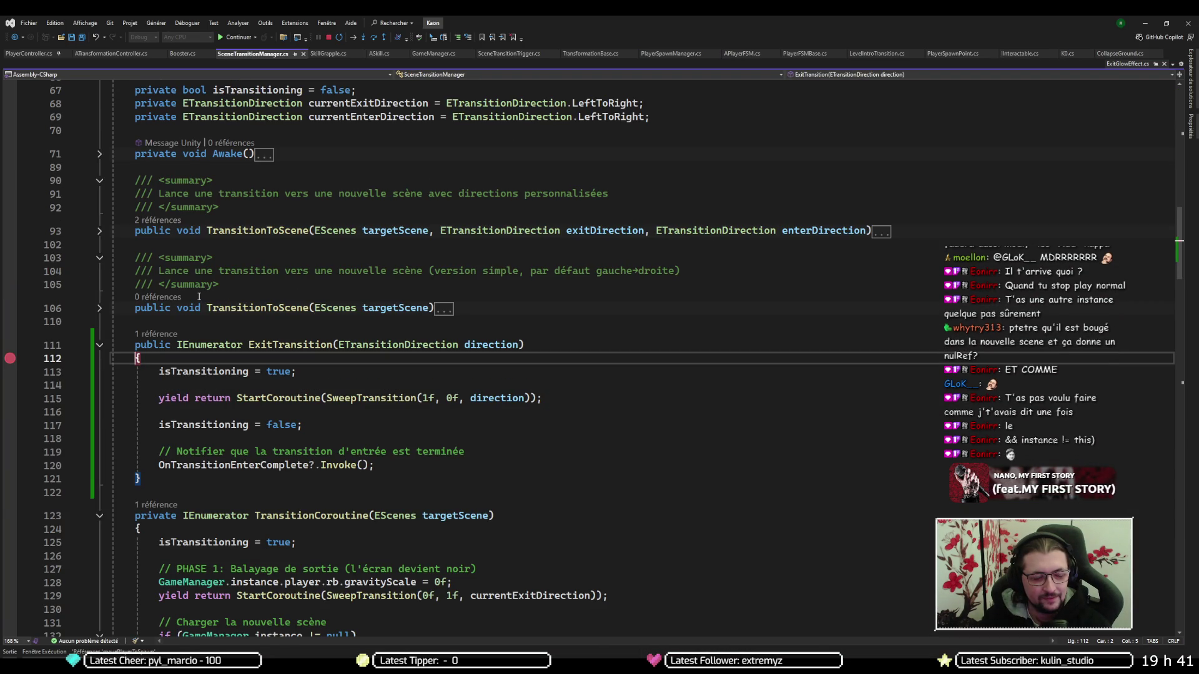
key("F5")
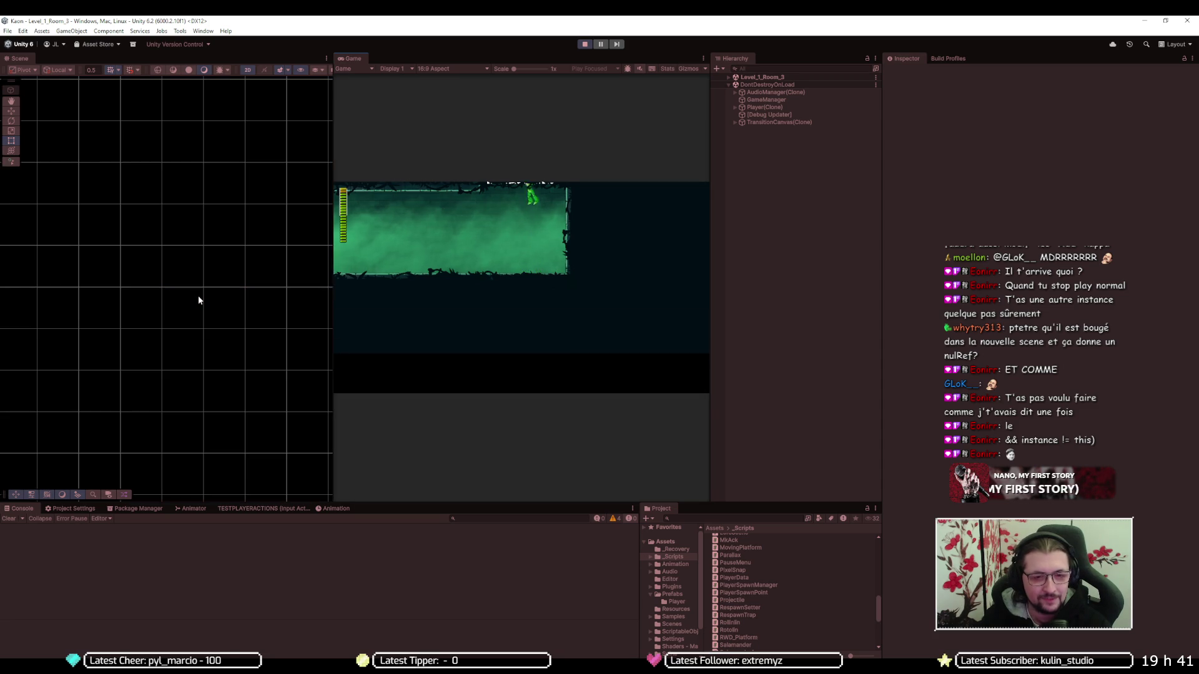
key("F5")
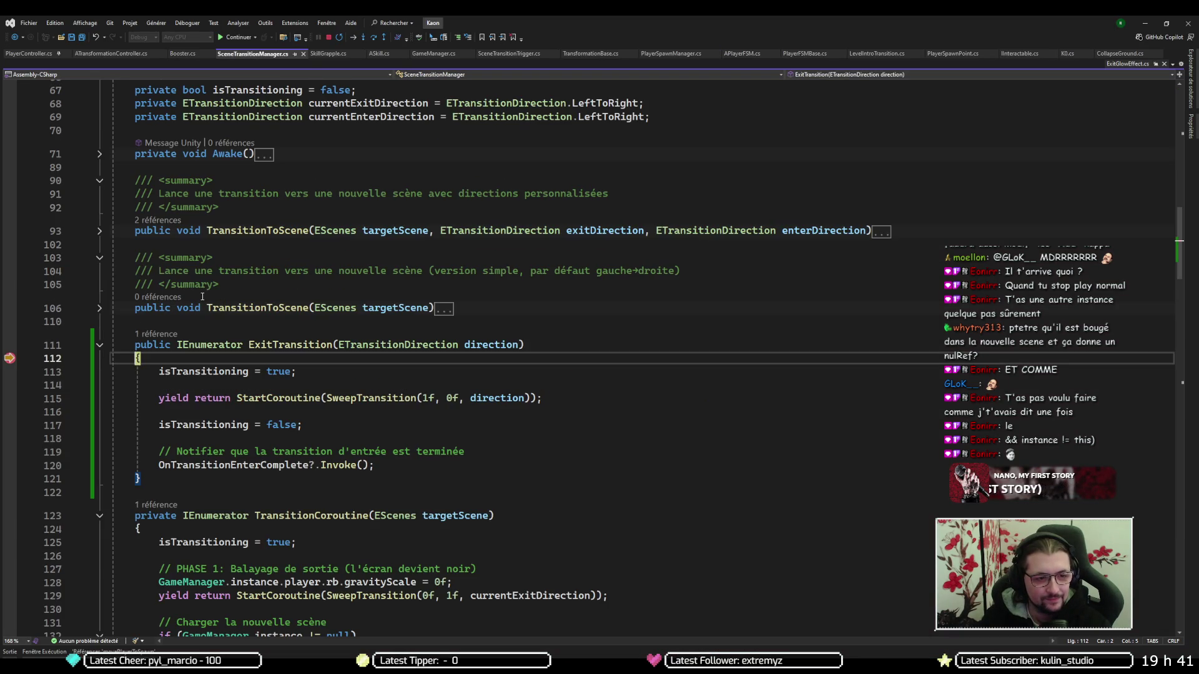
key("F5")
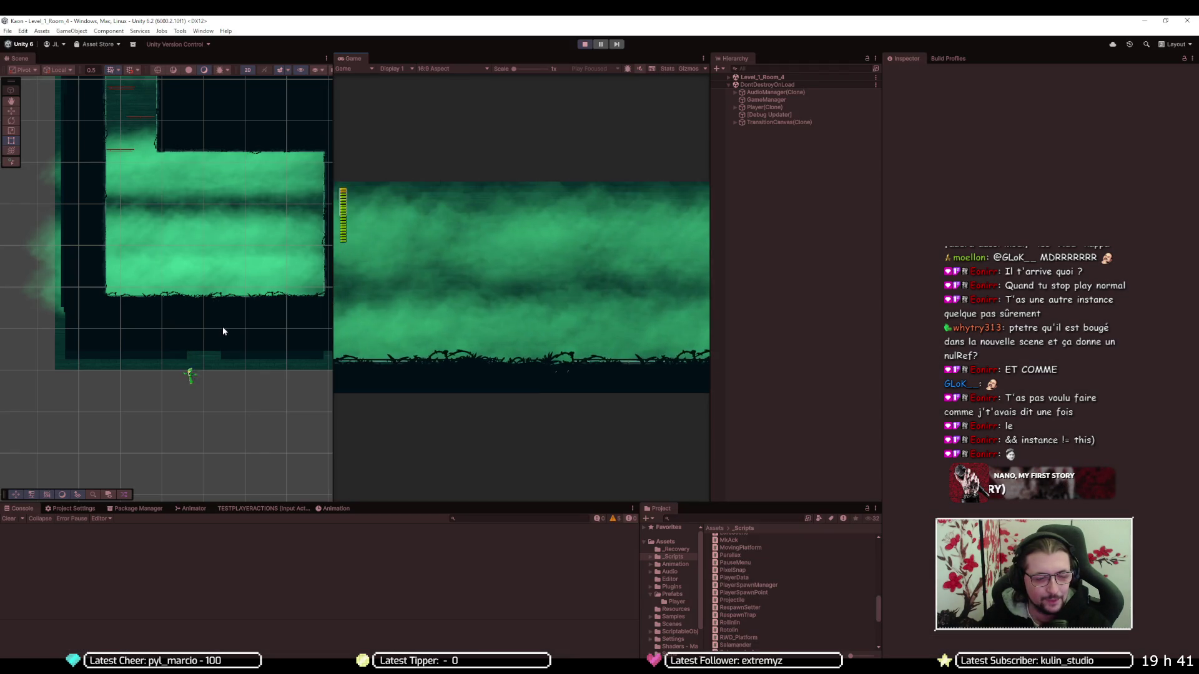
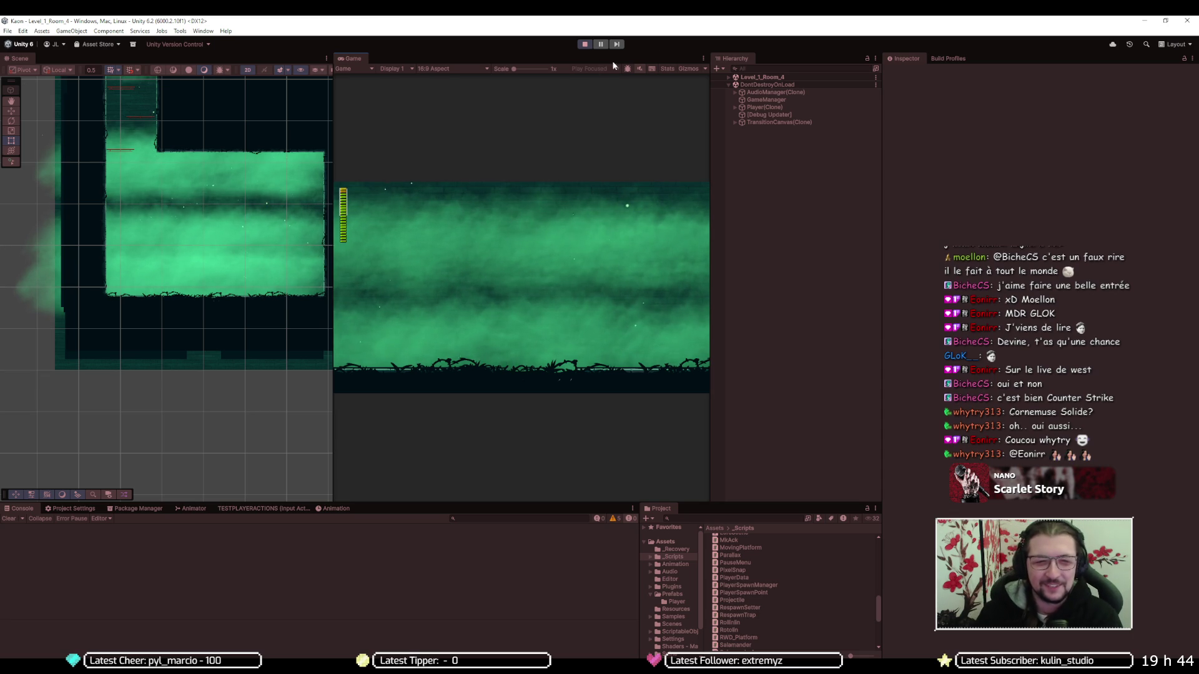
Stop the Unity play test so Visual Studio breaks at ASkill.cs line 20 in OnDestroy
left_click(585, 45)
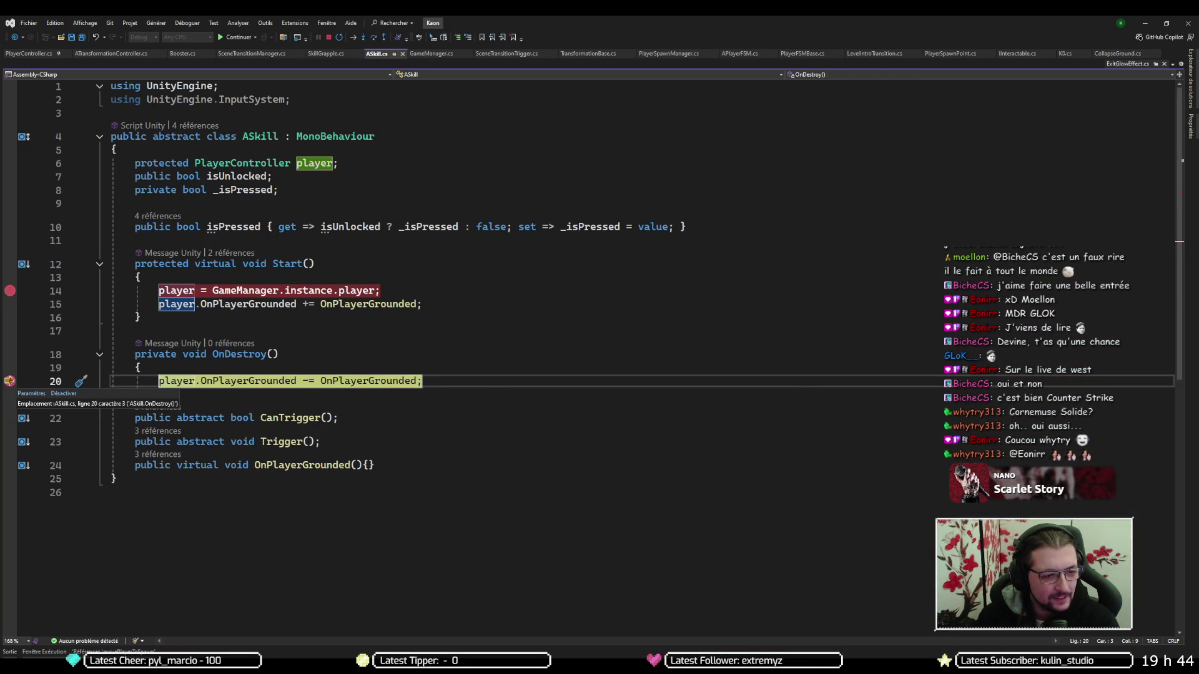
Delete ASkill's line 14 breakpoint and resume until PlayerSpawnManager.cs line 153 breaks
left_click(14, 291)
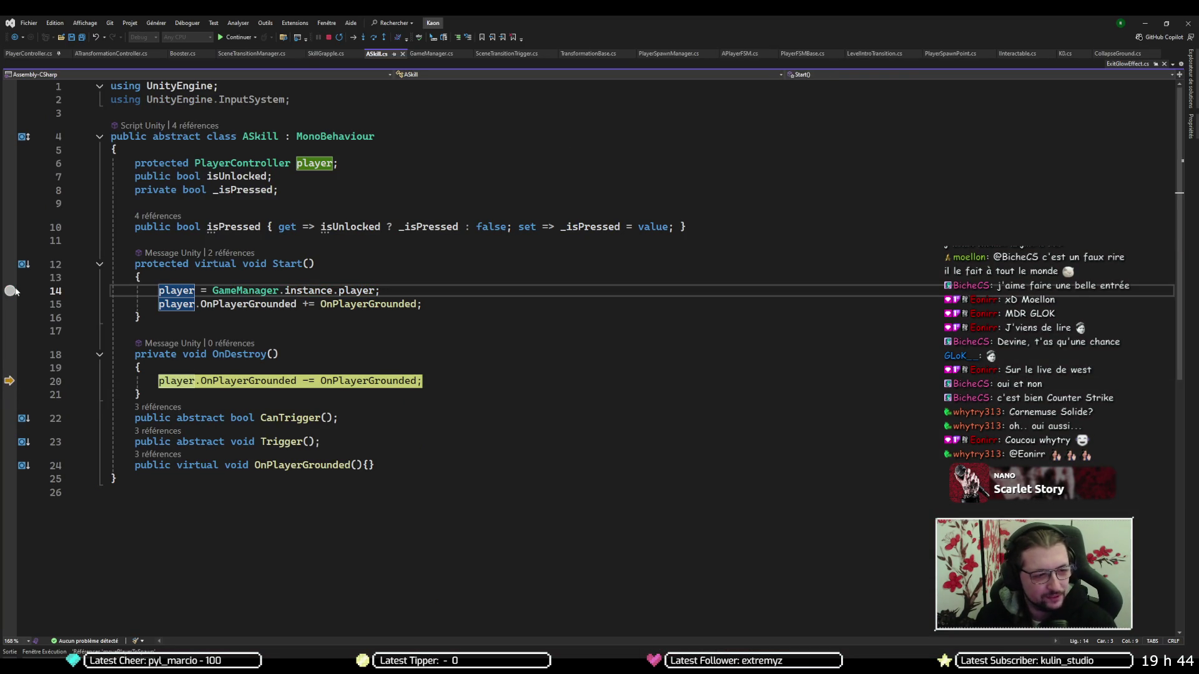
key("F5")
key("alt+Tab")
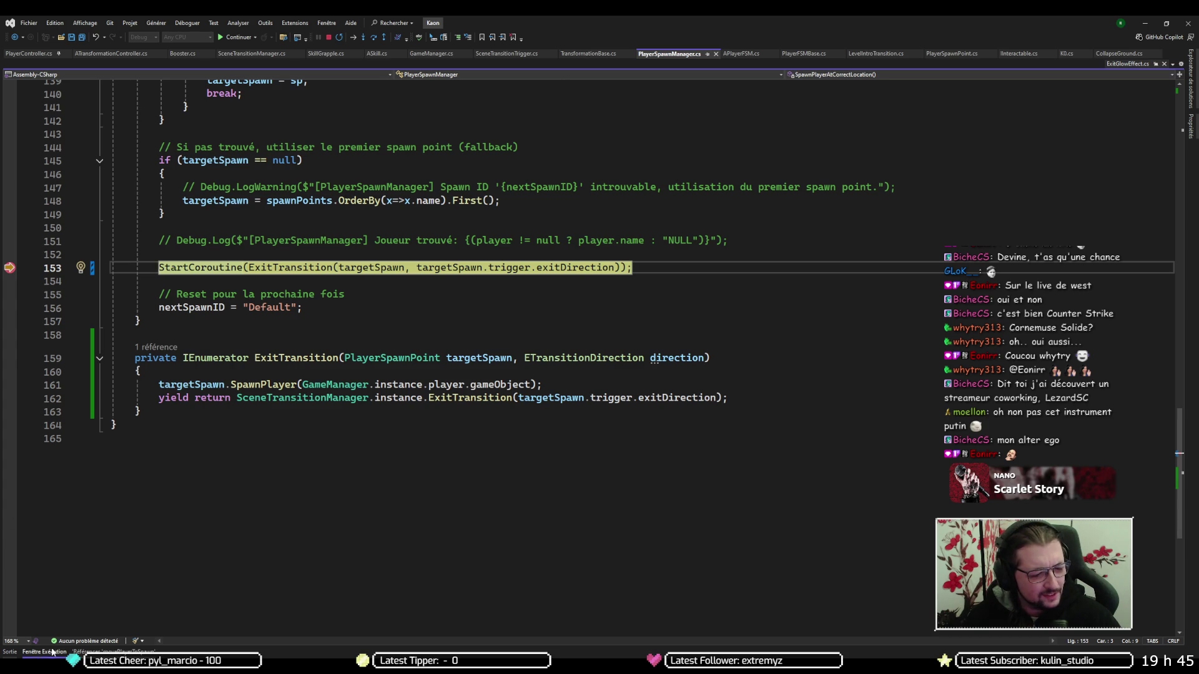
mouse_move(93, 663)
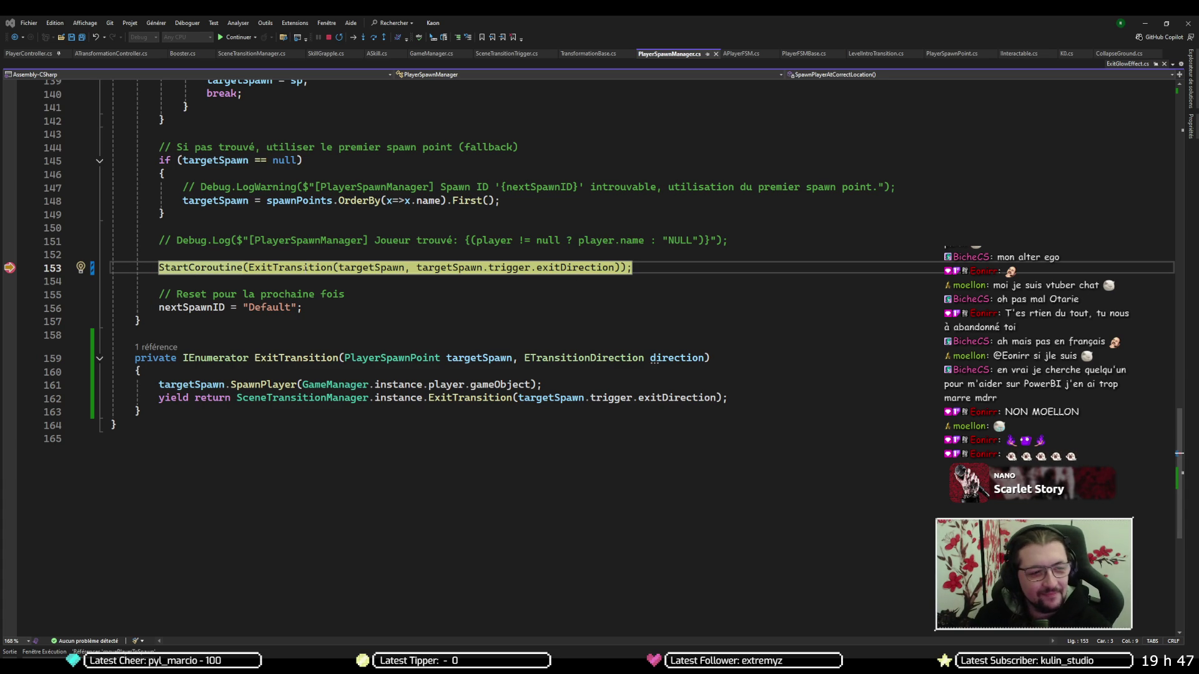
Step into ExitTransition in SceneTransitionManager.cs, then keep the game running
key("F11")
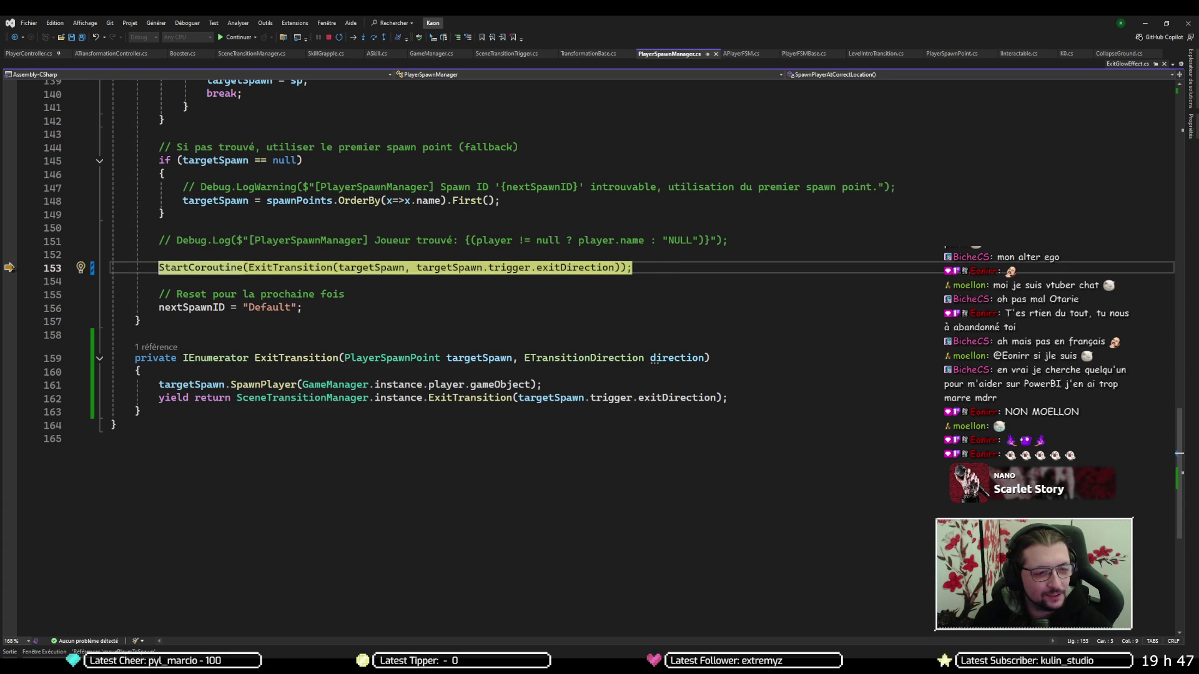
key("F10")
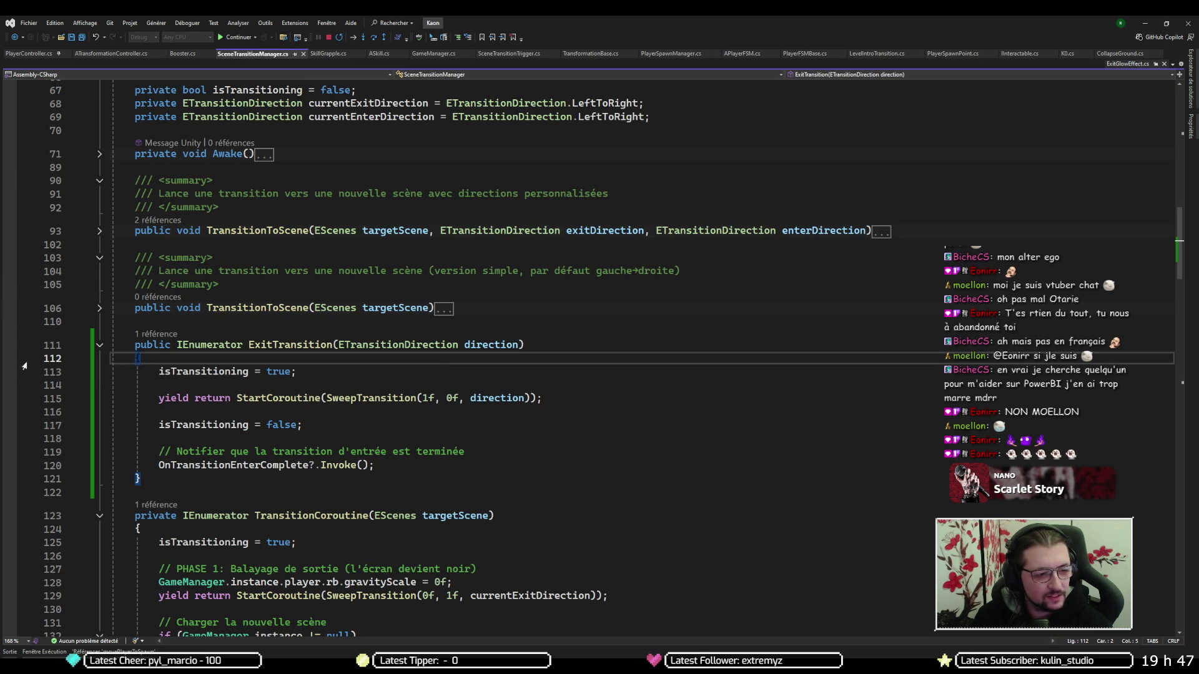
Return to the running Unity game and select Player(Clone) after it falls below Room_4
key("alt+Tab")
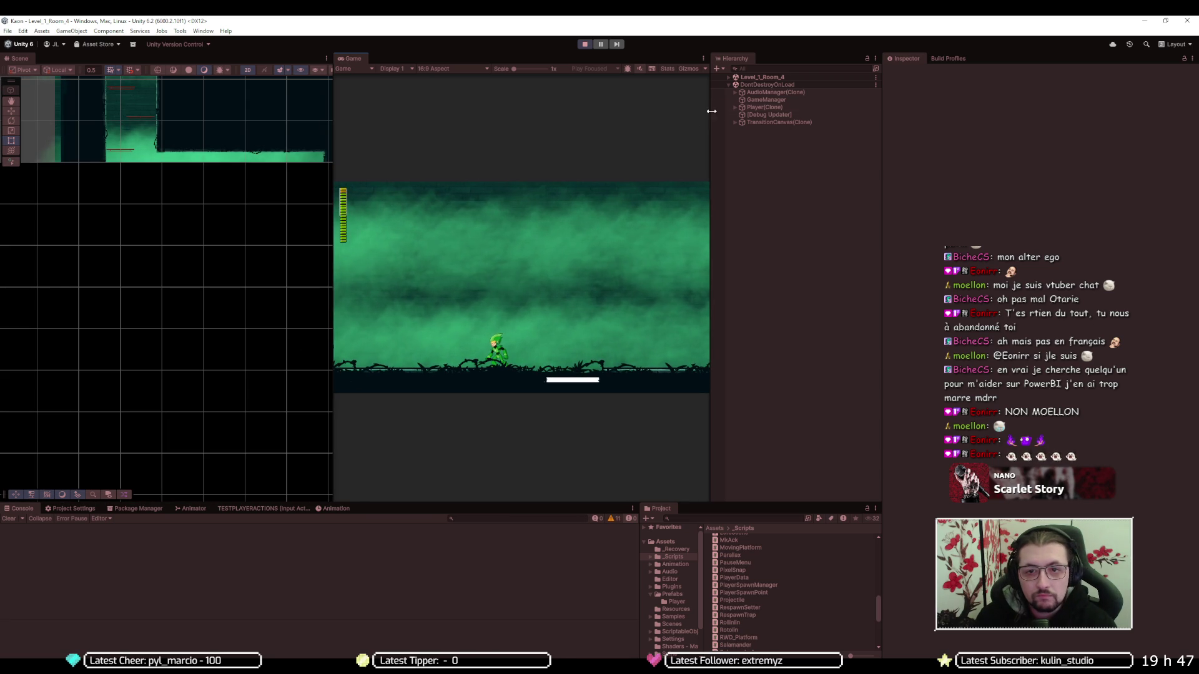
left_click(748, 109)
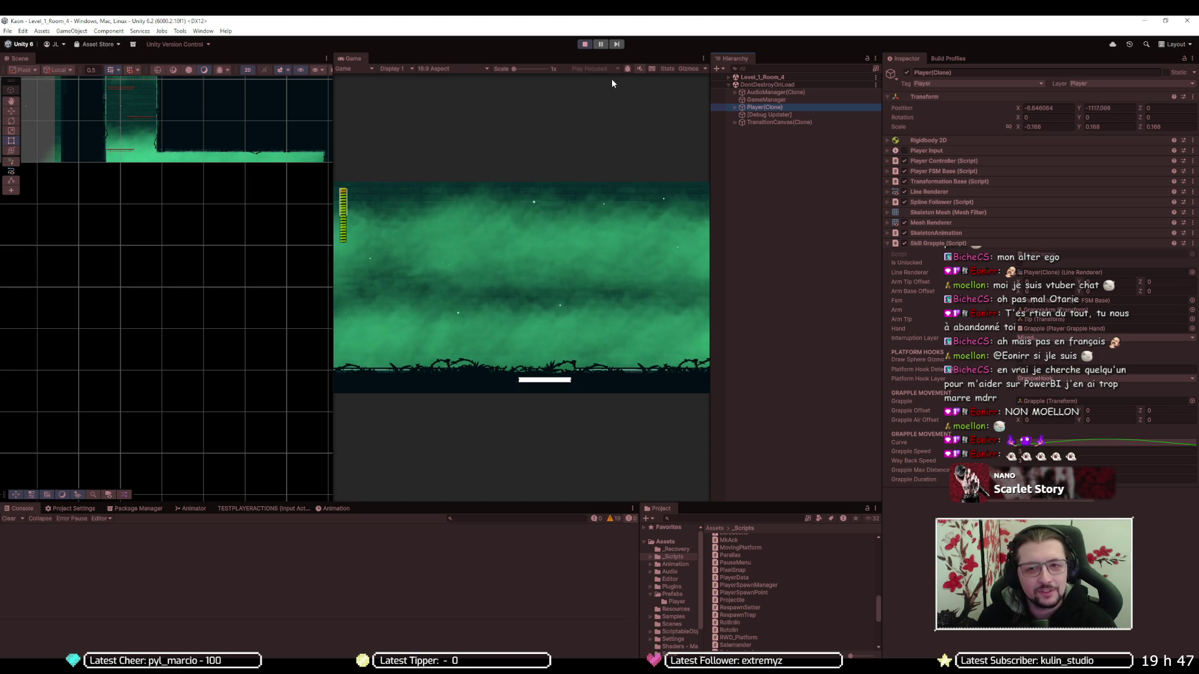
End the play test, returning to PreloadScene with Level_1_Room_4 loaded
left_click(585, 44)
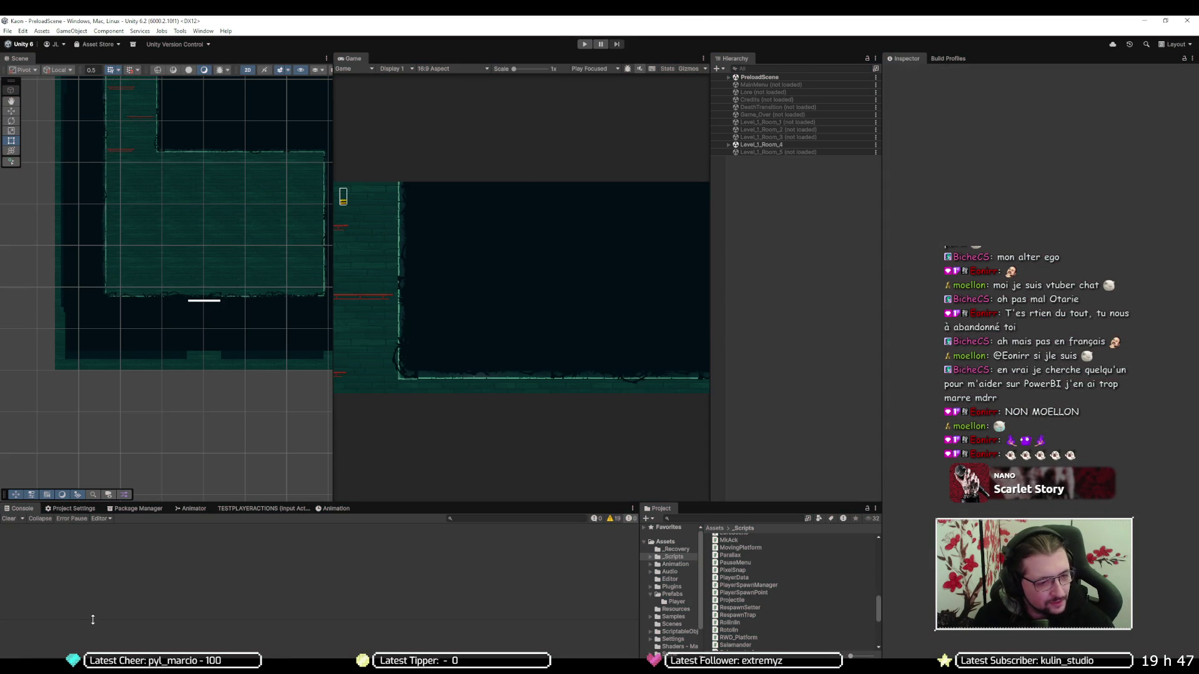
Switch from Unity to the Twitch channel page in Chrome
mouse_move(22, 655)
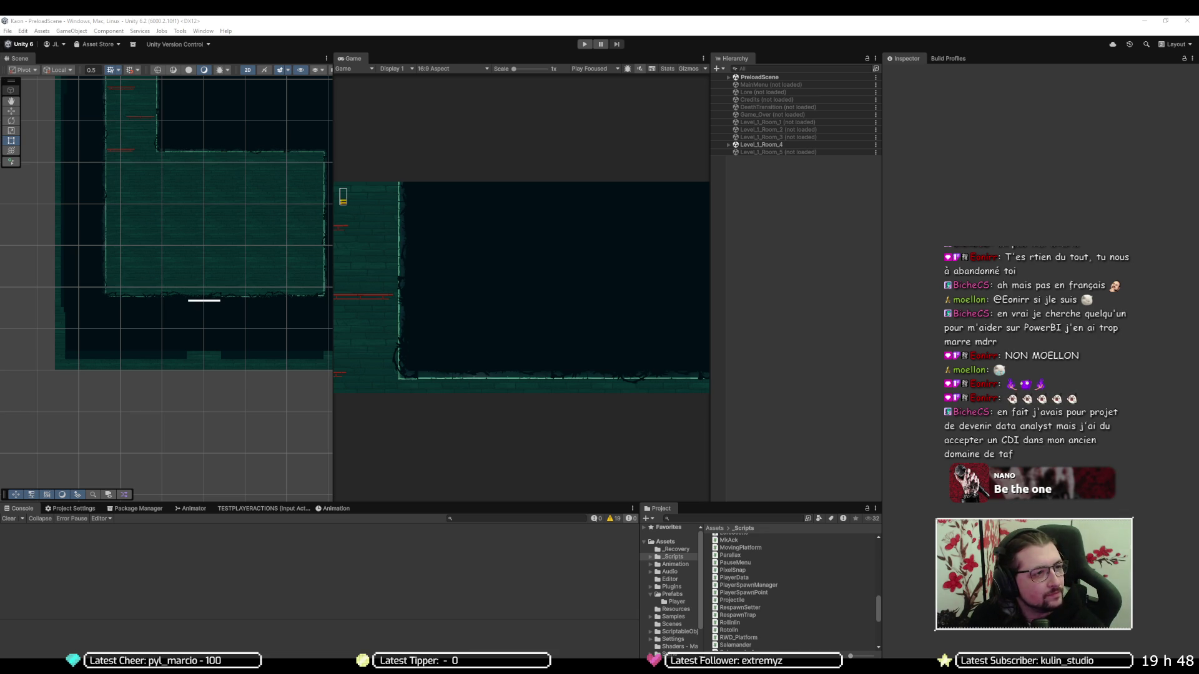
key("alt+Tab")
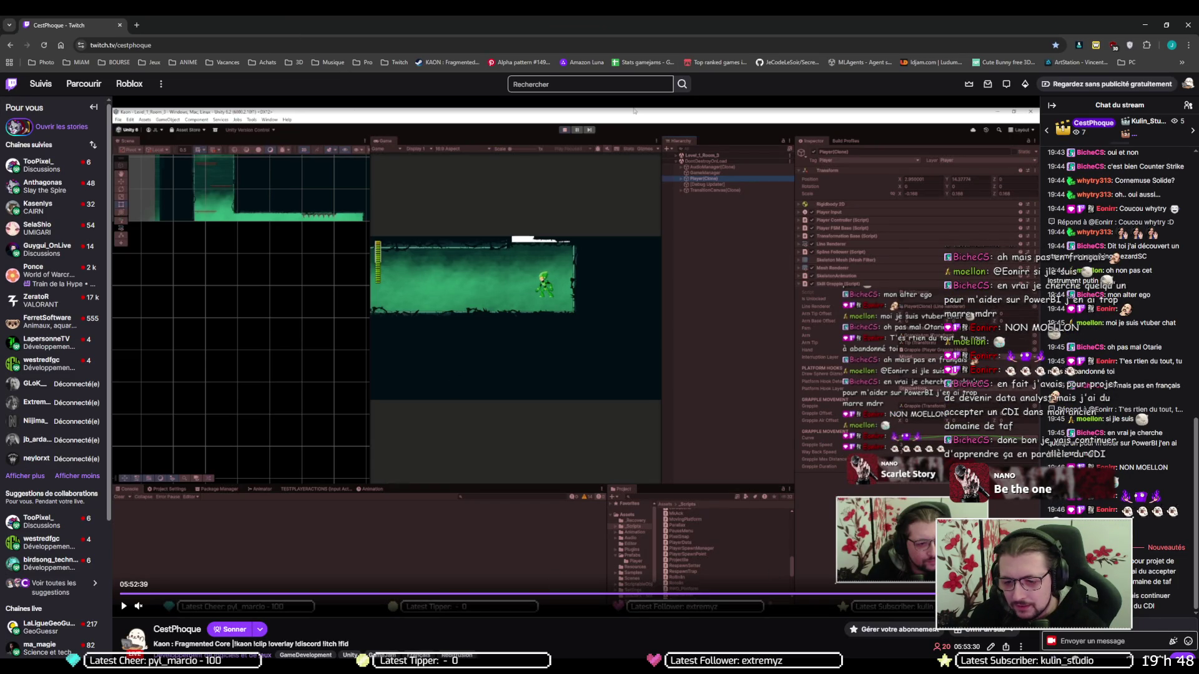
Fullscreen the stream, exit fullscreen, then drag Chrome to the other monitor
key("f")
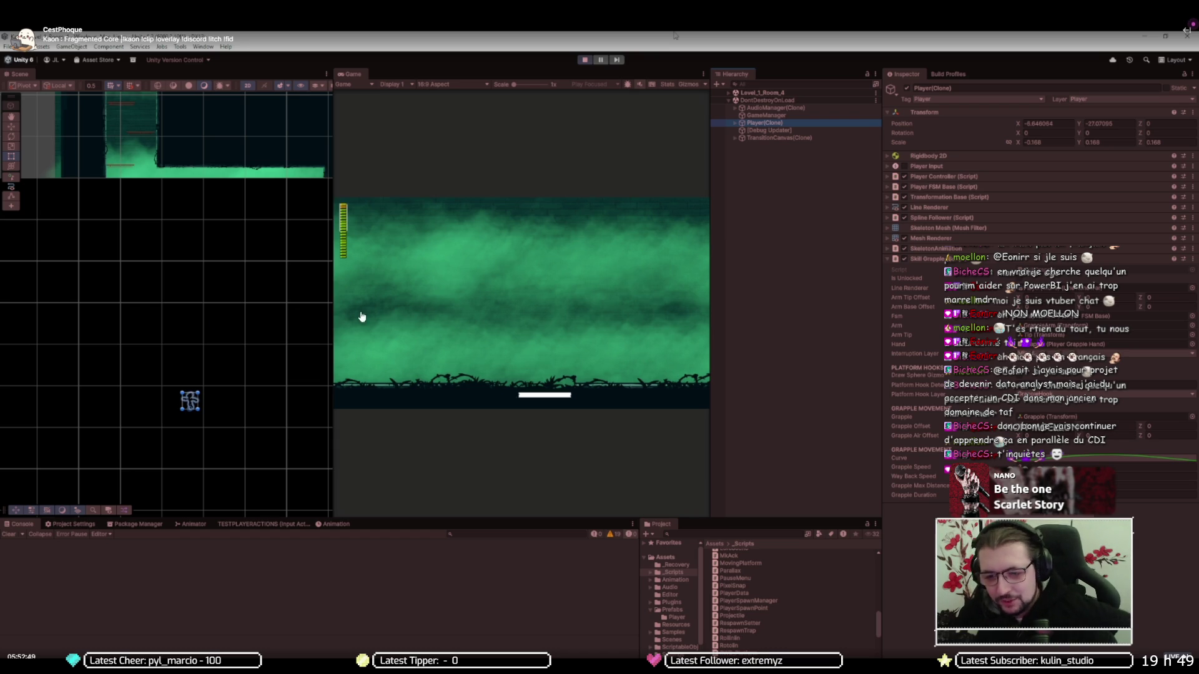
key("Escape")
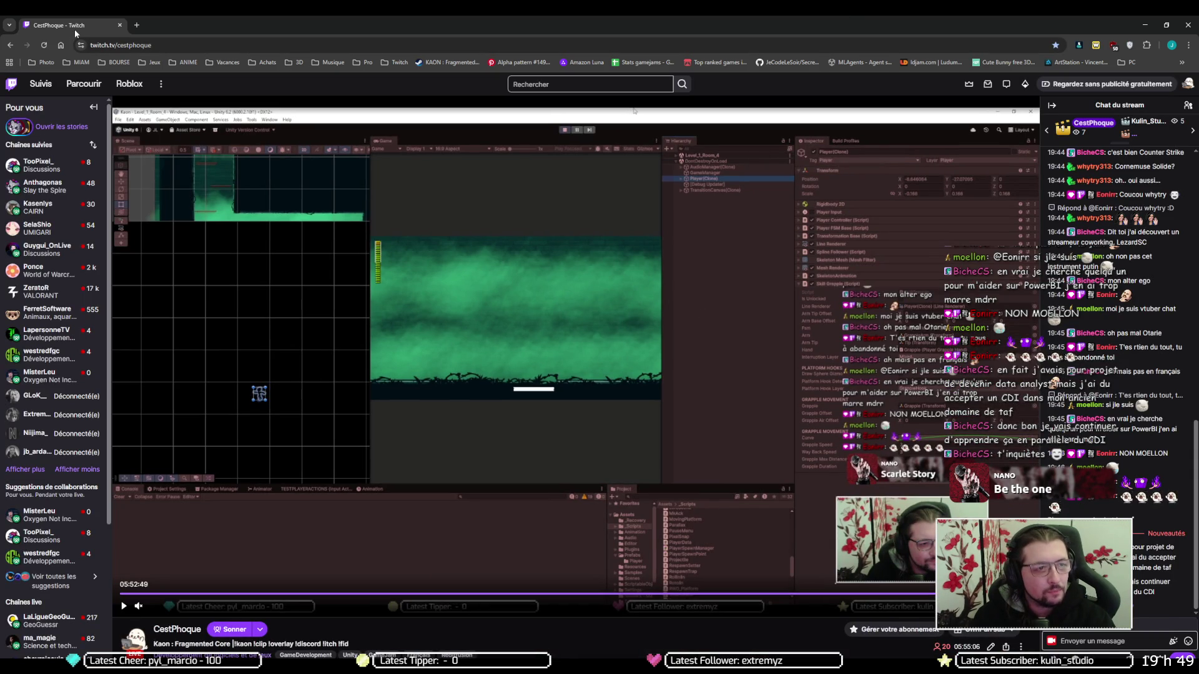
mouse_move(81, 19)
left_mouse_down()
mouse_move(94, 47)
mouse_move(25, 81)
mouse_move(0, 162)
left_mouse_up()
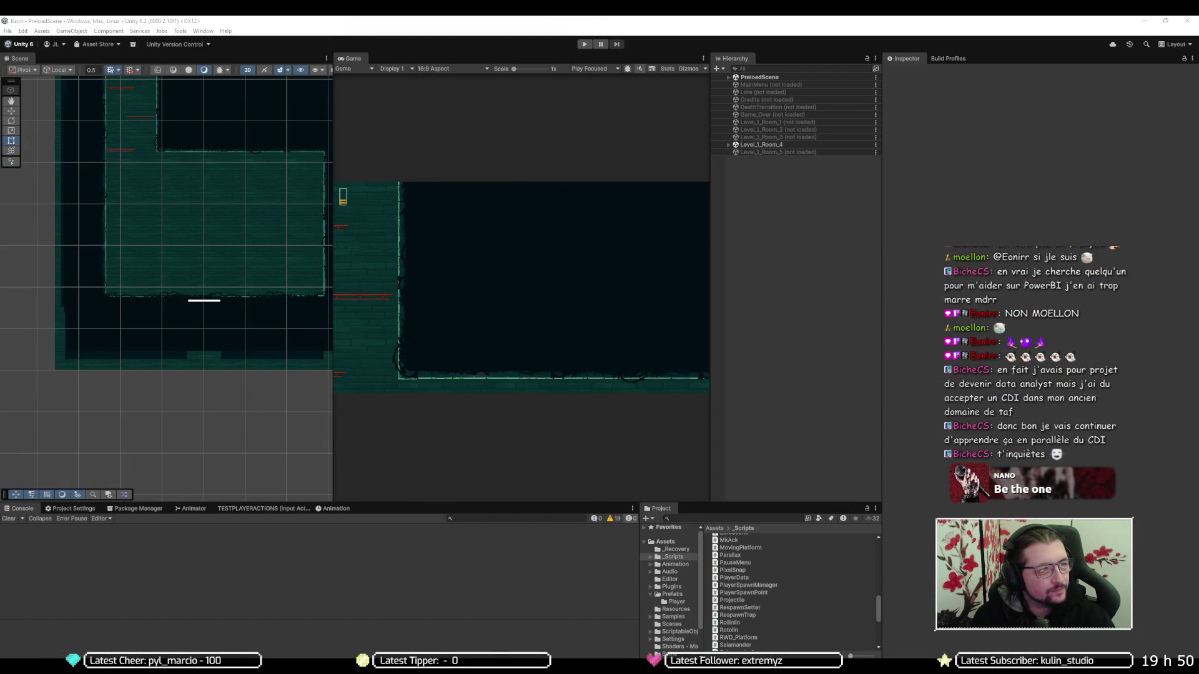
Focus Unity, then switch to Visual Studio showing SceneTransitionManager.cs's ExitTransition coroutine
left_click(501, 20)
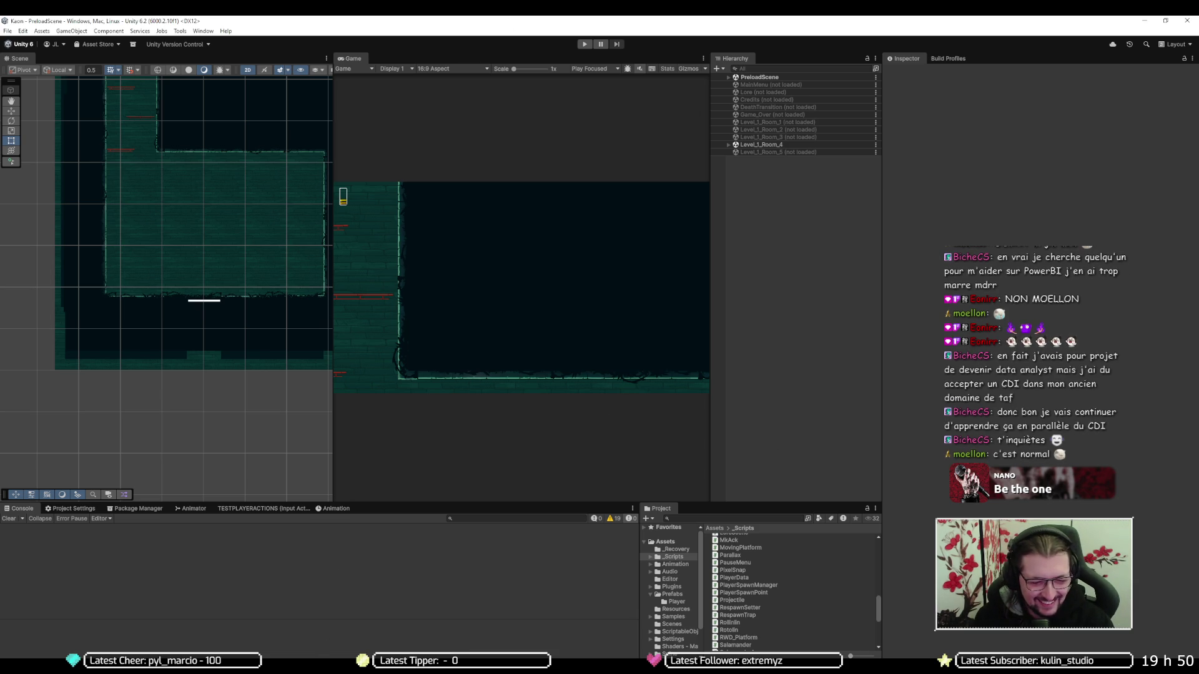
mouse_move(310, 666)
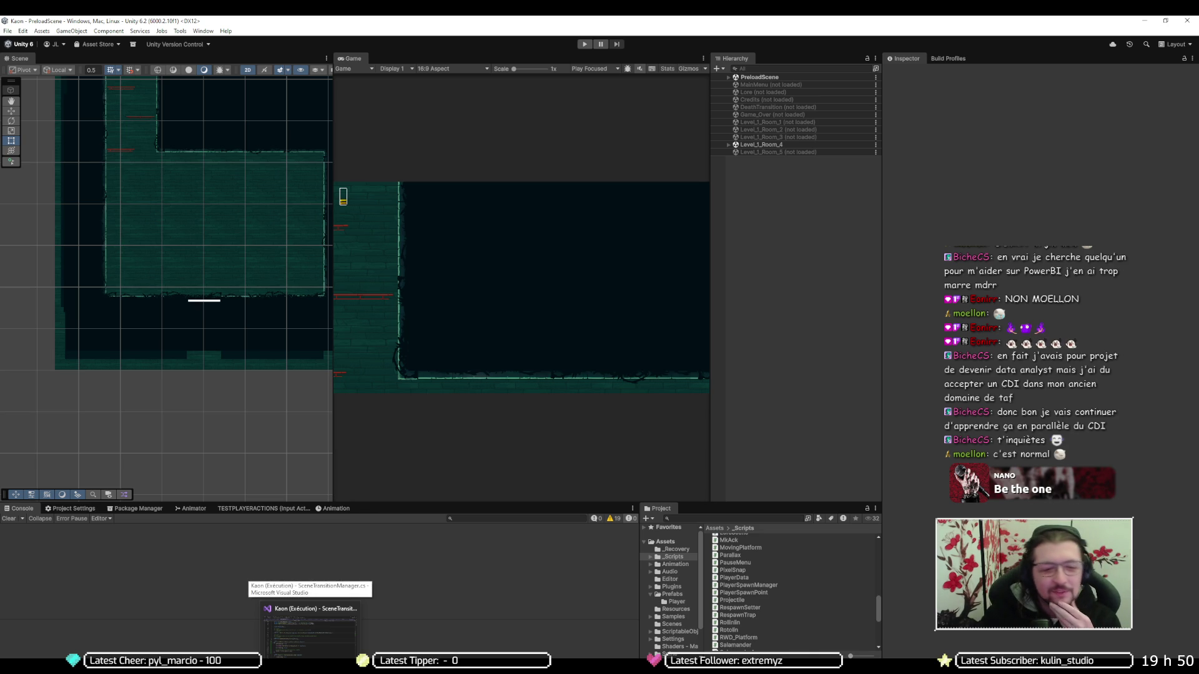
left_click(349, 621)
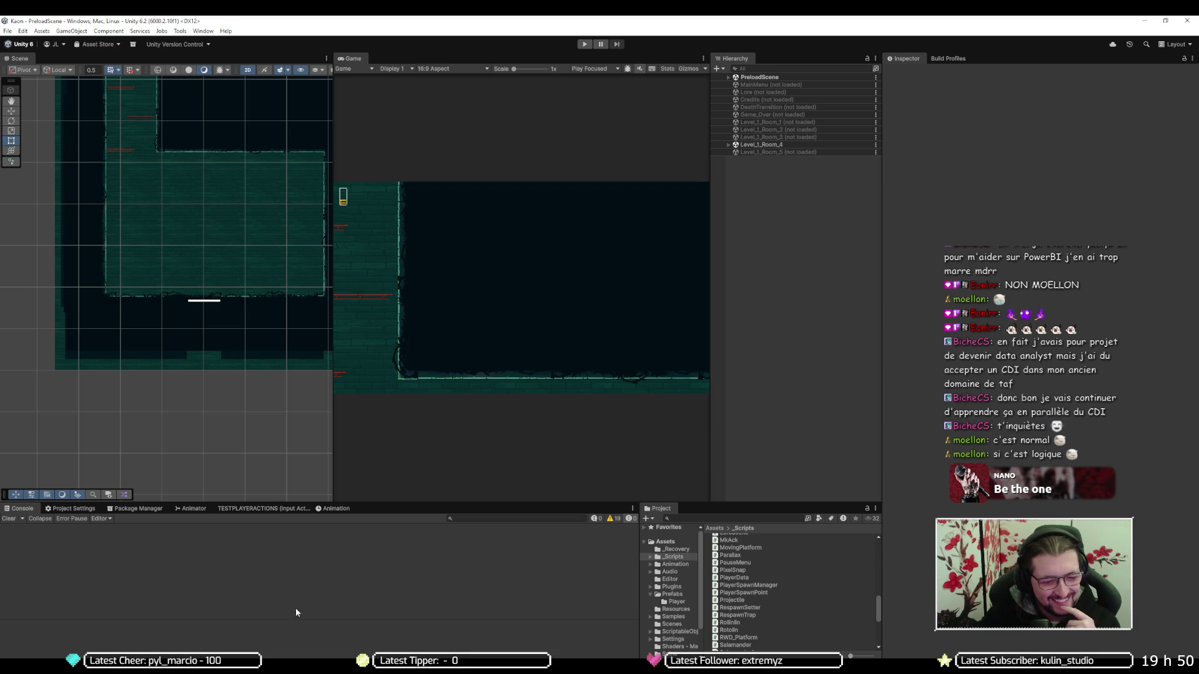
key("alt+Tab")
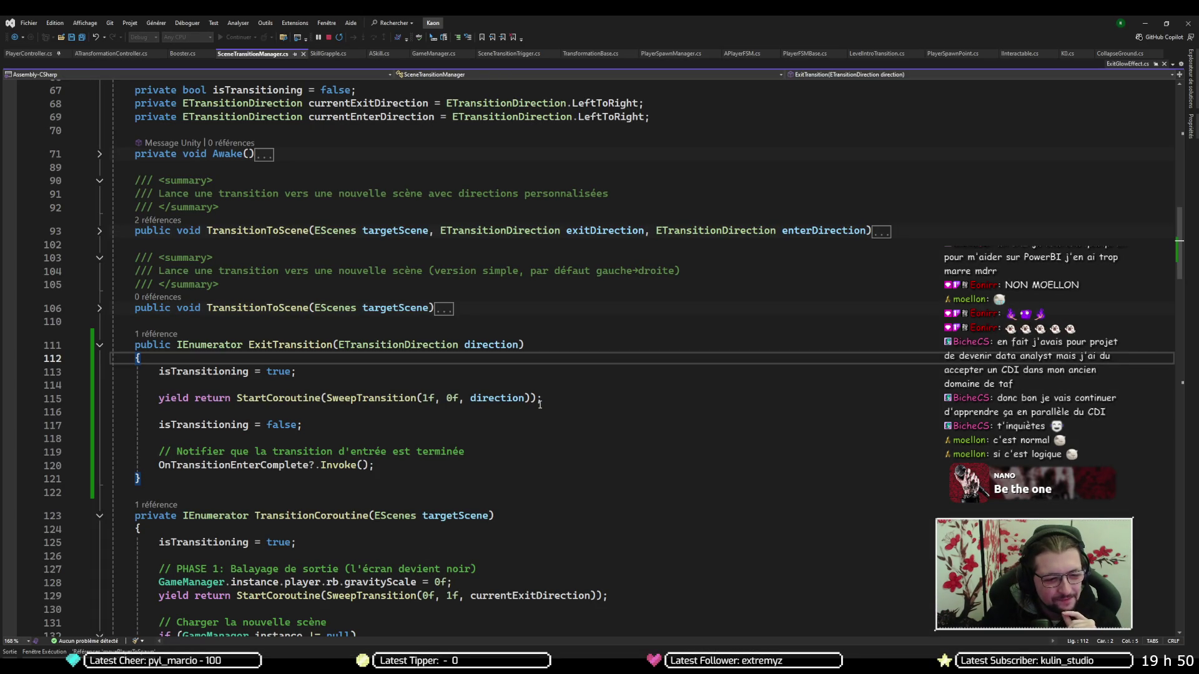
Switch to PlayerController.cs and close ExitGlowEffect, CollapseGround, interactable interface and LevelIntroTransition tabs
left_click(33, 54)
middle_click(1130, 63)
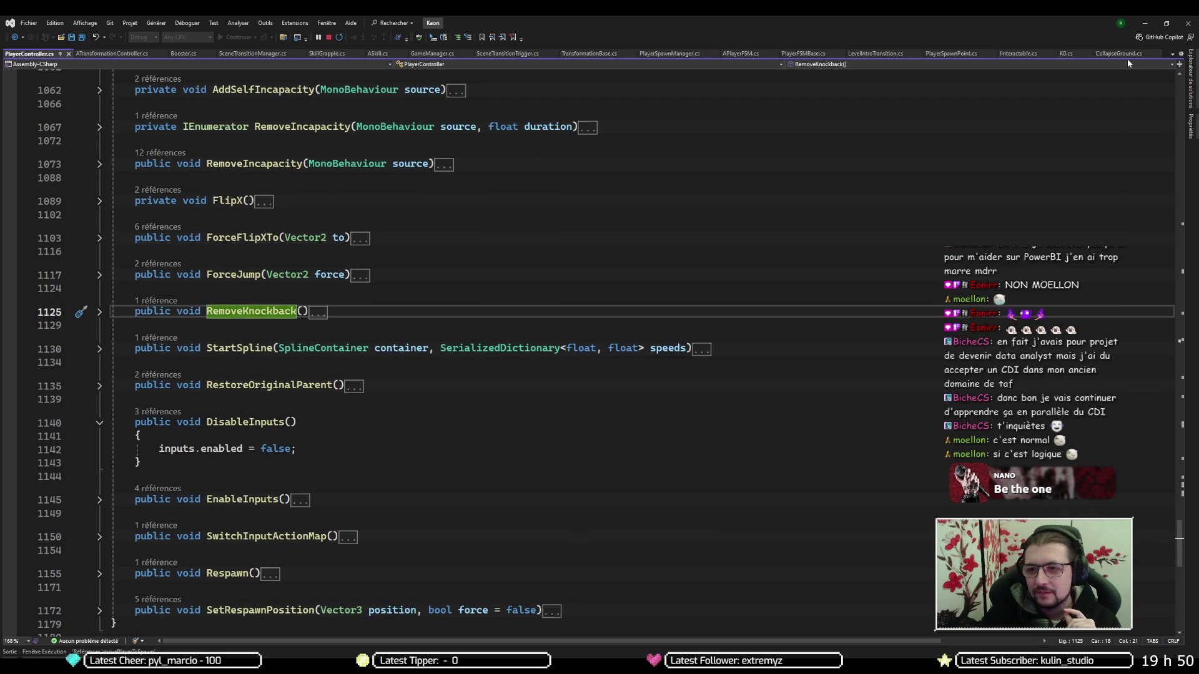
middle_click(1120, 58)
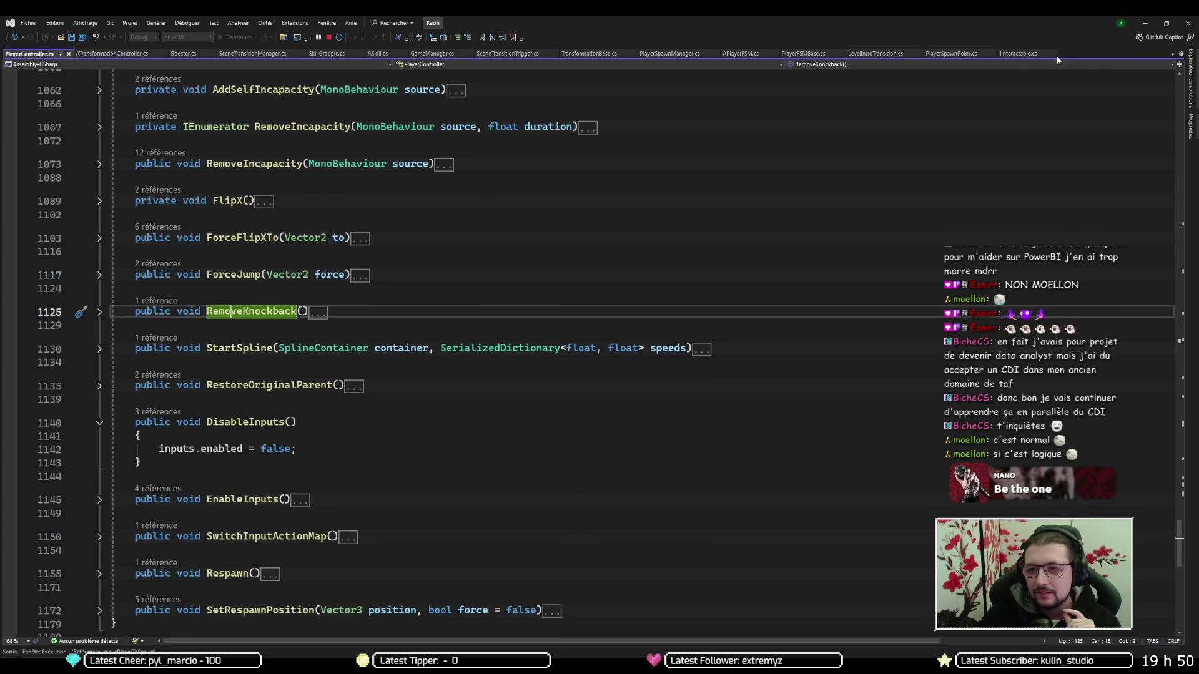
middle_click(1025, 55)
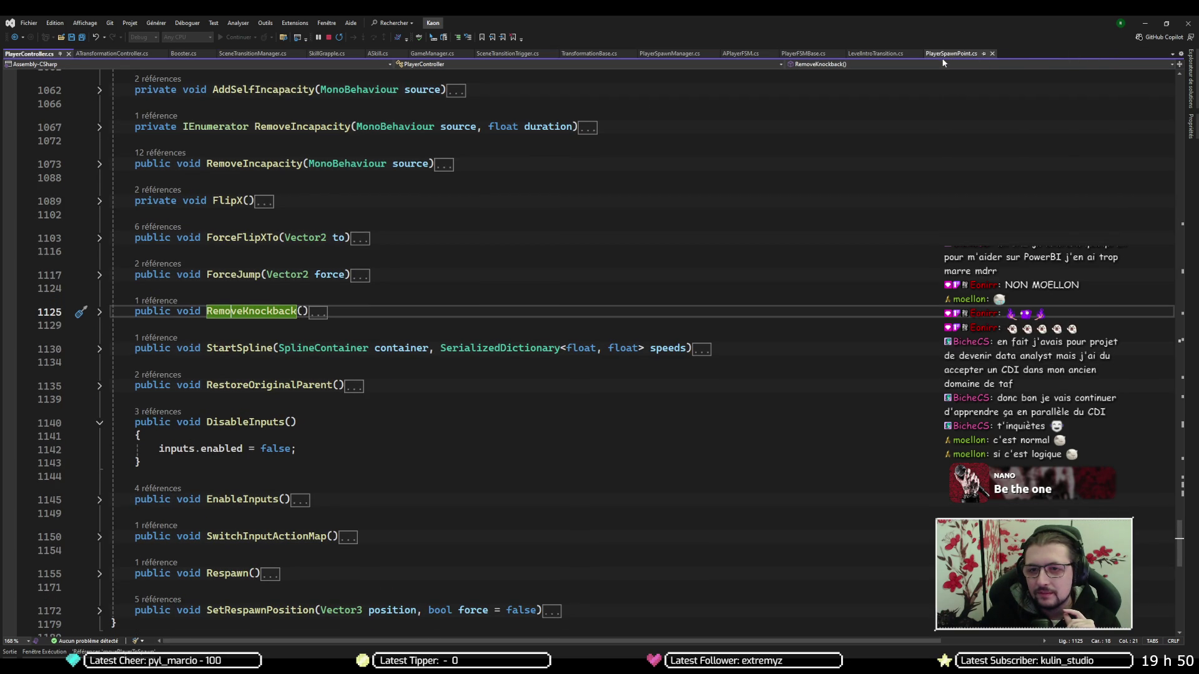
middle_click(893, 56)
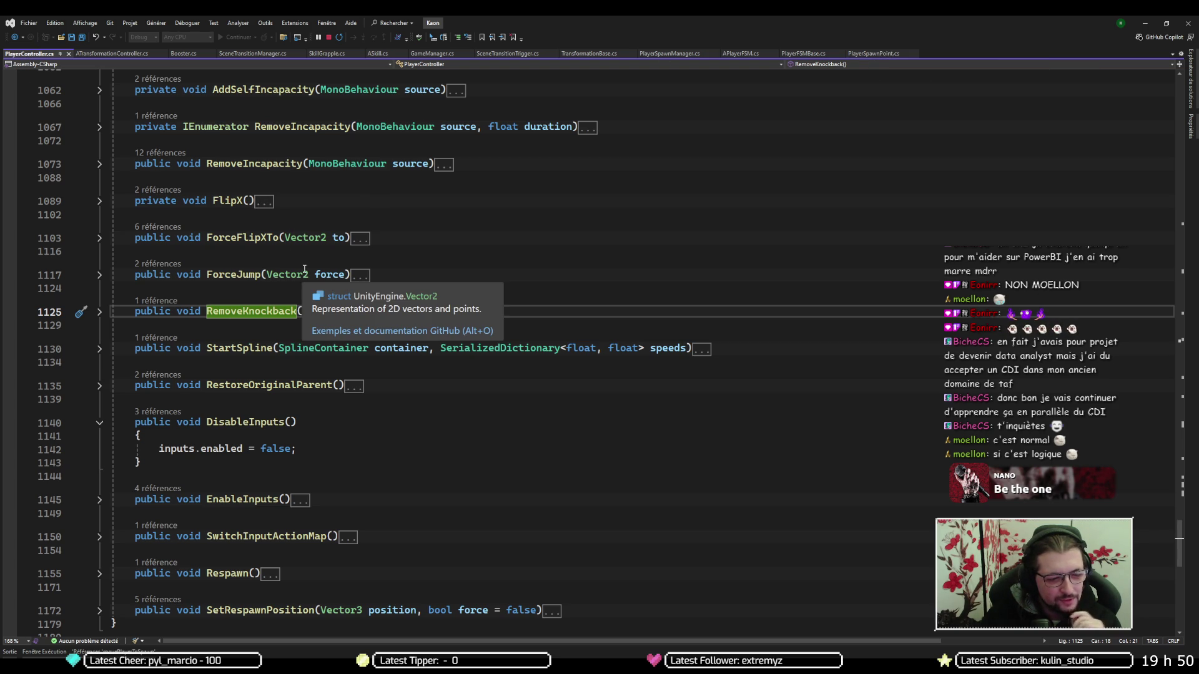
List ForceJump's references and open its call in PlayerSpawnPoint.cs
left_click(225, 274)
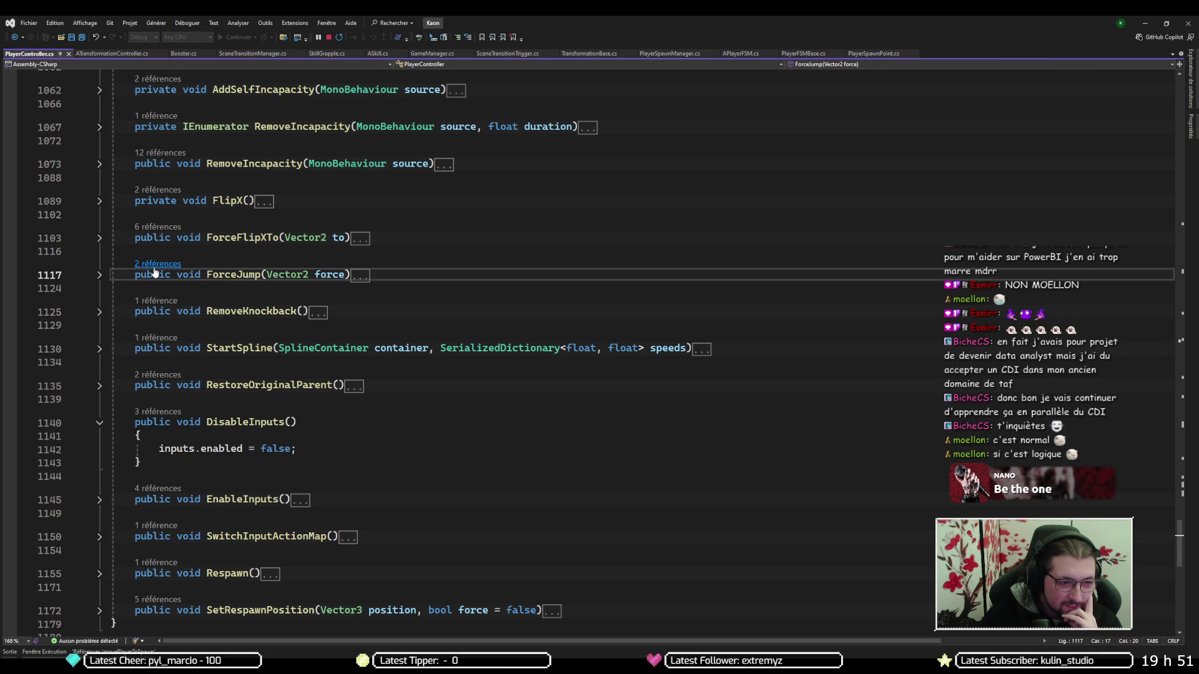
left_click(156, 265)
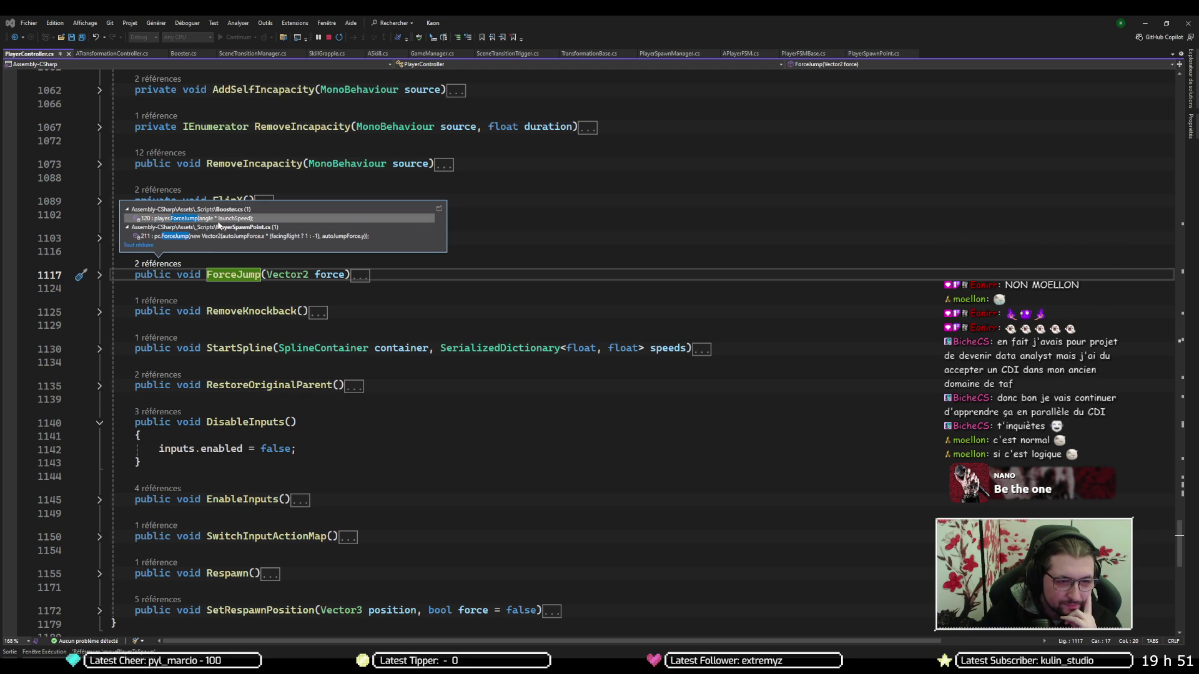
double_click(220, 235)
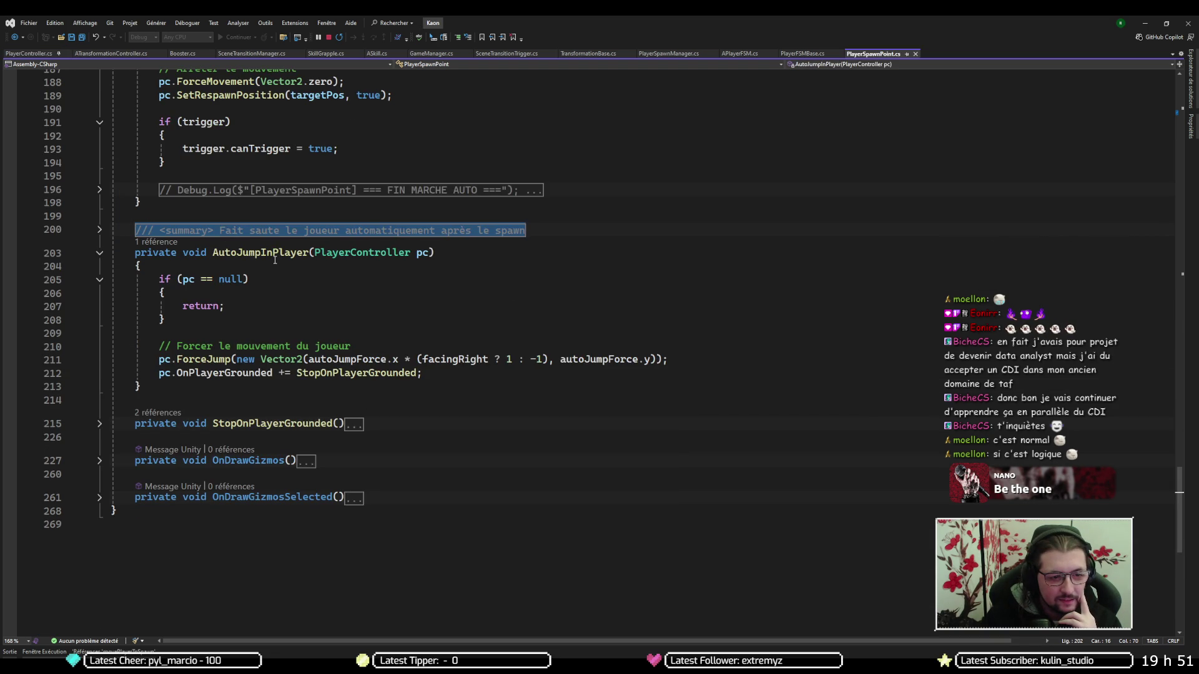
Examine the line 211 ForceJump call and the pc parameter in AutoJumpInPlayer (line 203)
left_click(211, 360)
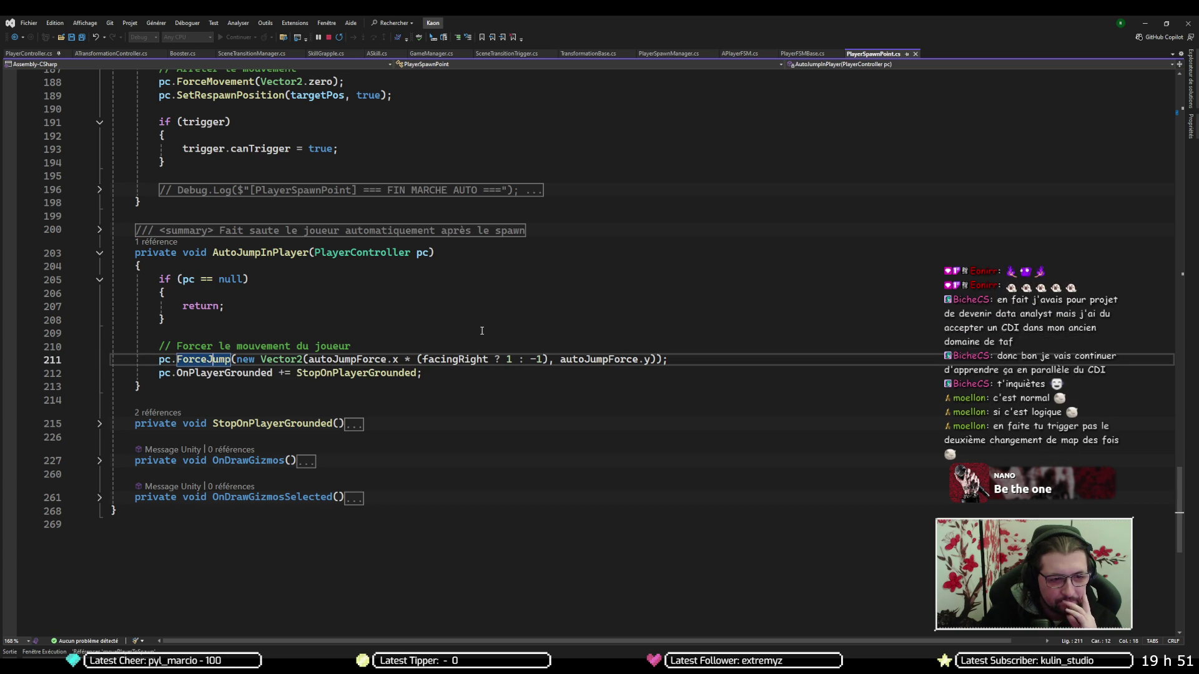
left_click(186, 279)
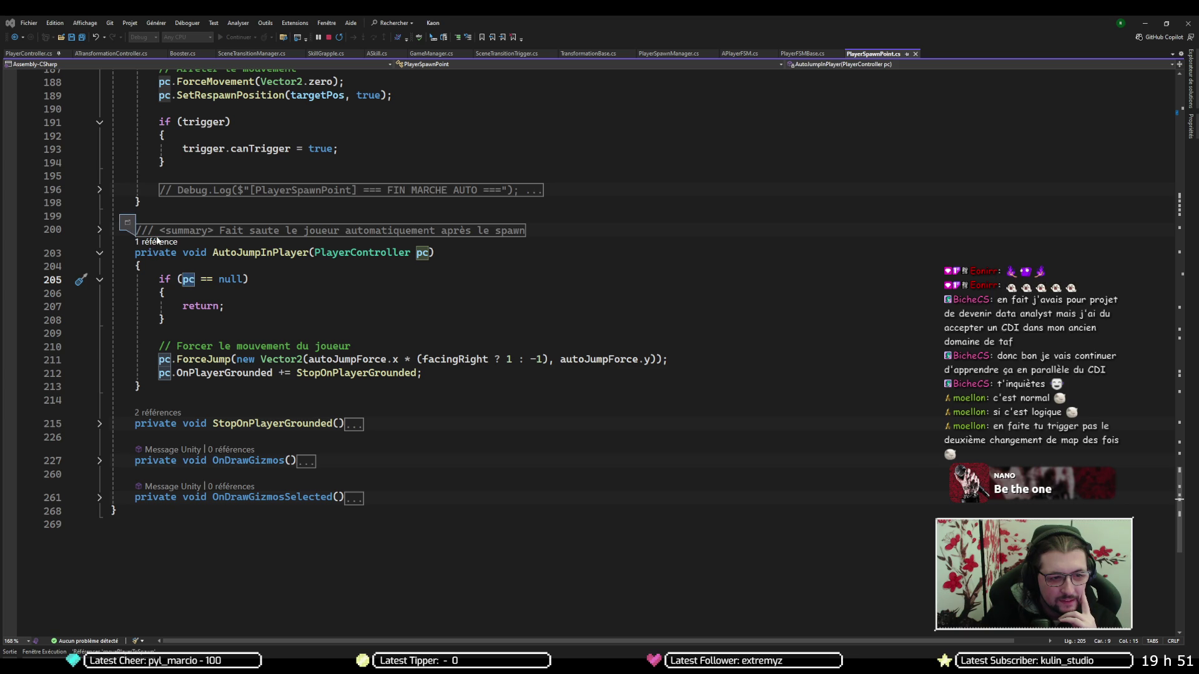
left_click(204, 253)
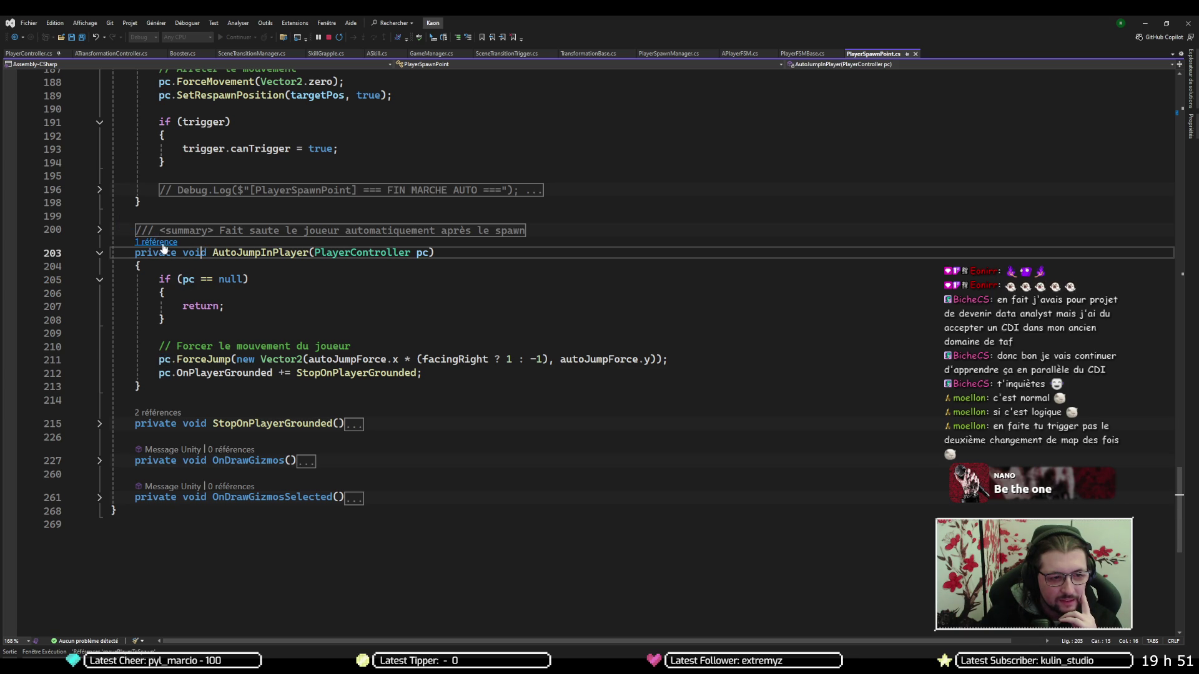
Find all references to AutoJumpInPlayer and go to its line 127 call in WaitForTransitionThenWalk
left_click(235, 252)
key("shift+F12")
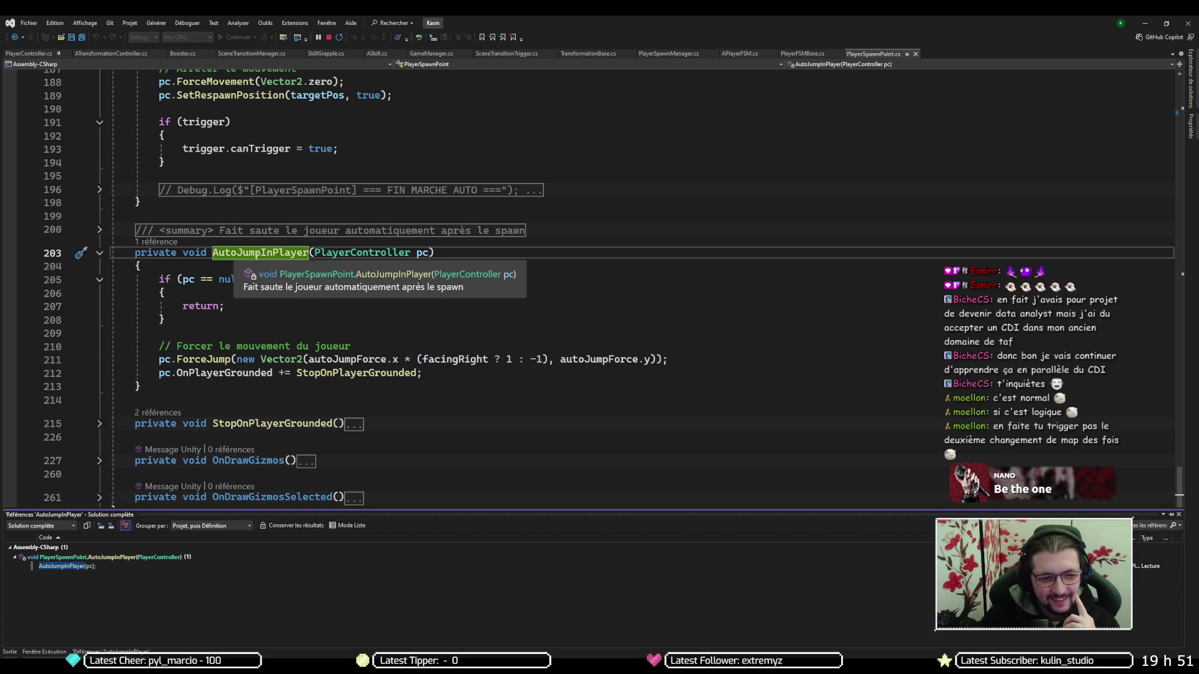
double_click(62, 566)
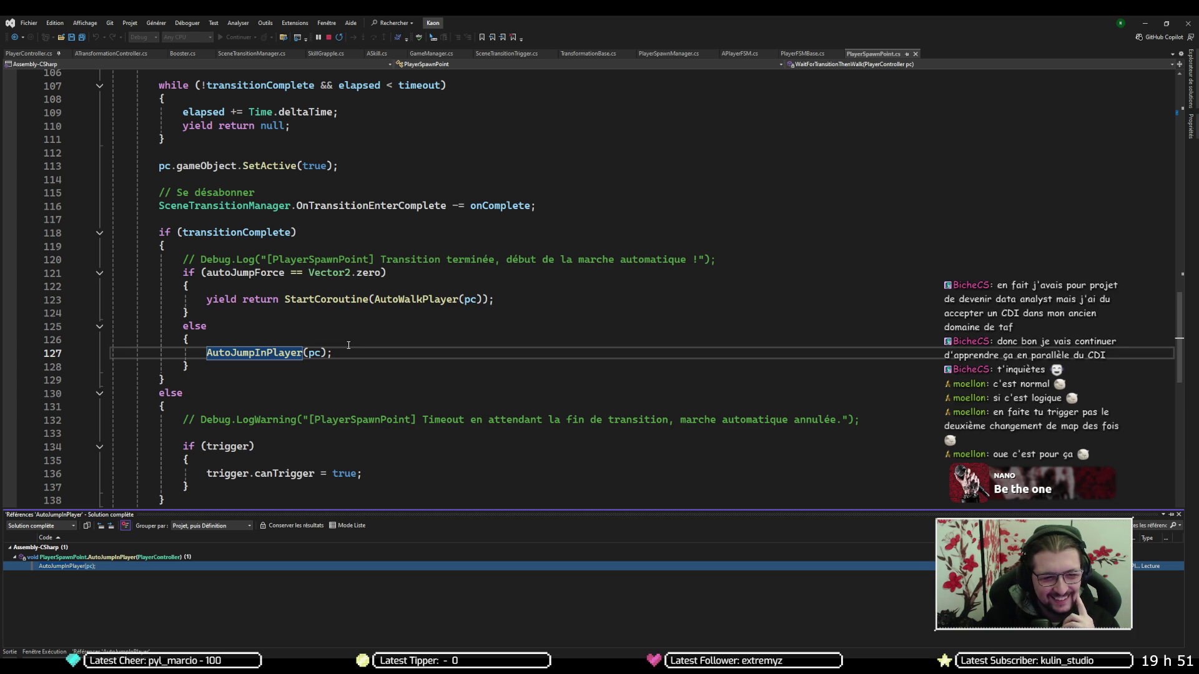
scroll(368, 249, "up", 1)
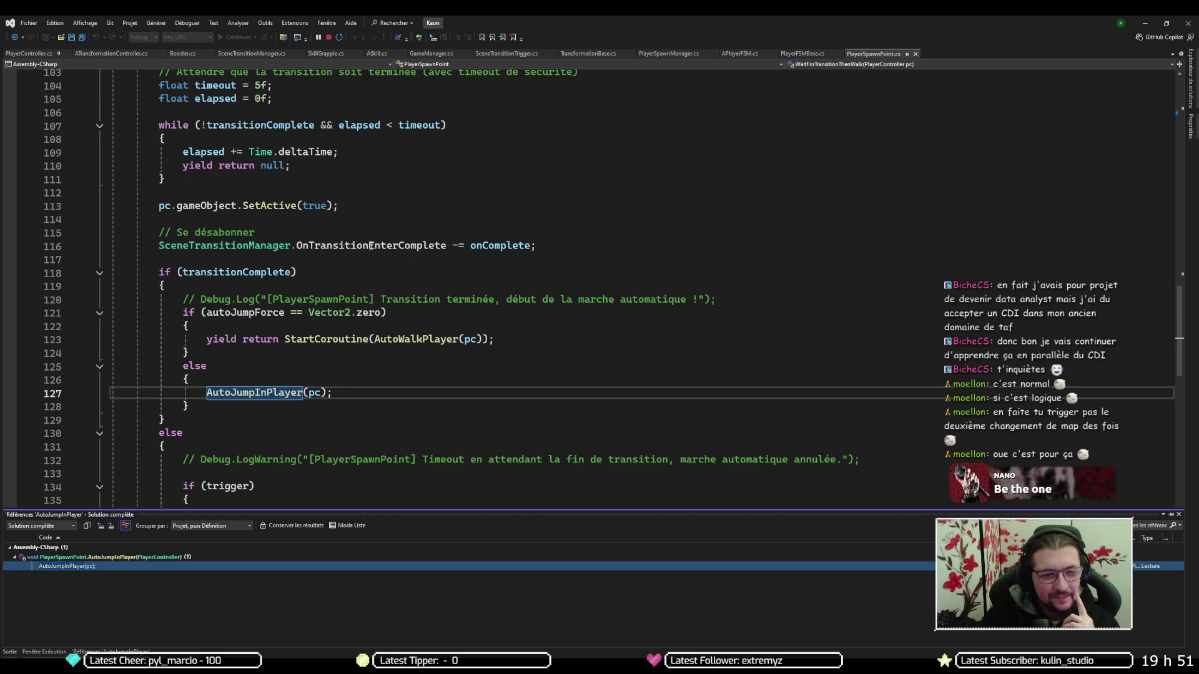
left_click(314, 392)
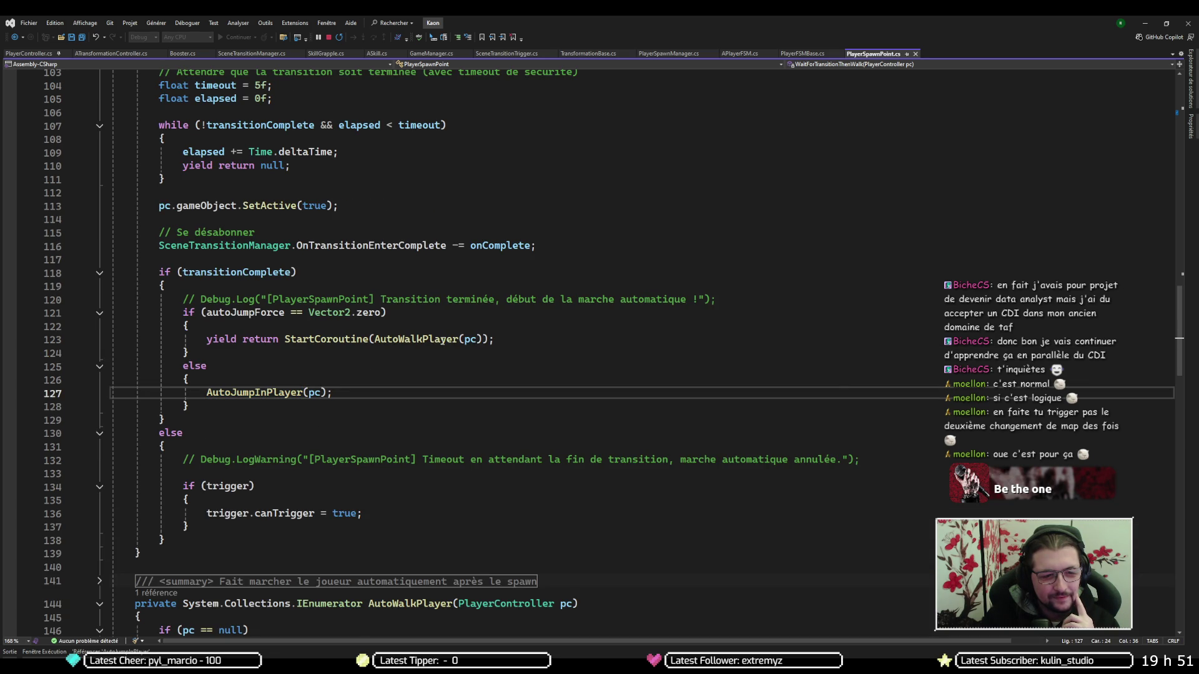
scroll(442, 332, "up", 7)
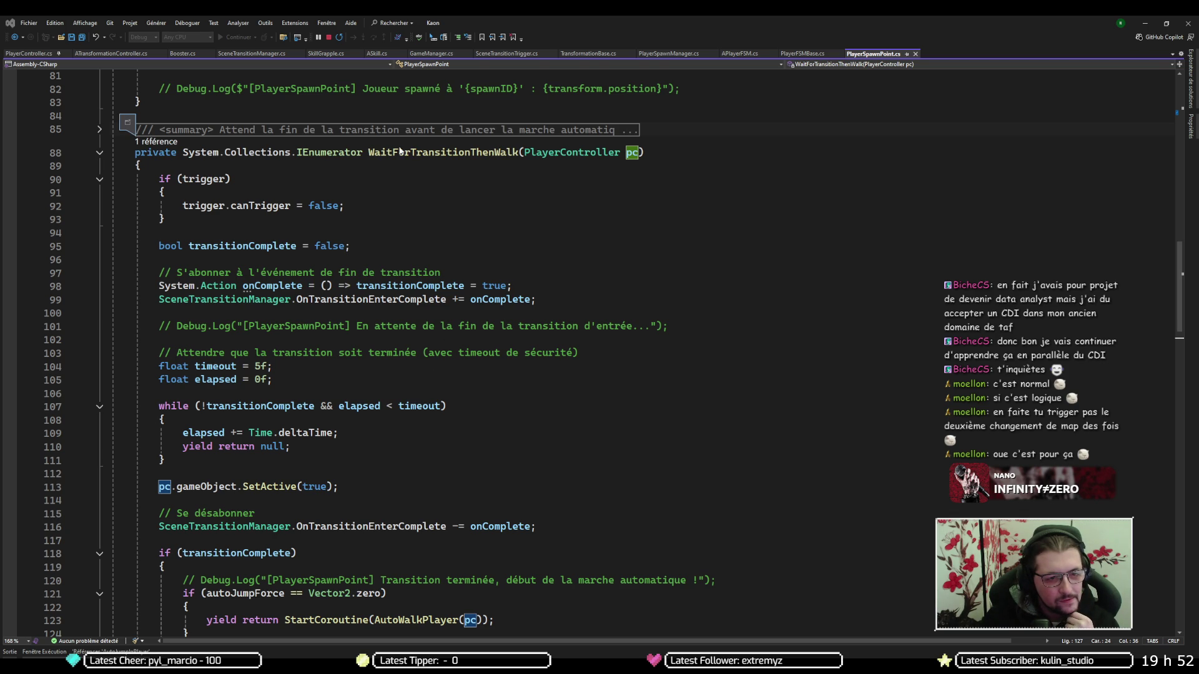
Find all references to WaitForTransitionThenWalk and go to its StartCoroutine call on line 75
left_click(427, 152)
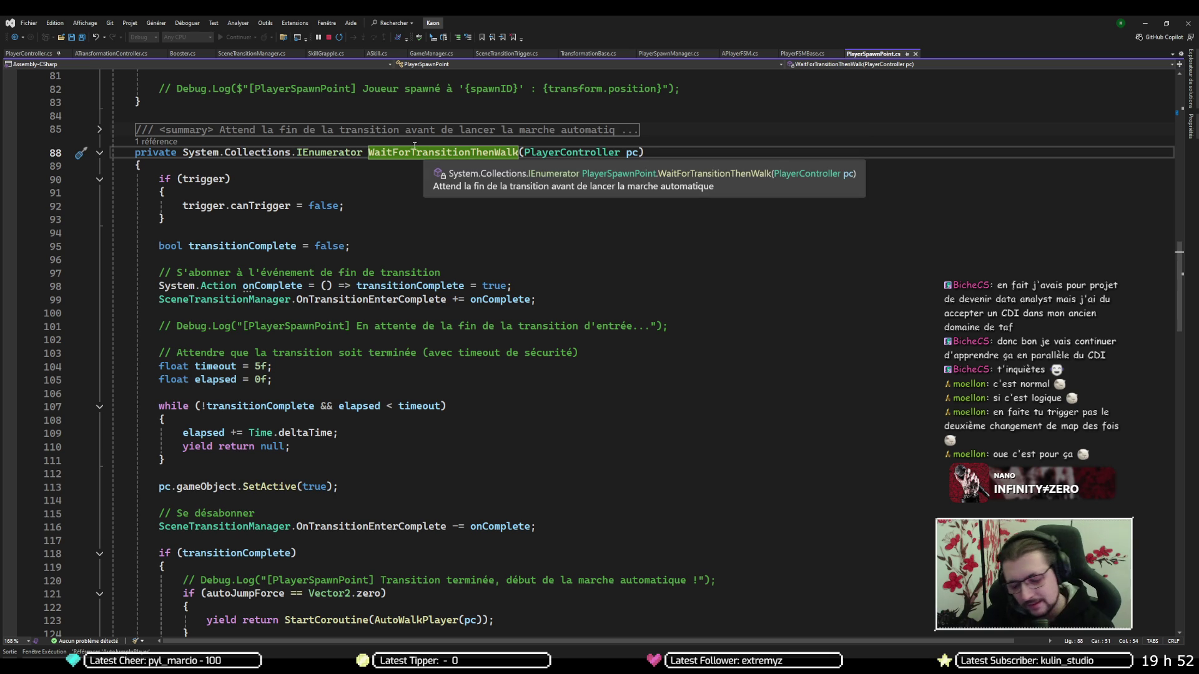
key("shift+F12")
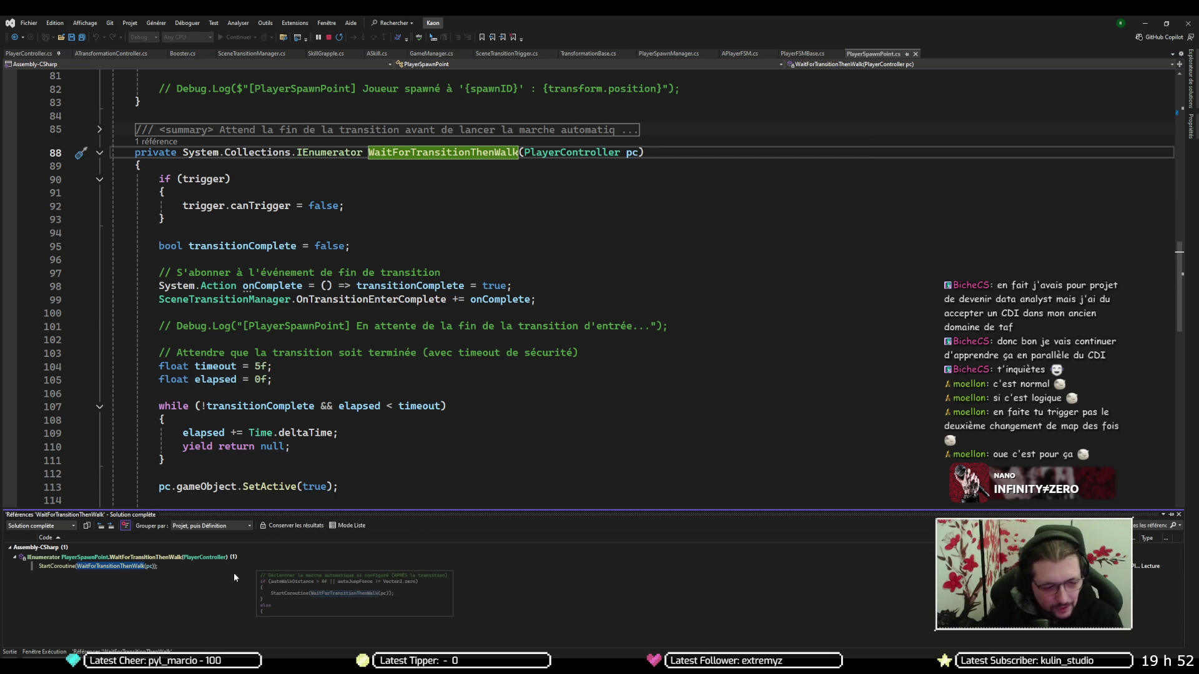
double_click(126, 567)
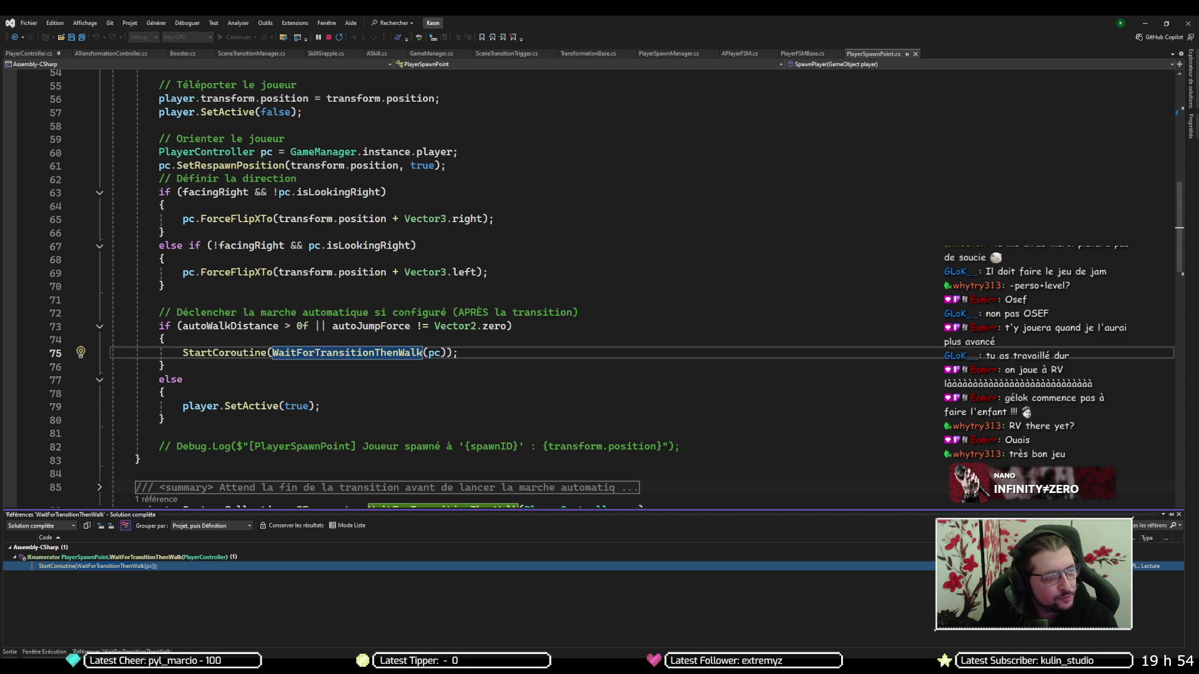
Switch from Visual Studio to the Chrome window showing the streamer's Twitch channel
key("alt+Tab")
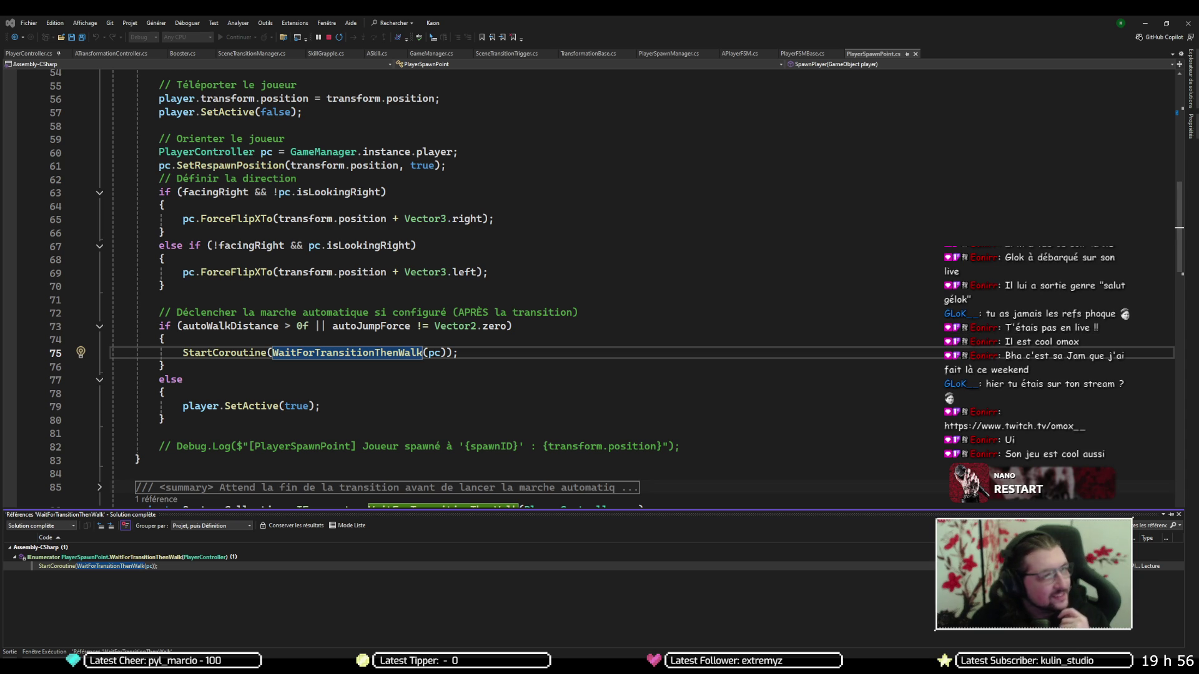
key("alt+Tab")
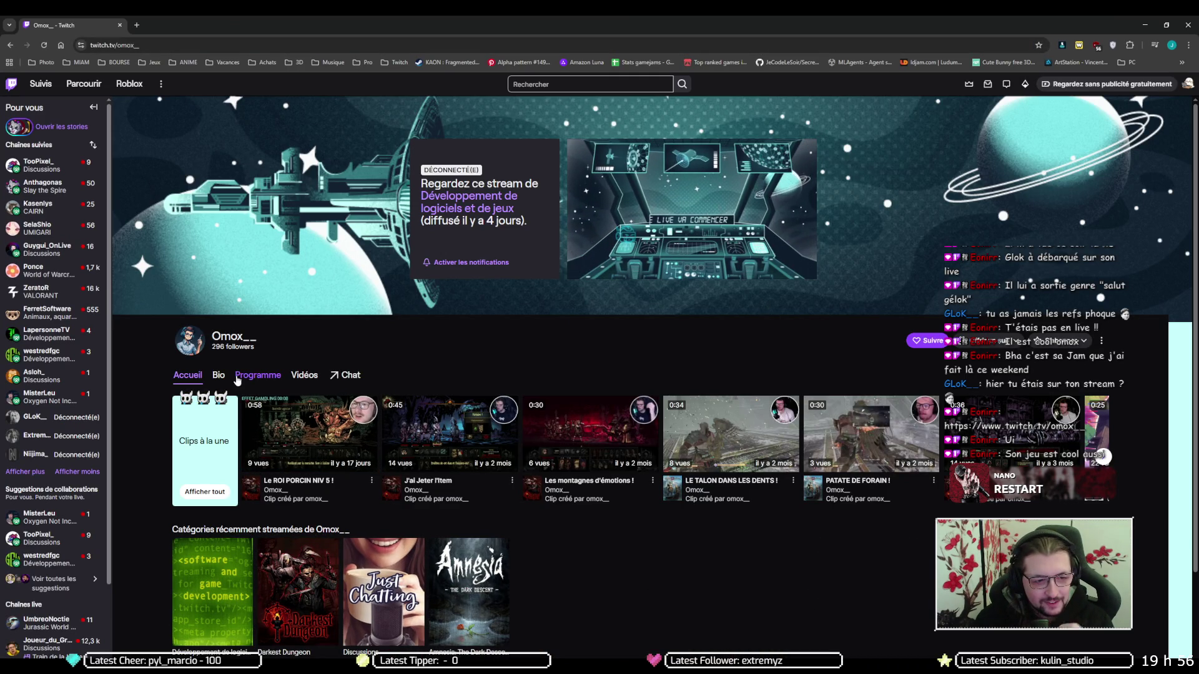
Open the channel's Vidéos list and play the most recent past broadcast
left_click(305, 377)
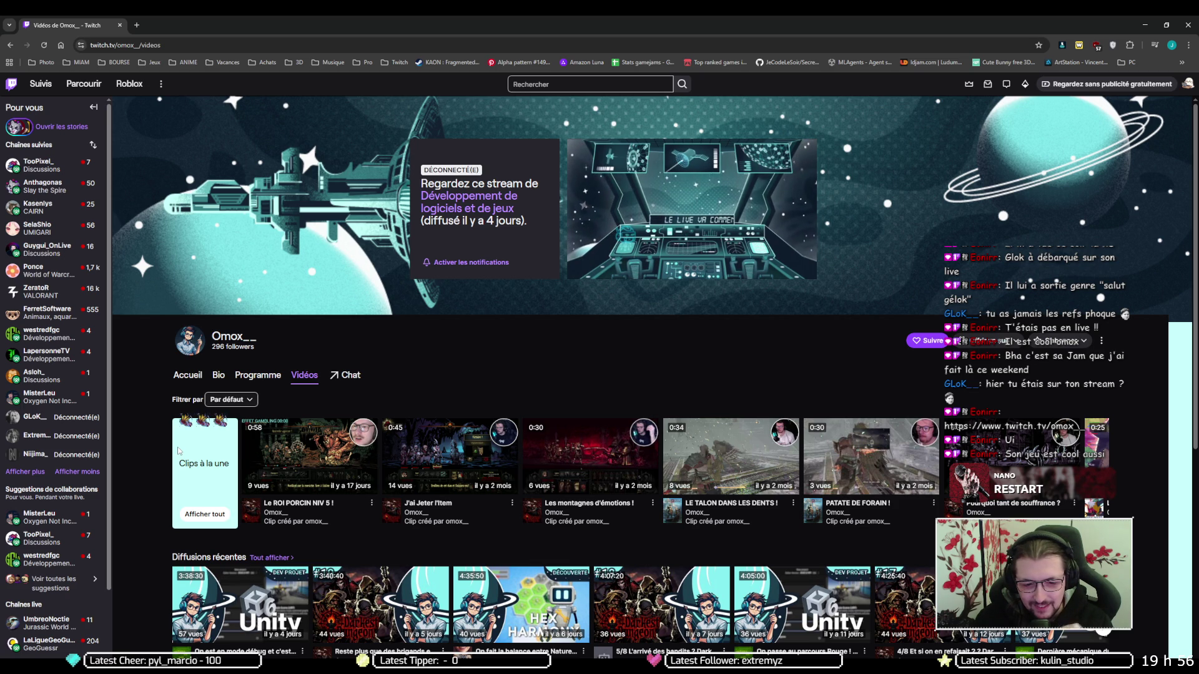
scroll(180, 452, "down", 2)
scroll(179, 450, "down", 1)
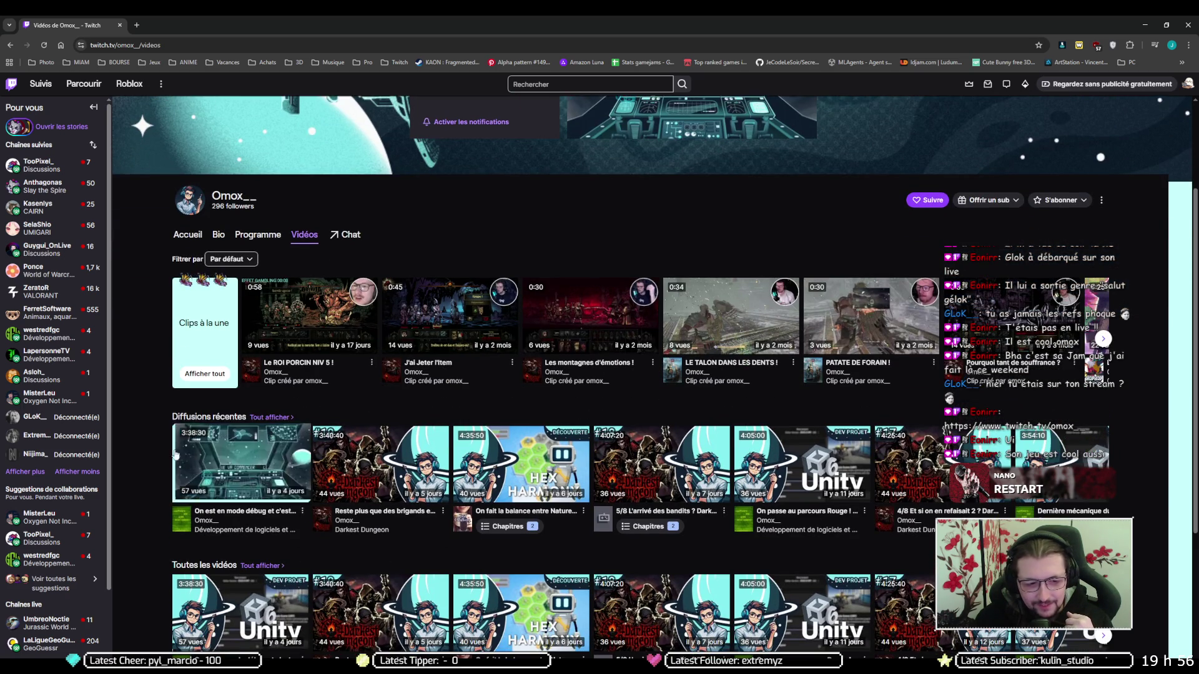
left_click(261, 462)
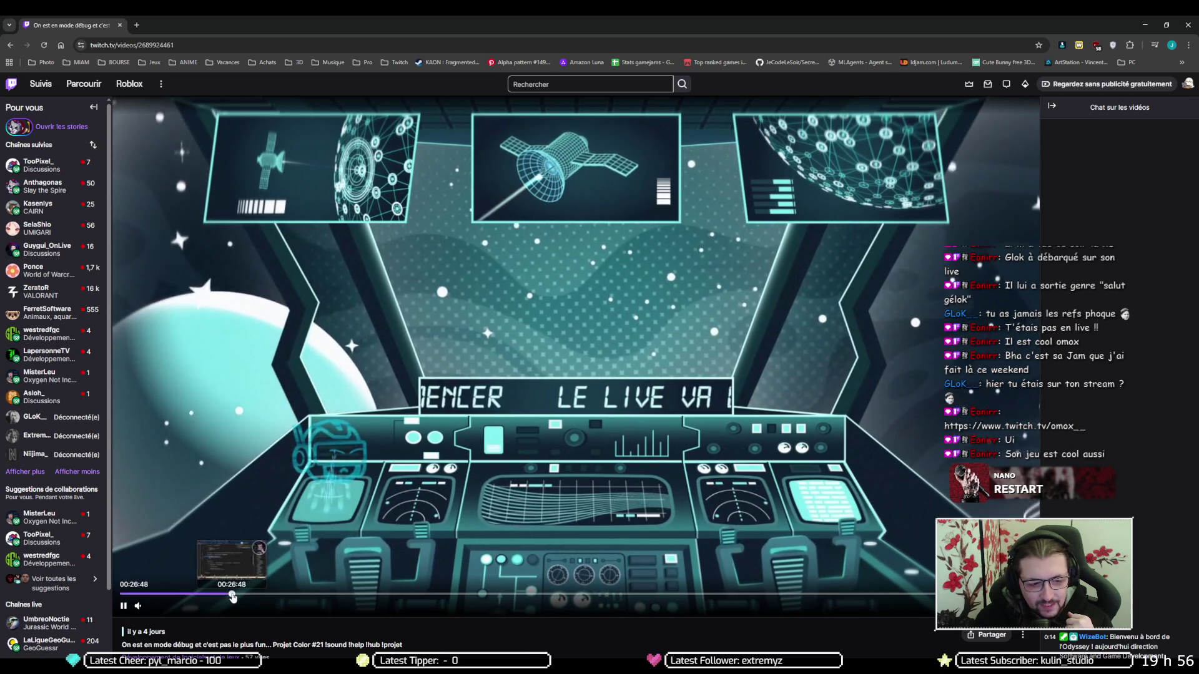
Seek the past broadcast from about 26:48 forward to around 1:41:44
left_click(232, 595)
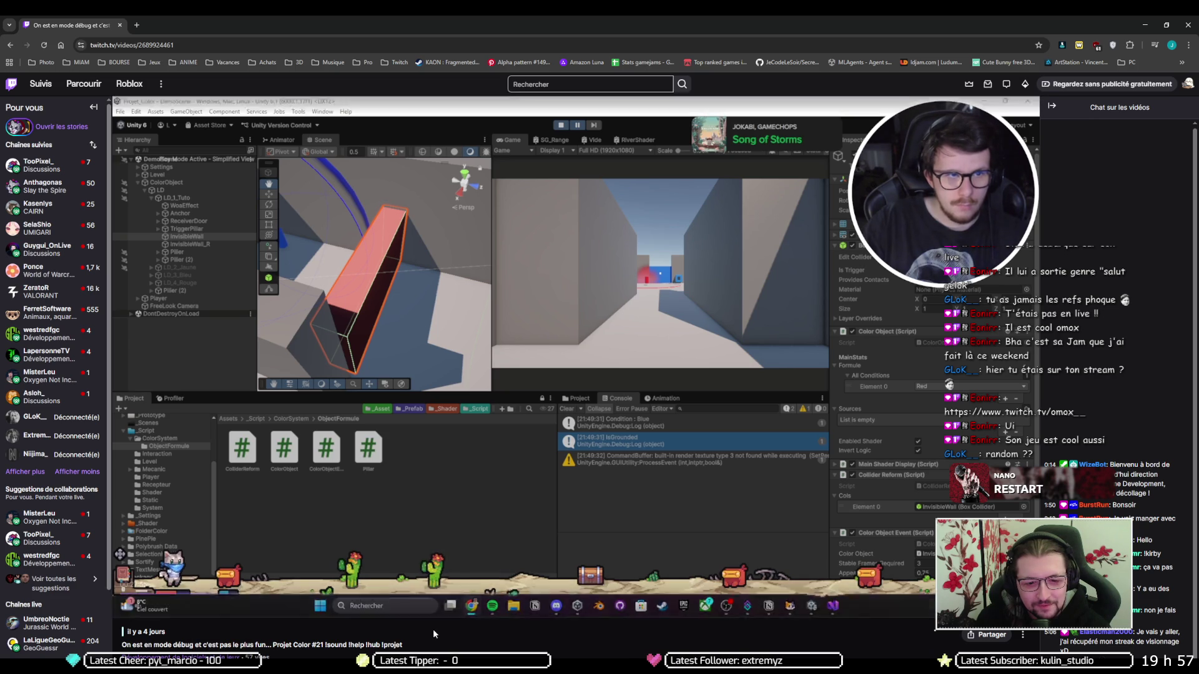
key("Right")
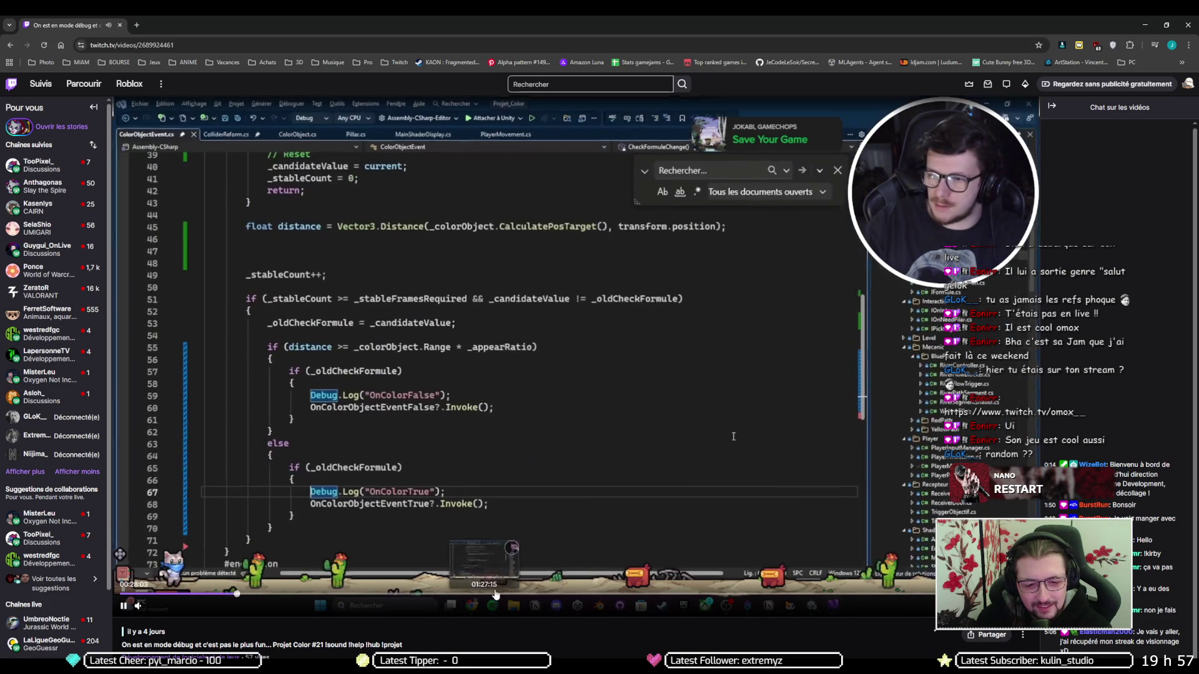
left_click(545, 594)
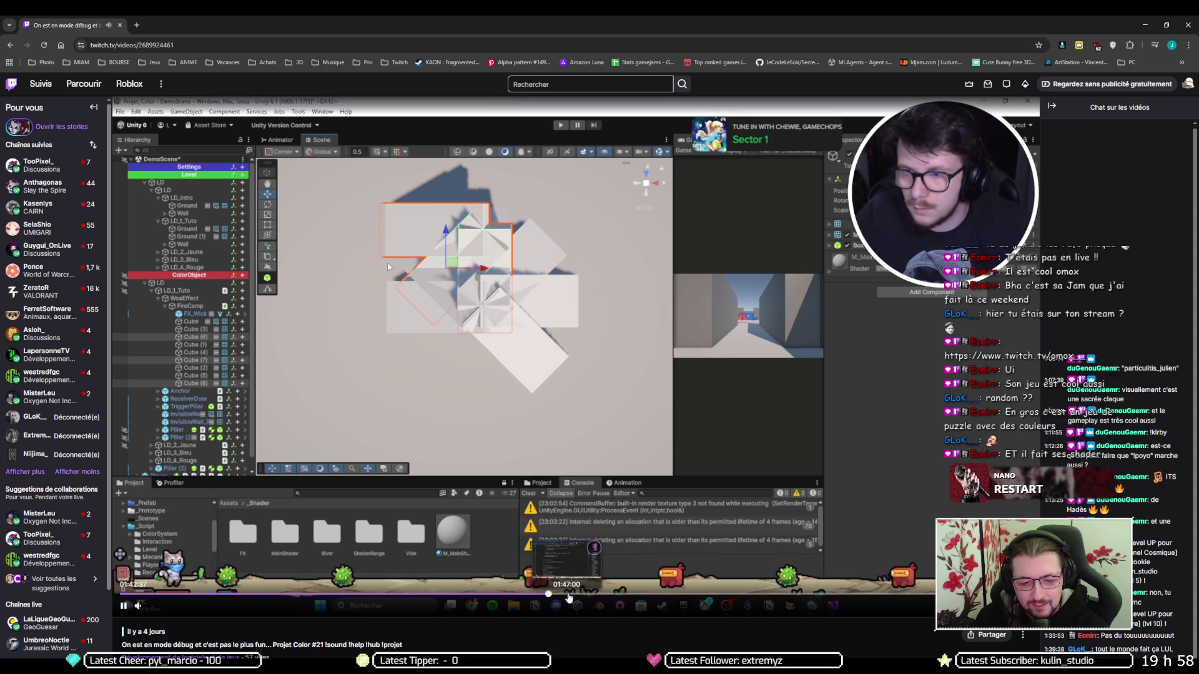
Skip the VOD through 1:49 and 2:16:51 to the playtest near 2:26, then follow the channel
left_click(576, 595)
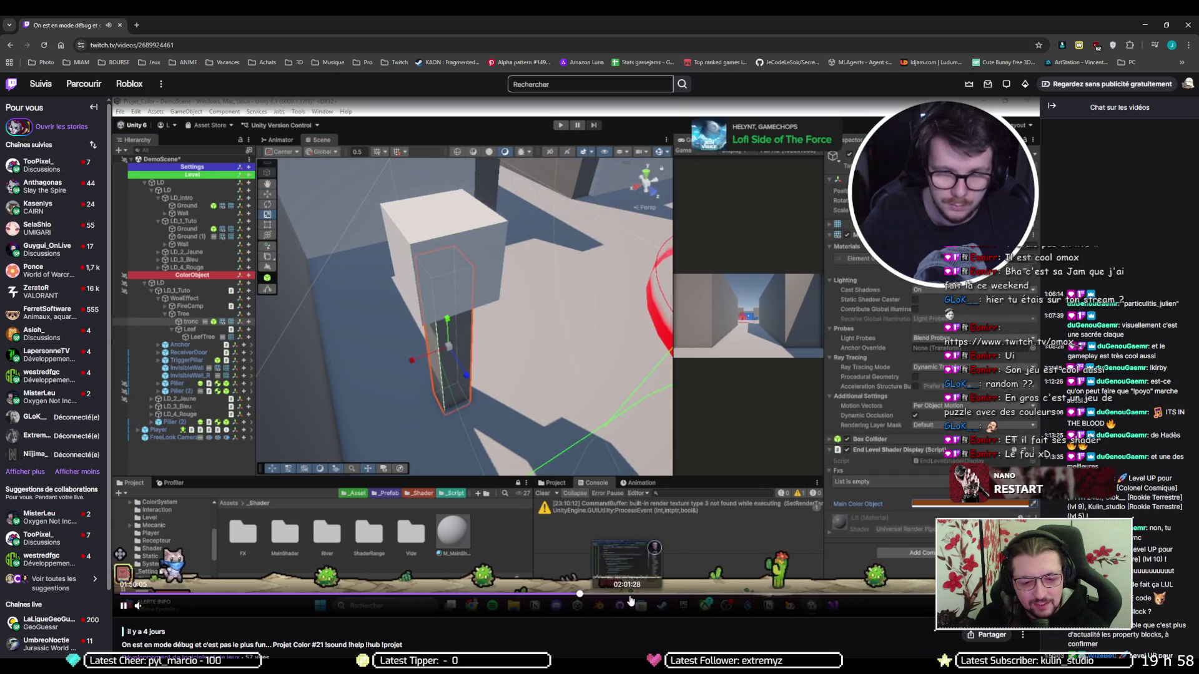
left_click(692, 596)
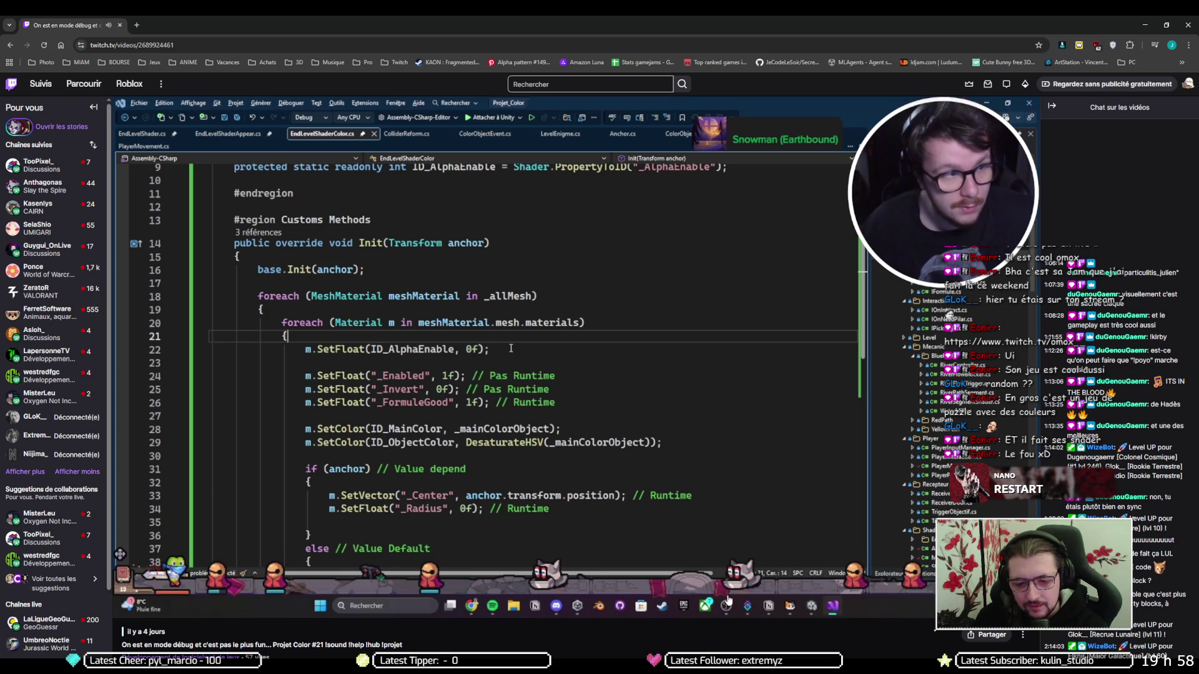
left_click(731, 595)
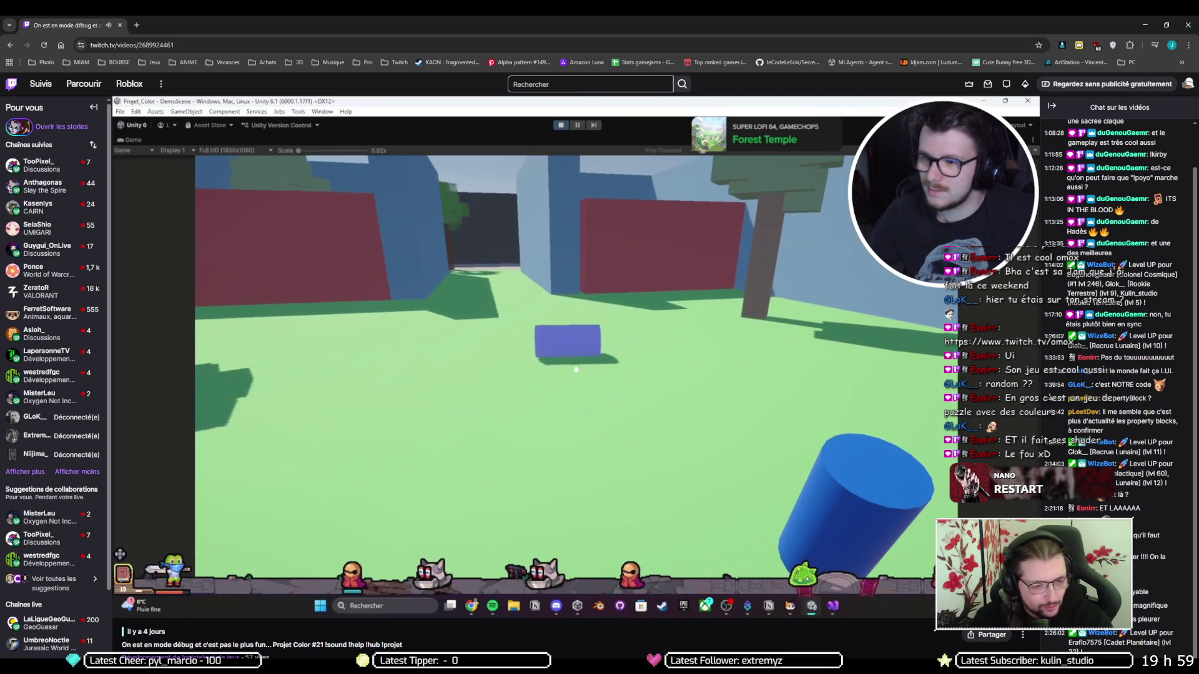
scroll(420, 632, "down", 2)
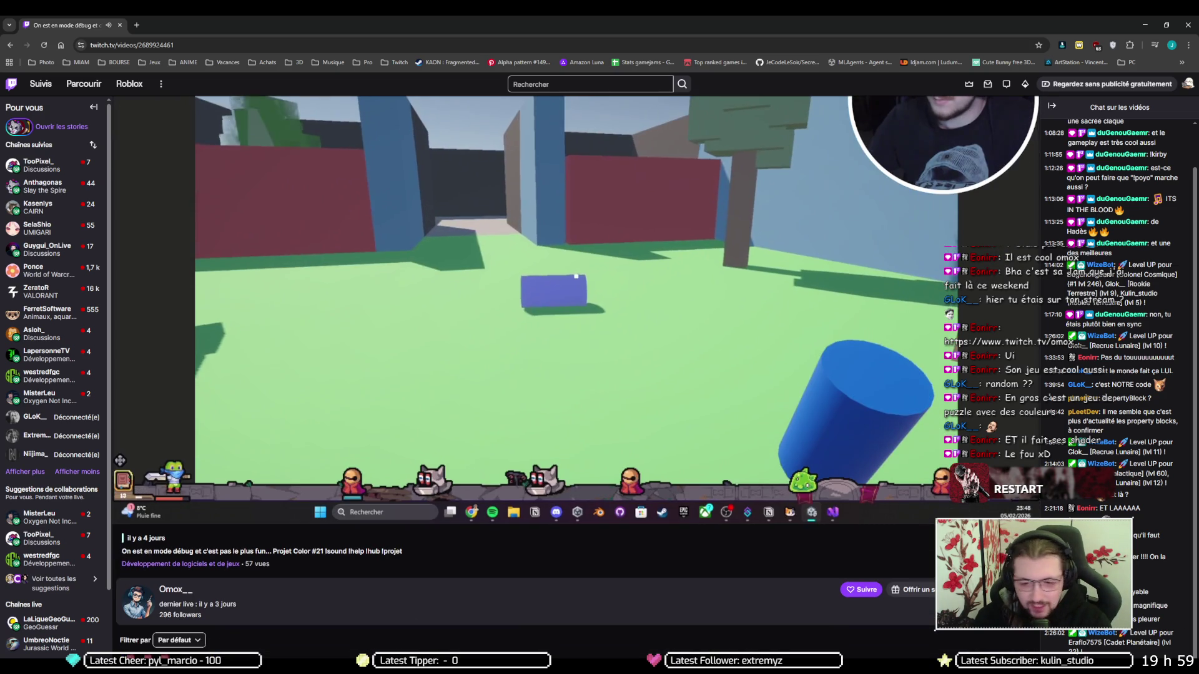
left_click(861, 590)
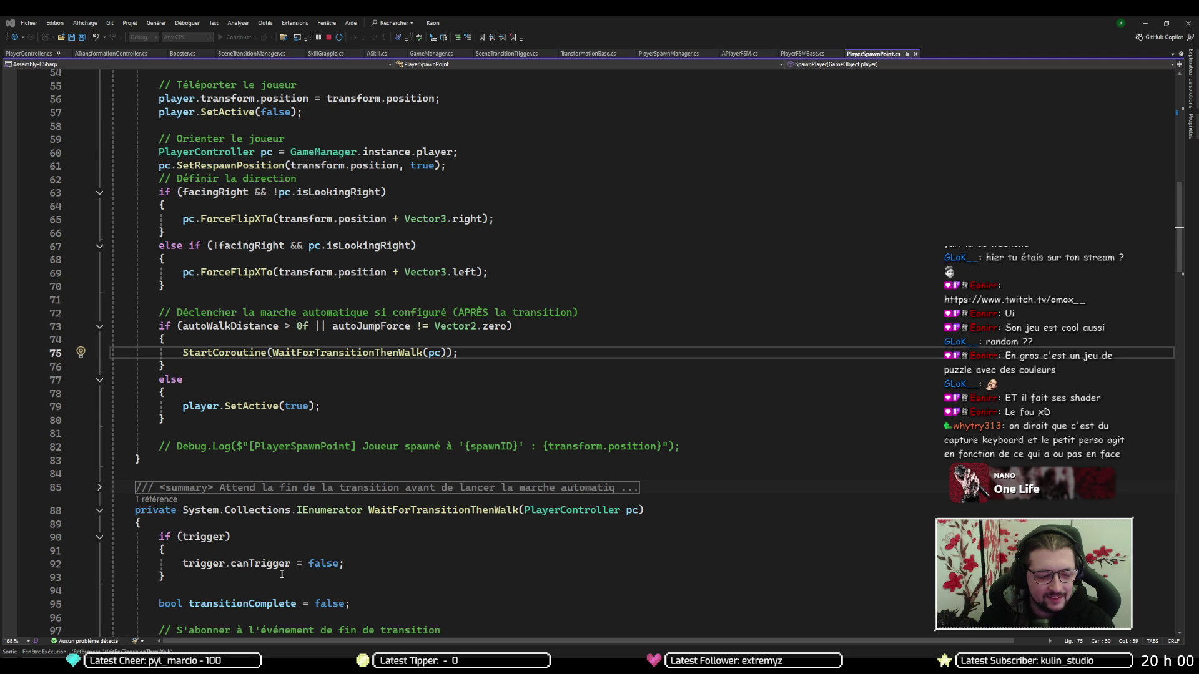
Place the caret at the end of line 91 and stop the debug session
mouse_move(100, 666)
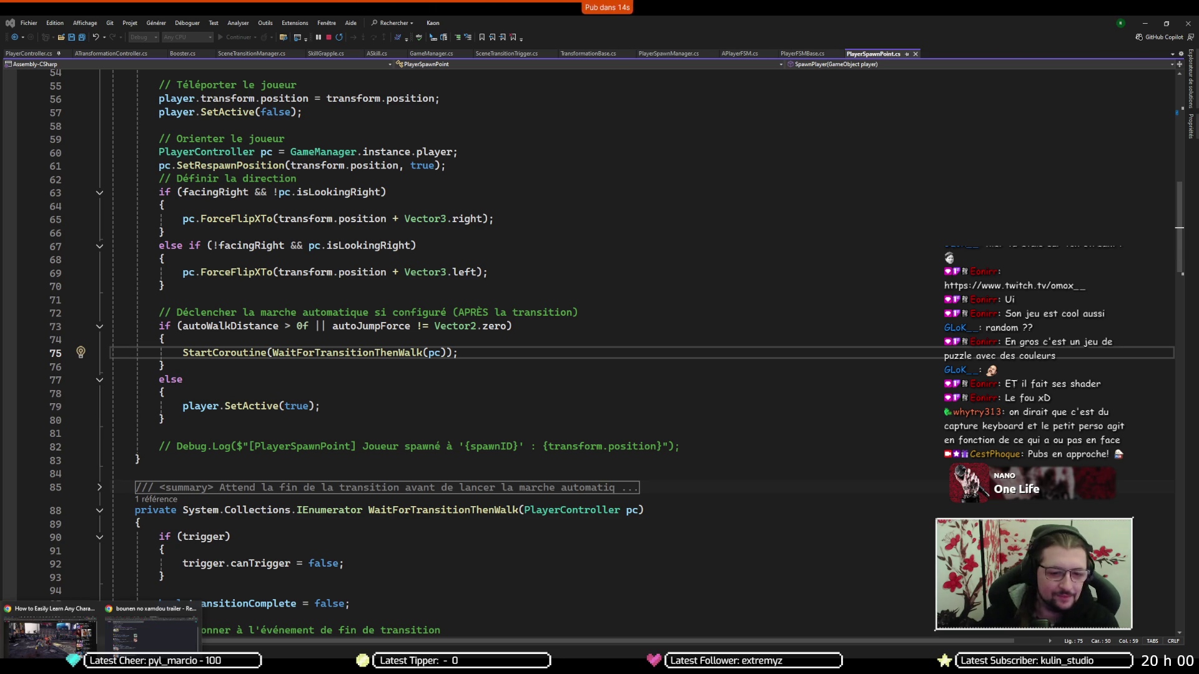
left_click(495, 555)
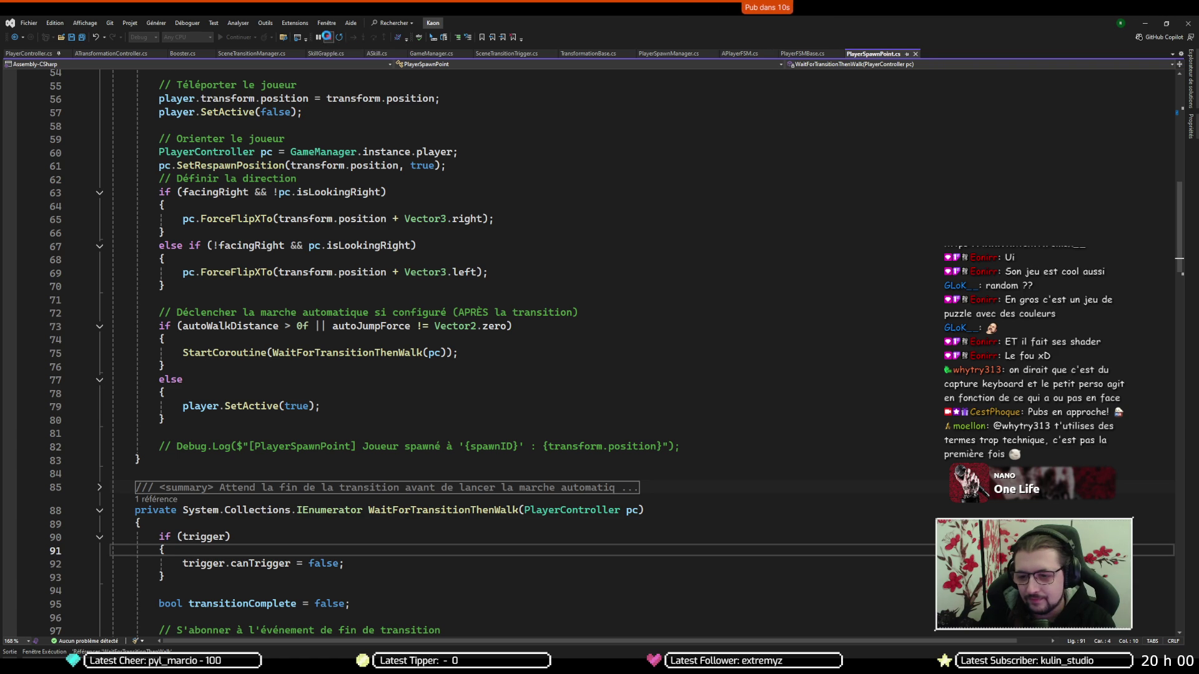
left_click(326, 37)
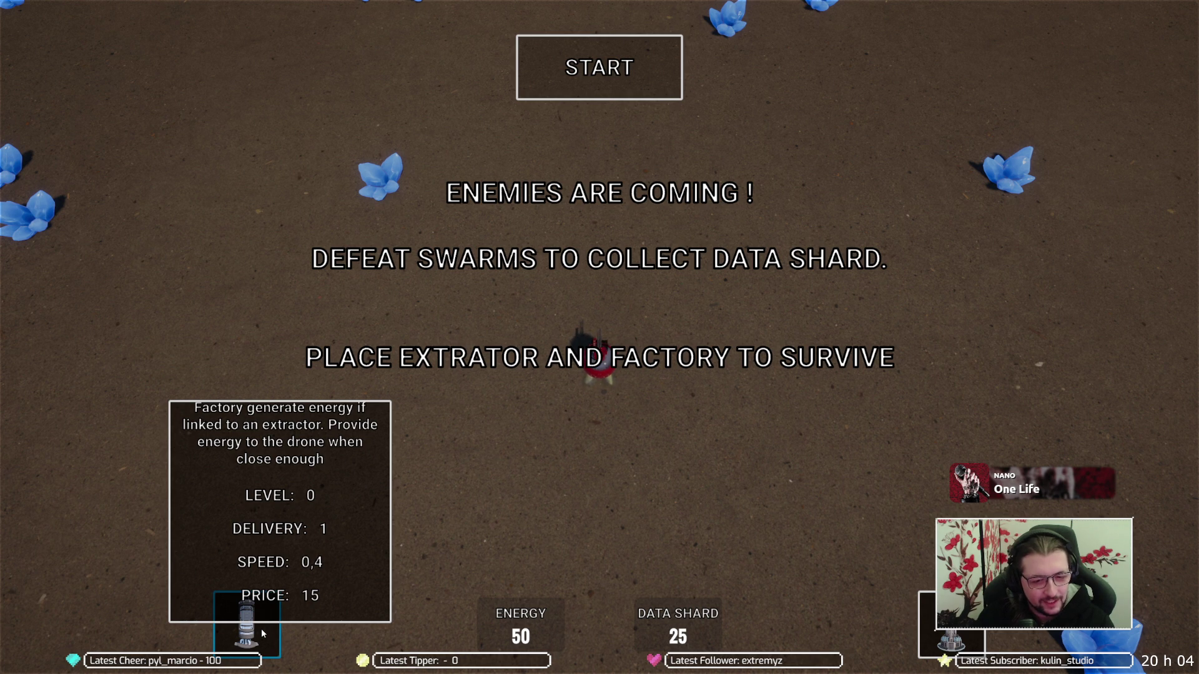
Place a factory in the centre of the map
mouse_move(951, 640)
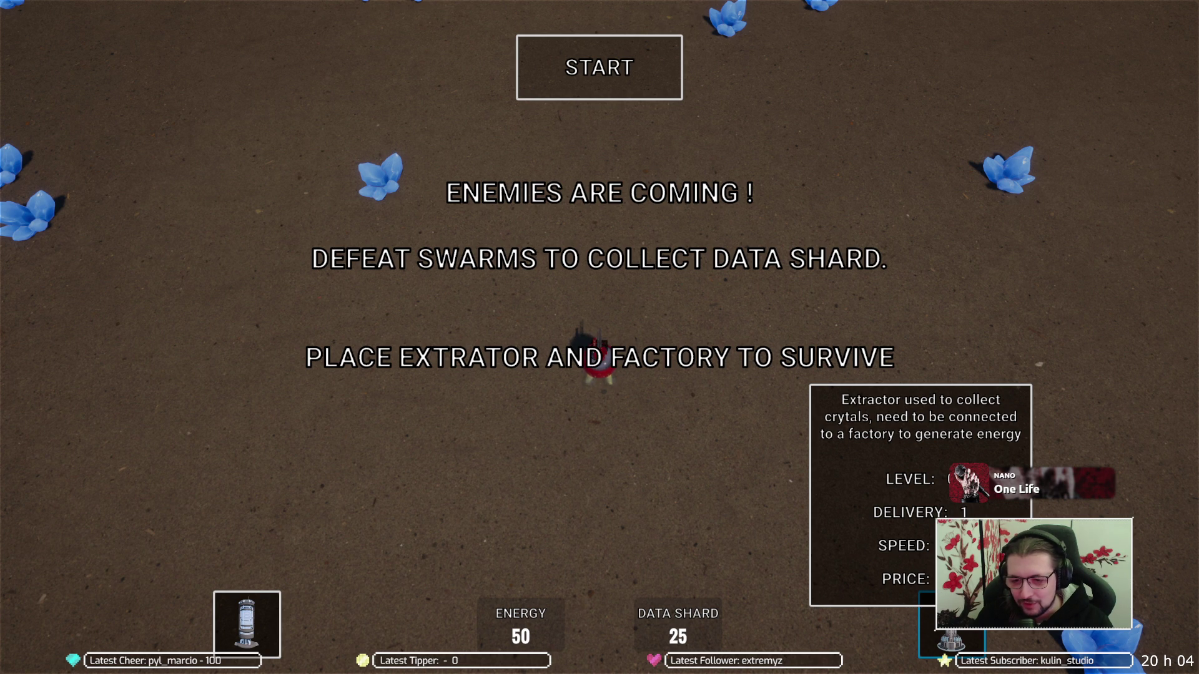
mouse_move(261, 621)
left_mouse_down()
mouse_move(527, 430)
mouse_move(529, 211)
mouse_move(598, 490)
mouse_move(646, 302)
mouse_move(654, 315)
left_mouse_up()
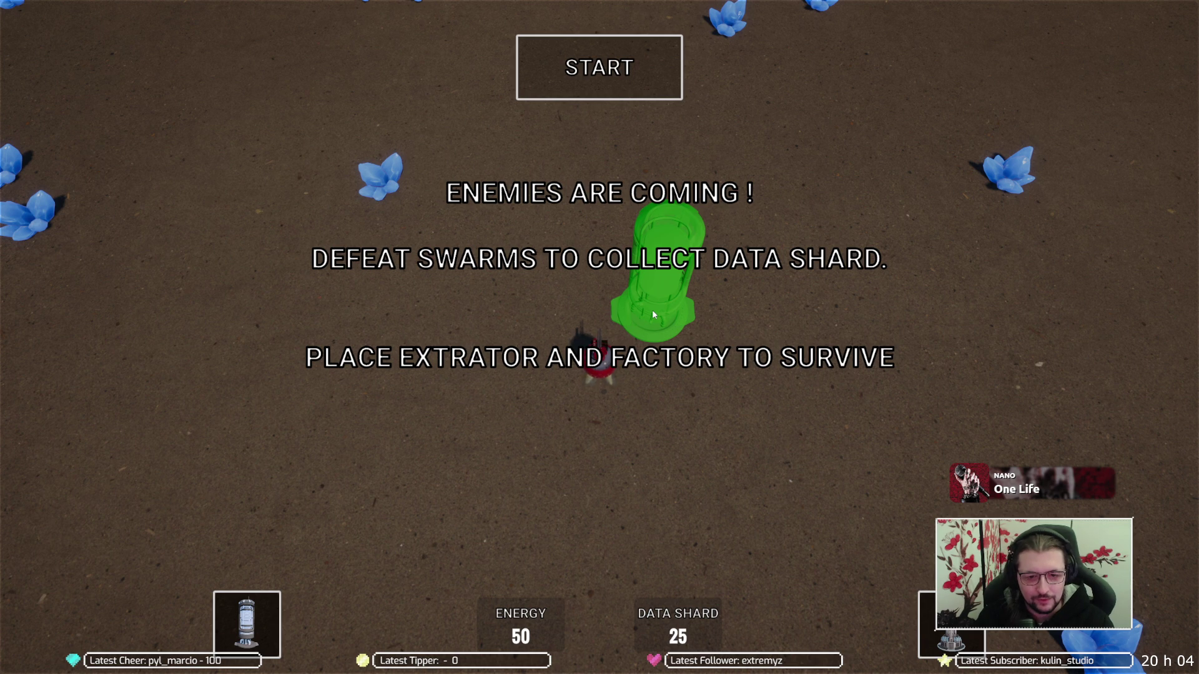
mouse_move(653, 315)
left_mouse_down()
mouse_move(653, 256)
mouse_move(617, 198)
mouse_move(628, 316)
mouse_move(606, 306)
left_mouse_up()
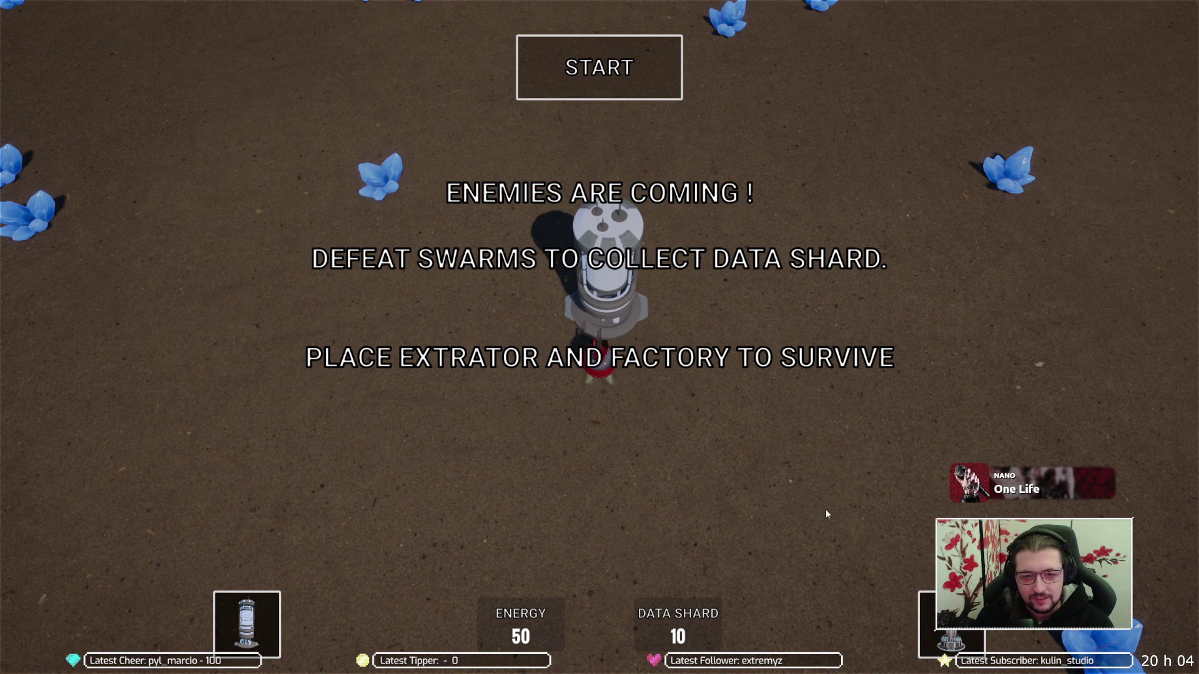
Put an extractor on the upper-left crystal and start the first wave
mouse_move(952, 625)
left_mouse_down()
mouse_move(576, 220)
mouse_move(405, 113)
mouse_move(377, 326)
mouse_move(376, 174)
mouse_move(348, 154)
mouse_move(379, 178)
left_mouse_up()
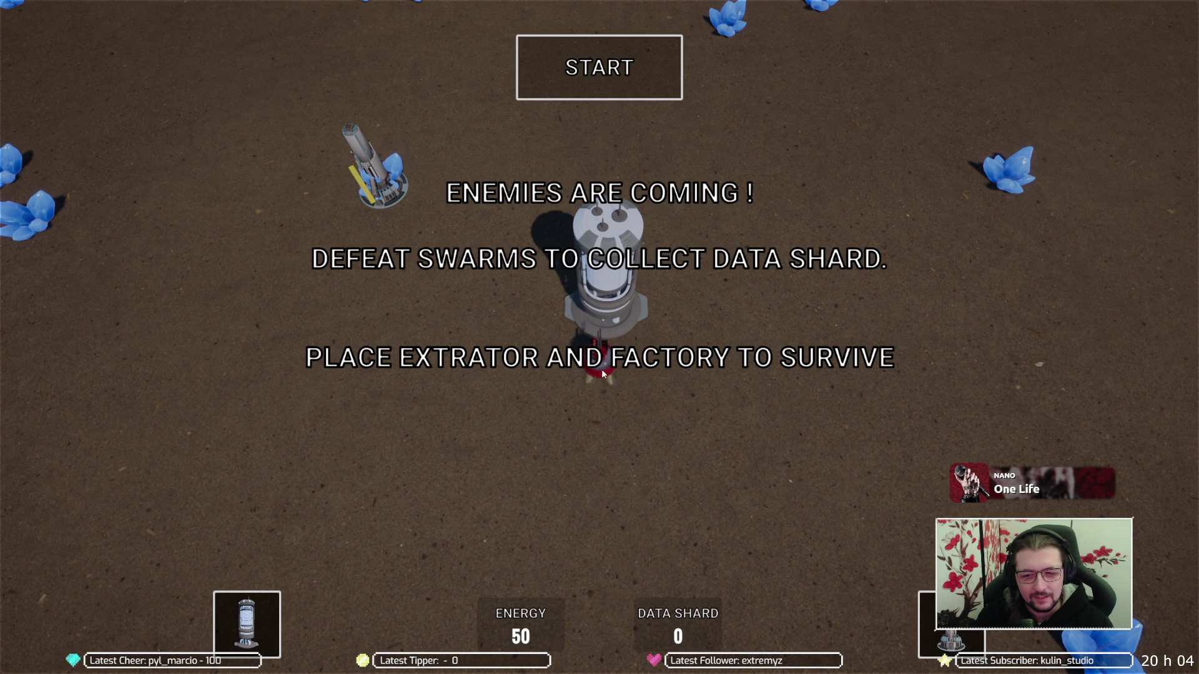
mouse_move(952, 637)
left_mouse_down()
mouse_move(1016, 177)
mouse_move(723, 34)
mouse_move(340, 178)
mouse_move(31, 216)
mouse_move(348, 382)
mouse_move(952, 628)
mouse_move(867, 636)
mouse_move(826, 570)
mouse_move(949, 627)
mouse_move(750, 527)
mouse_move(856, 584)
mouse_move(885, 632)
mouse_move(949, 627)
left_mouse_up()
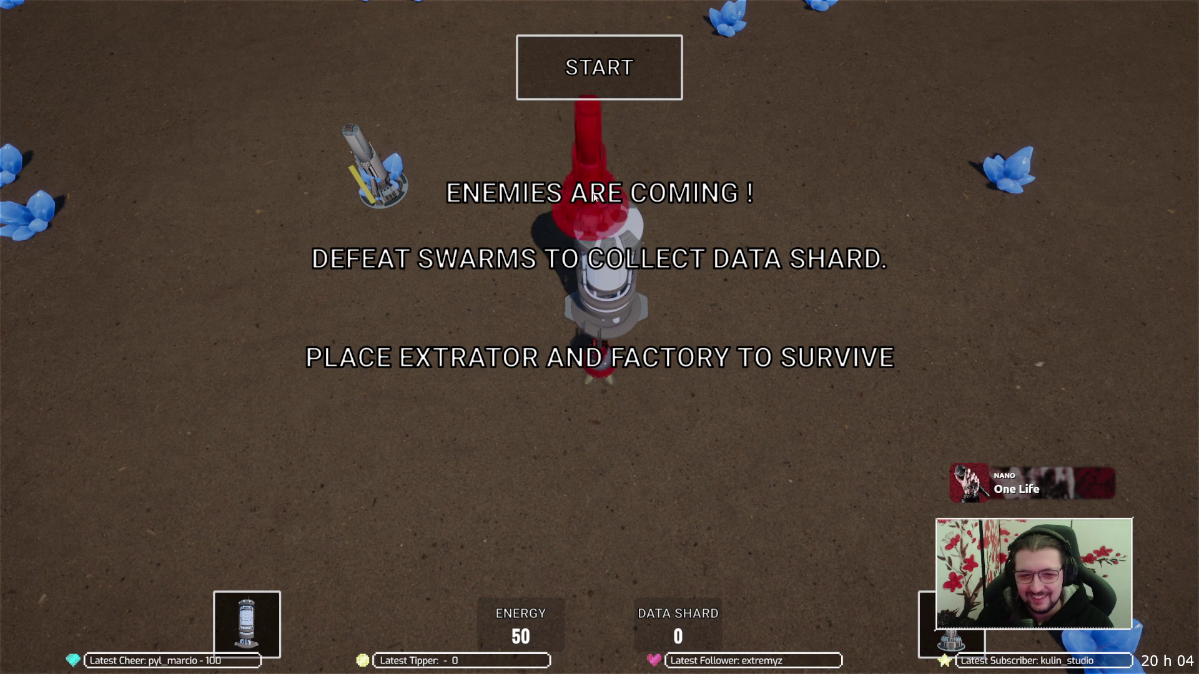
left_click(613, 83)
Steer the drone with WASD around the spiders, defending the extractor until the wave ends
key("s")
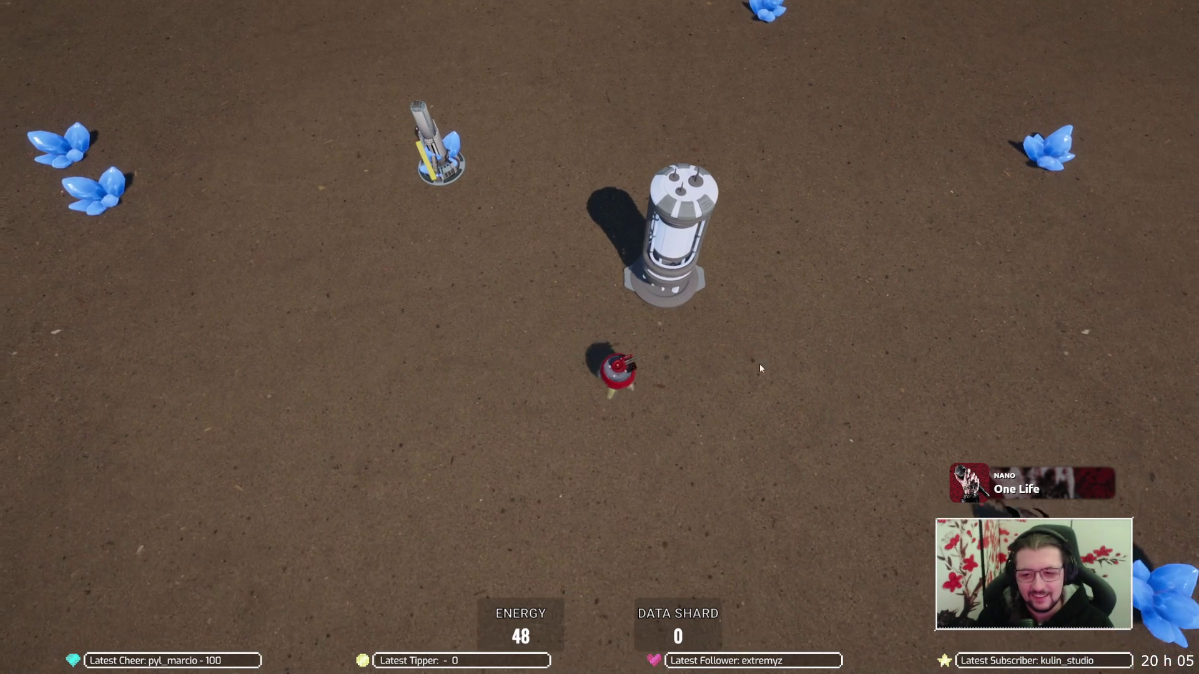
key("w")
key("a")
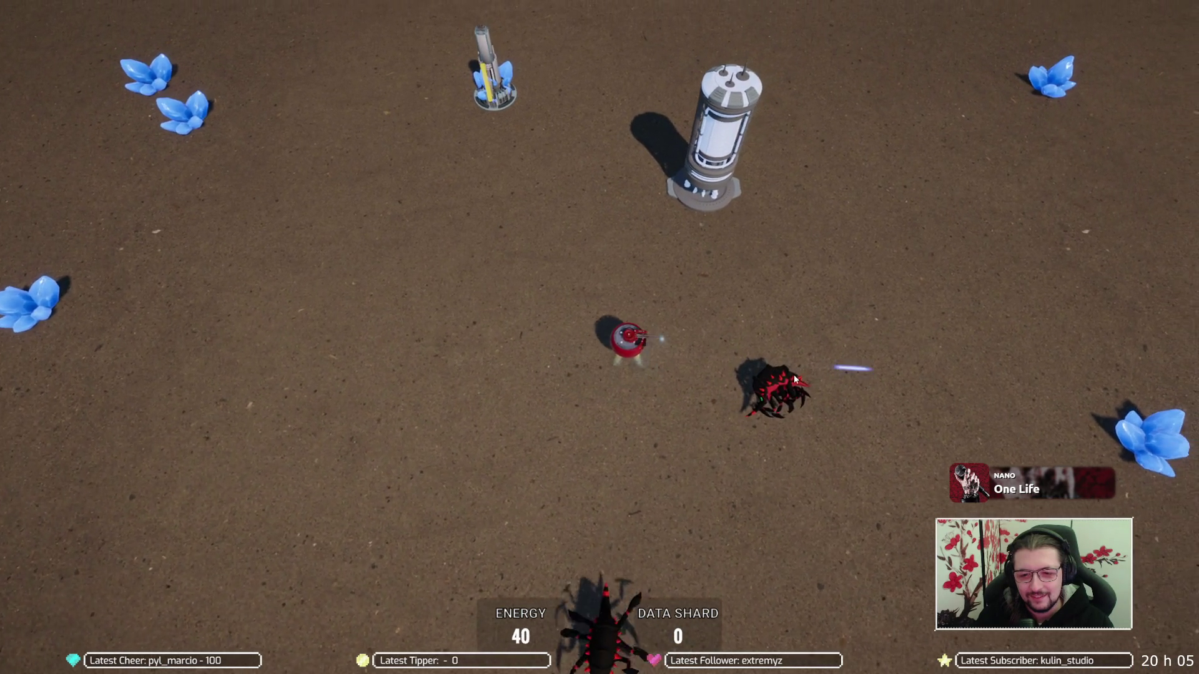
key("d")
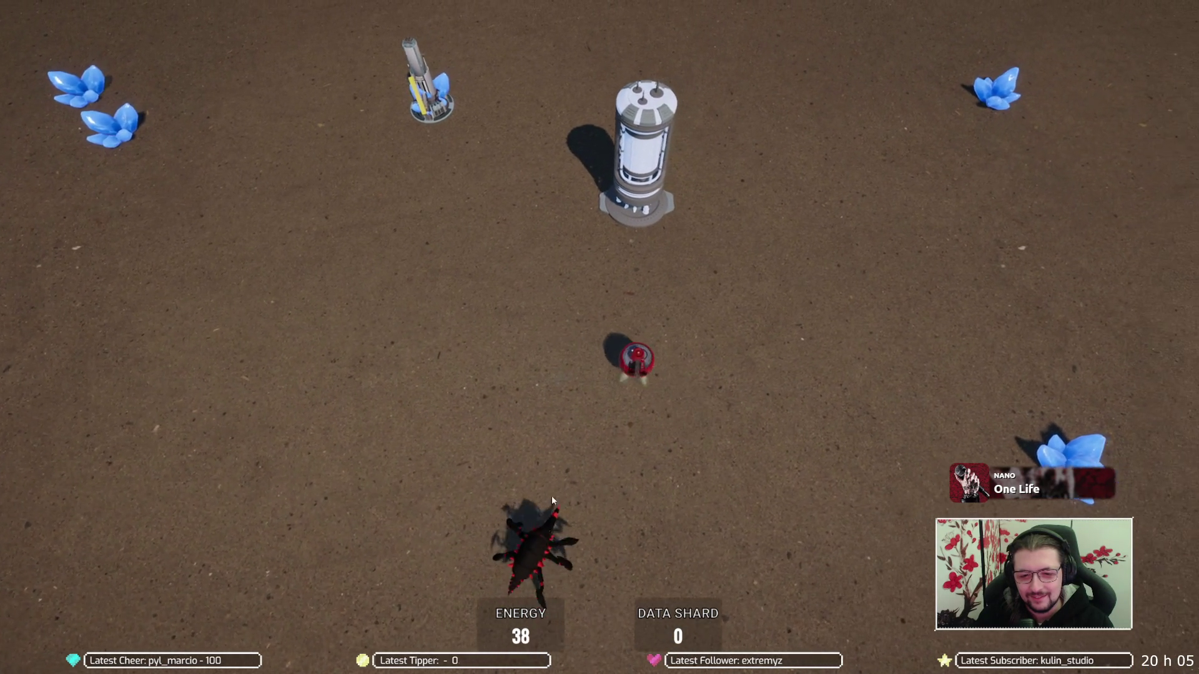
key("w")
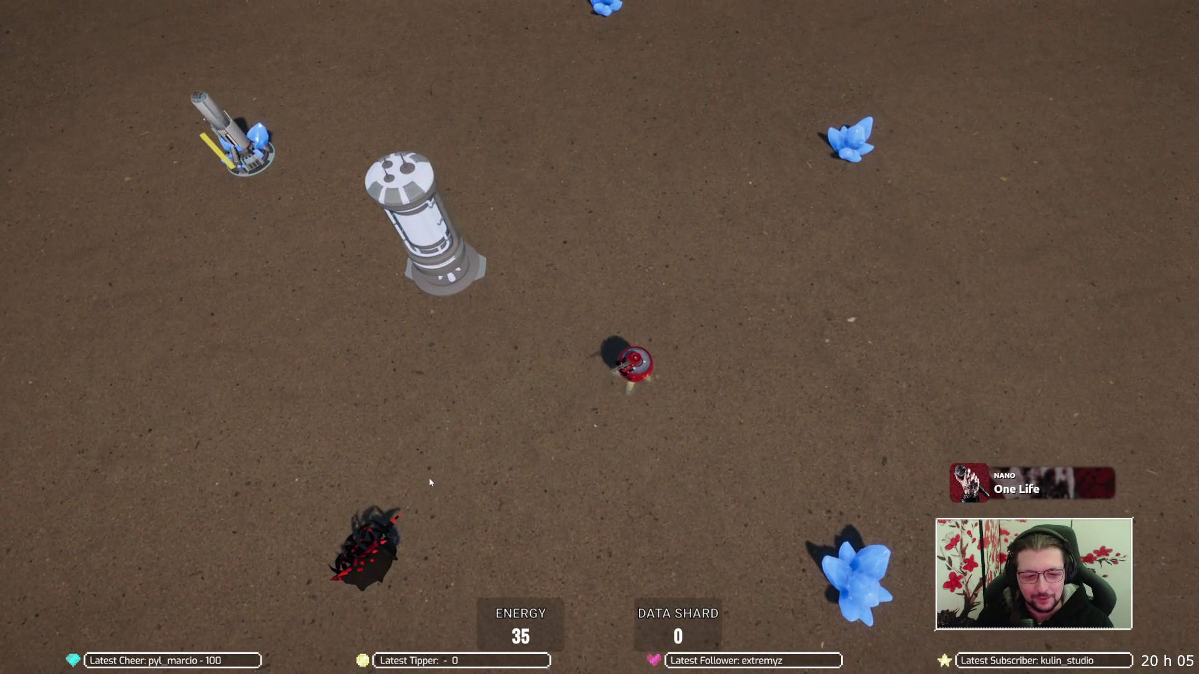
key("s")
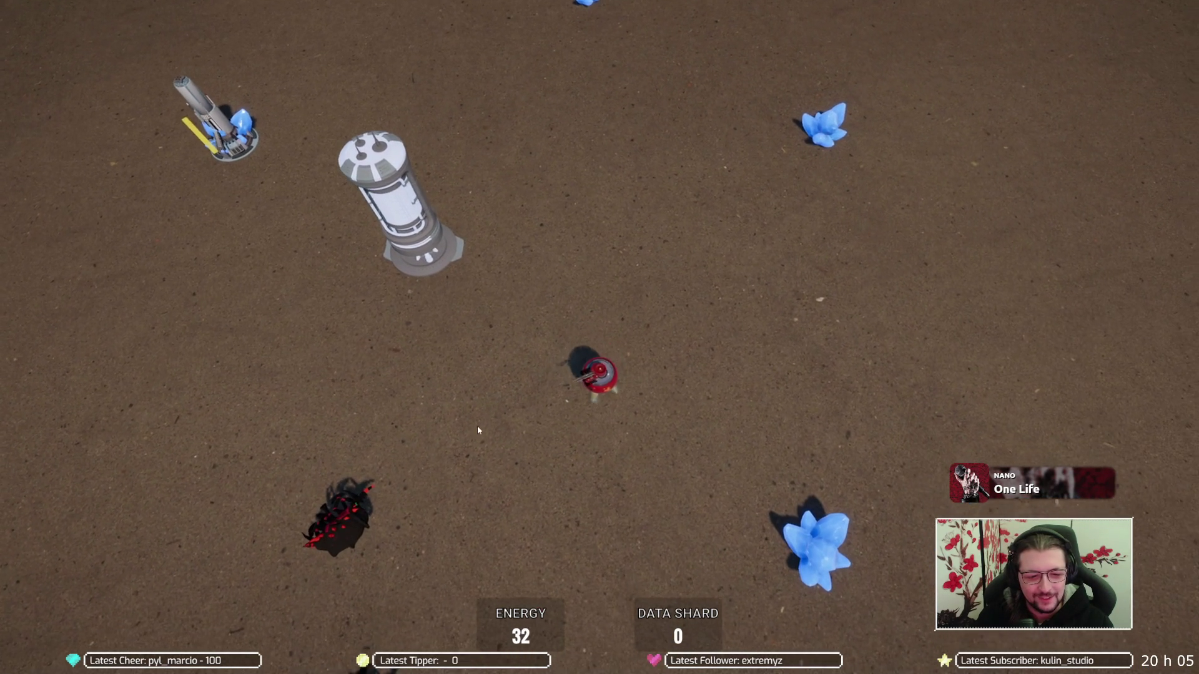
key("w")
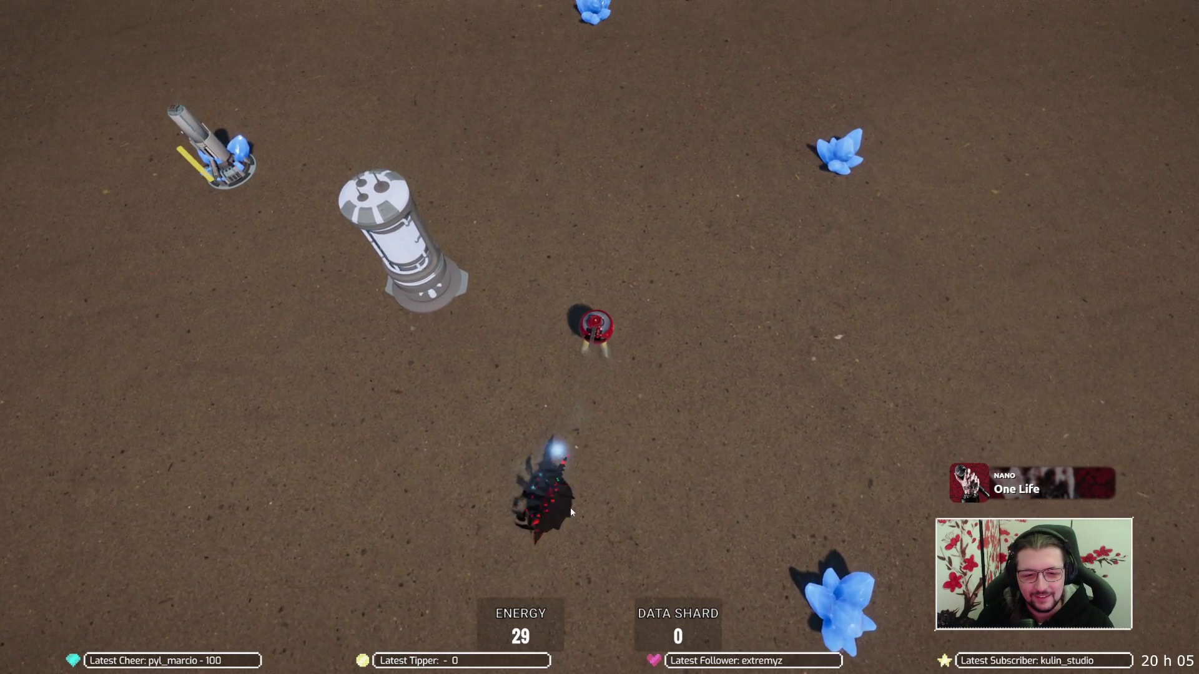
key("w")
key("a")
key("s")
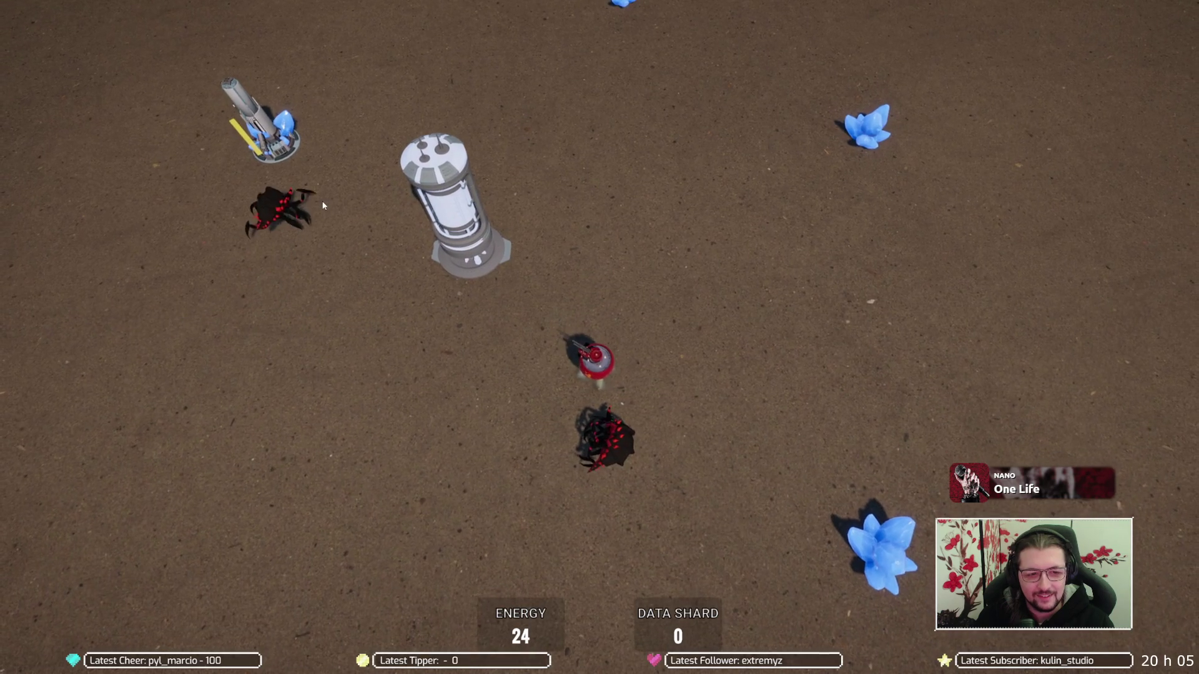
key("a")
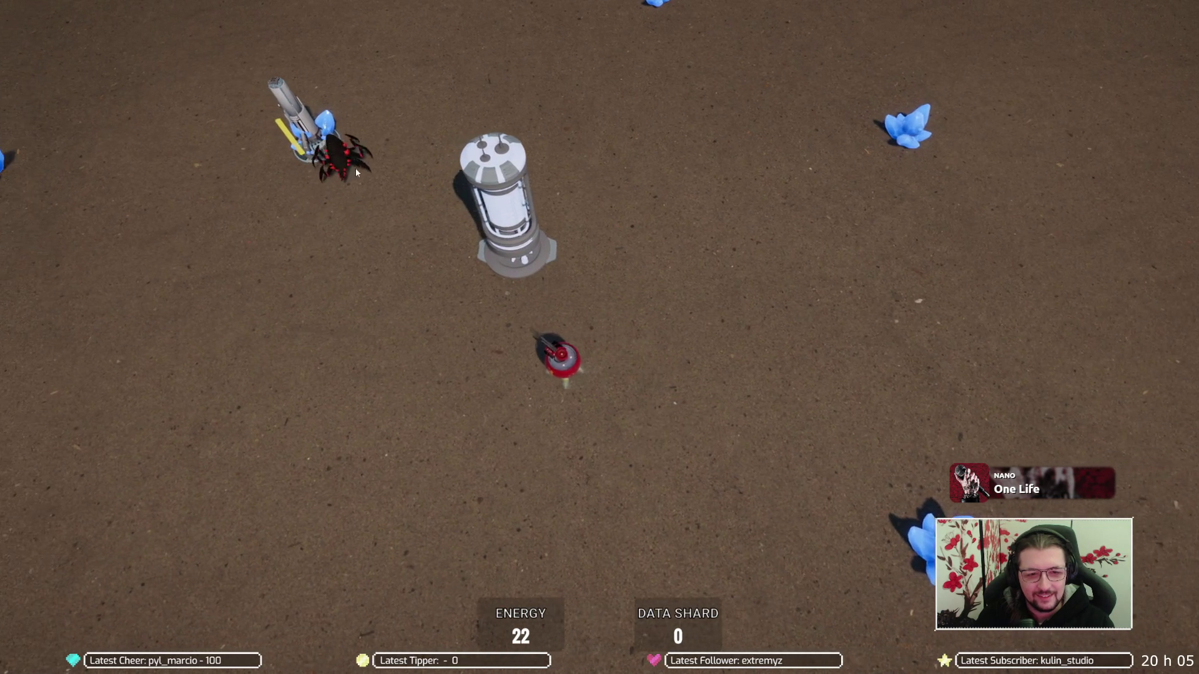
key("w")
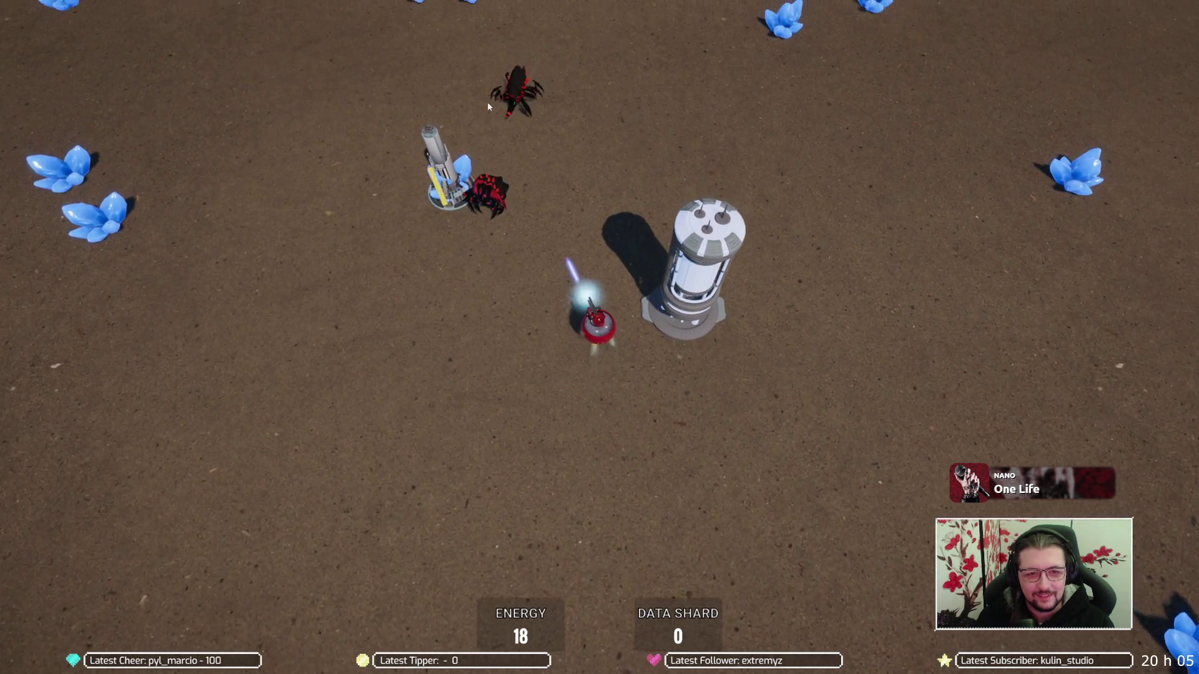
key("w")
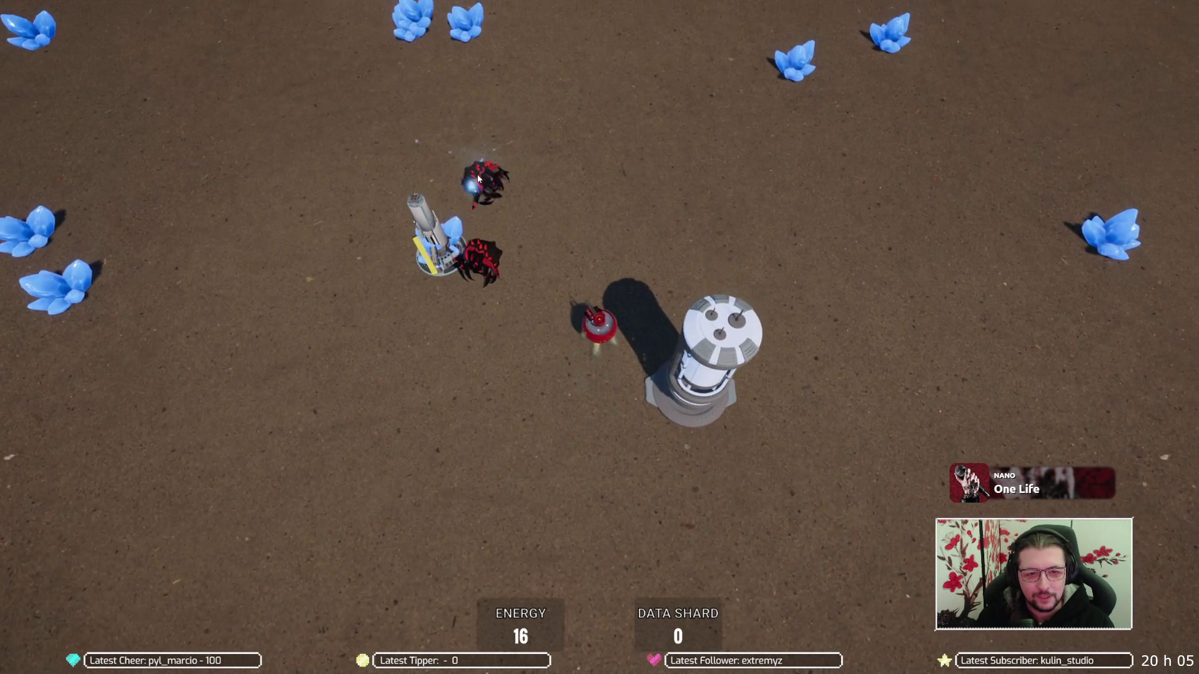
key("s")
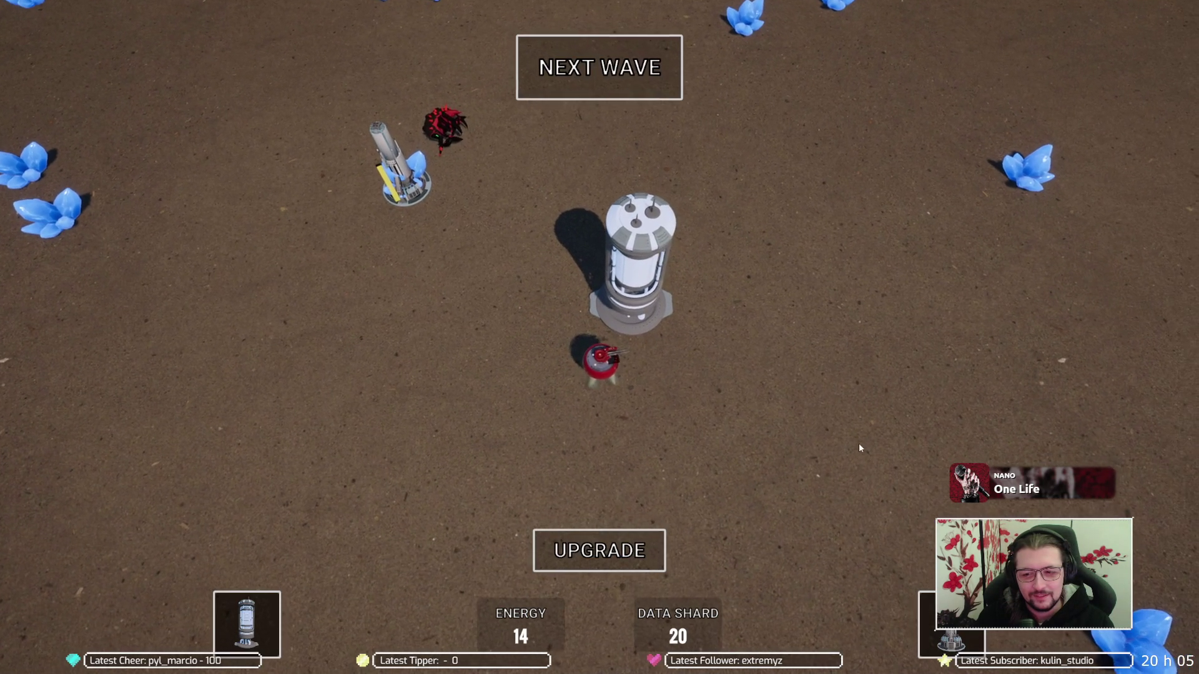
Open the between-wave upgrade choices, review the build slots, and take Upgrade Extractor
left_click(586, 548)
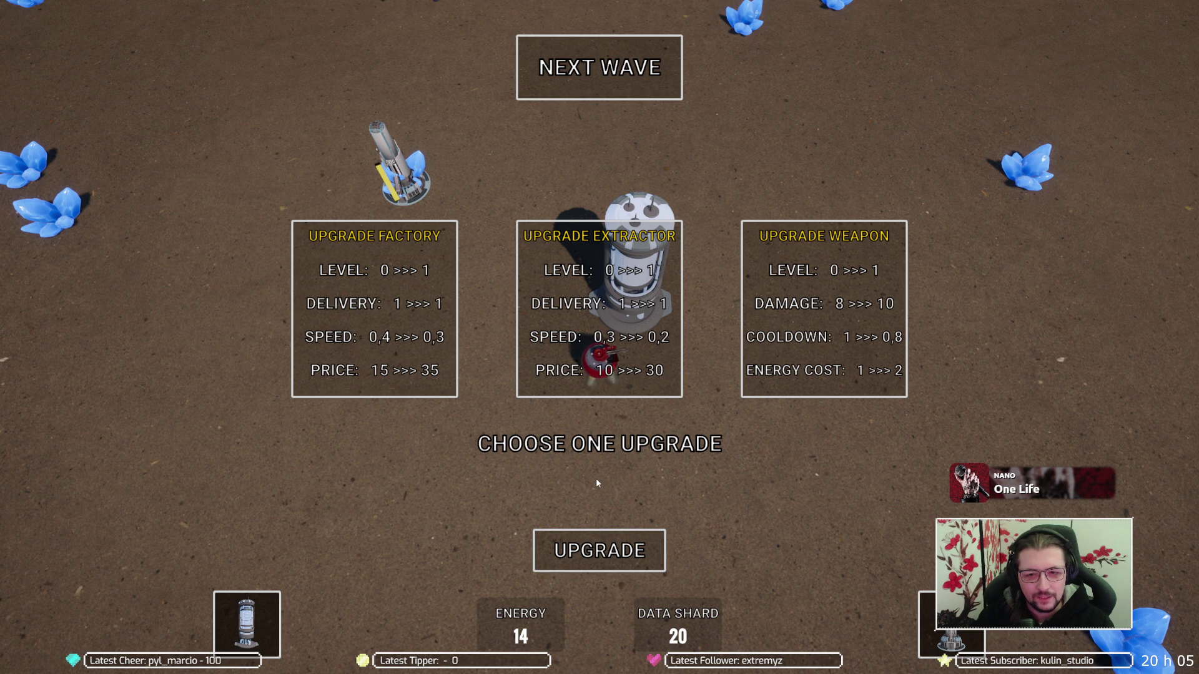
mouse_move(952, 632)
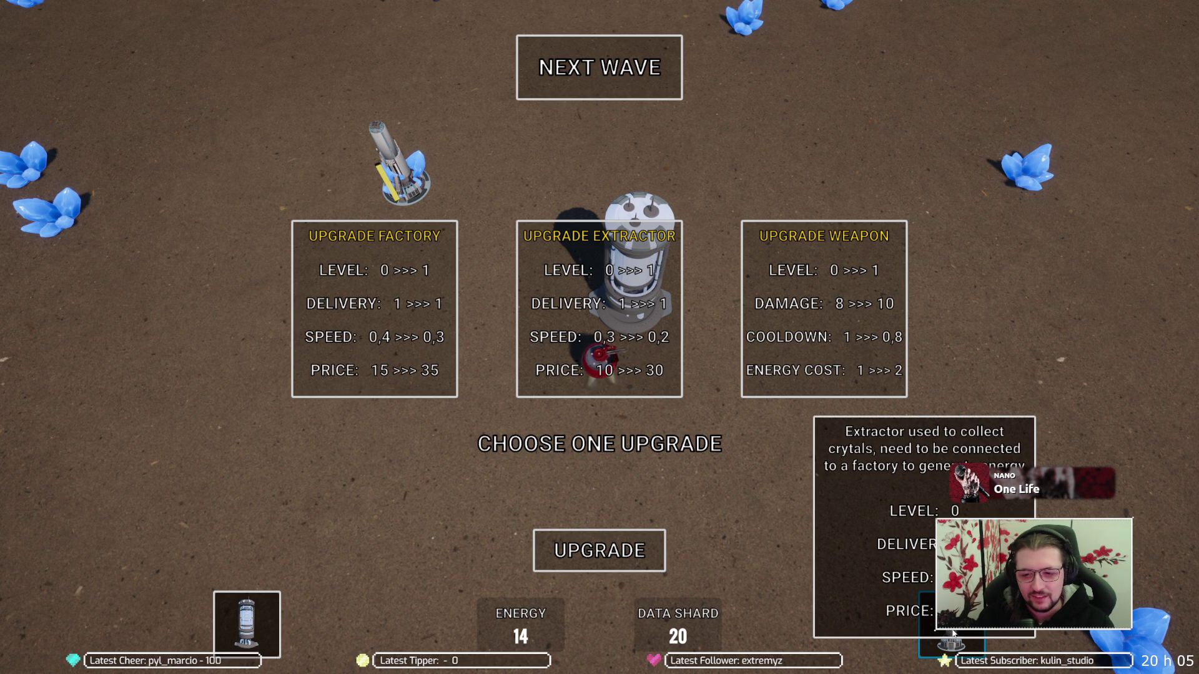
mouse_move(225, 646)
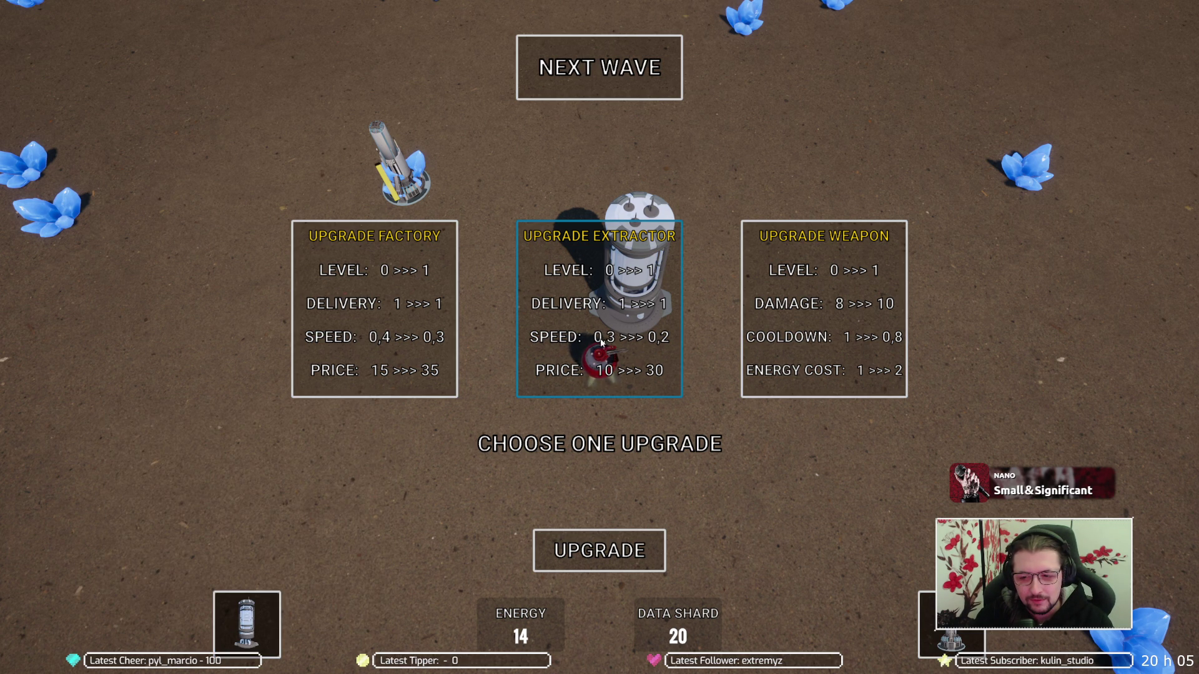
key("Escape")
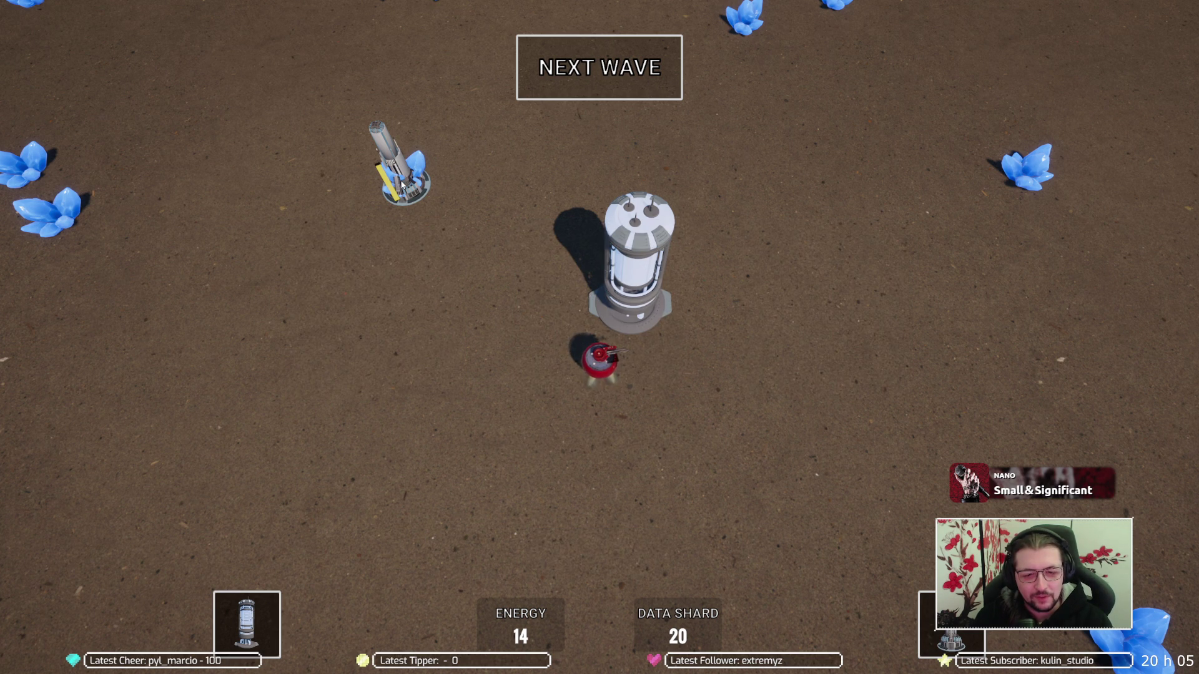
Pick the Extractor slot, start the next wave, shoot the spiders, and quit after dying
left_click(950, 625)
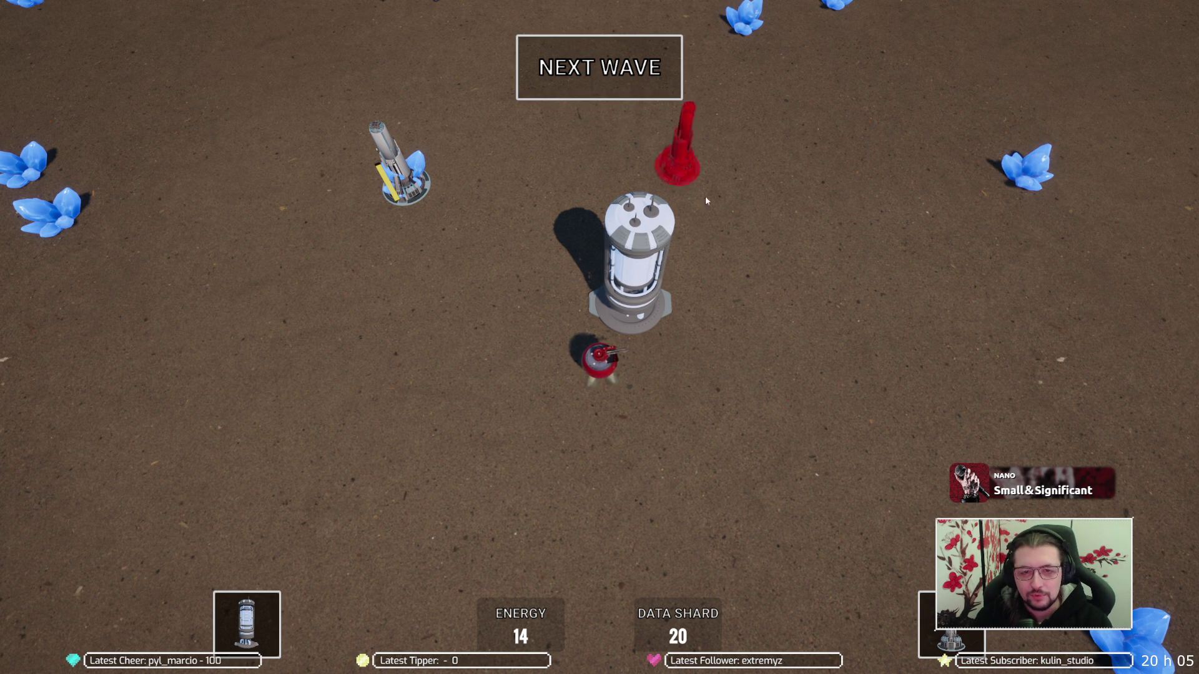
left_click(649, 87)
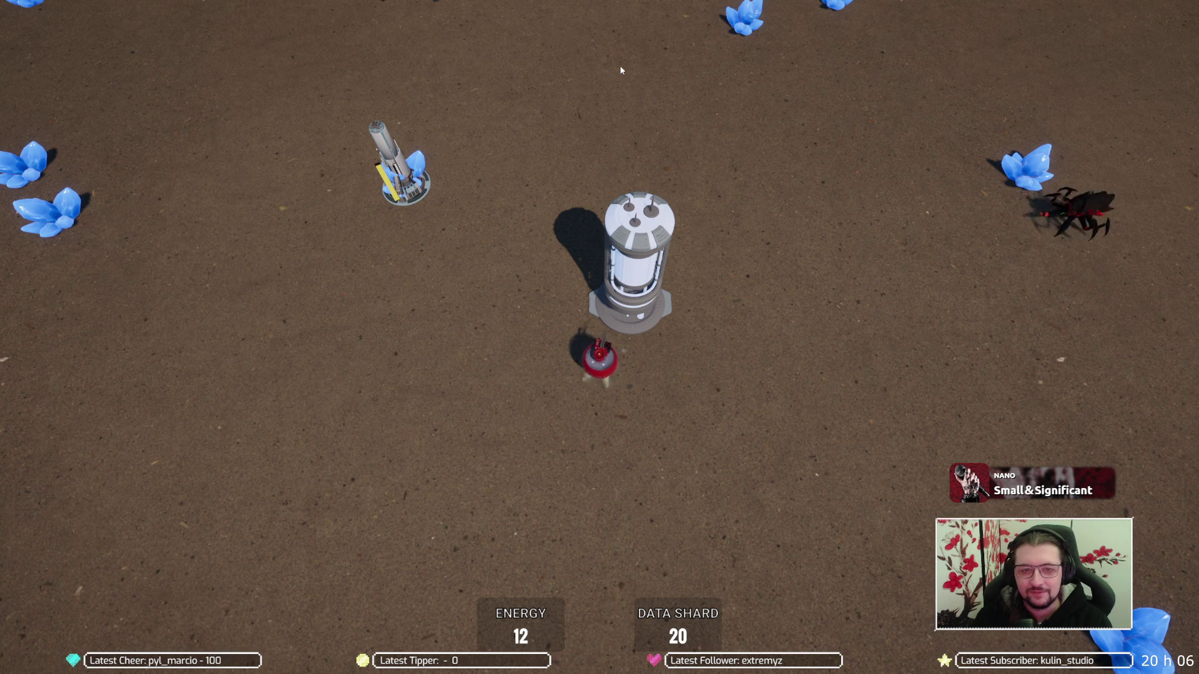
left_click(899, 245)
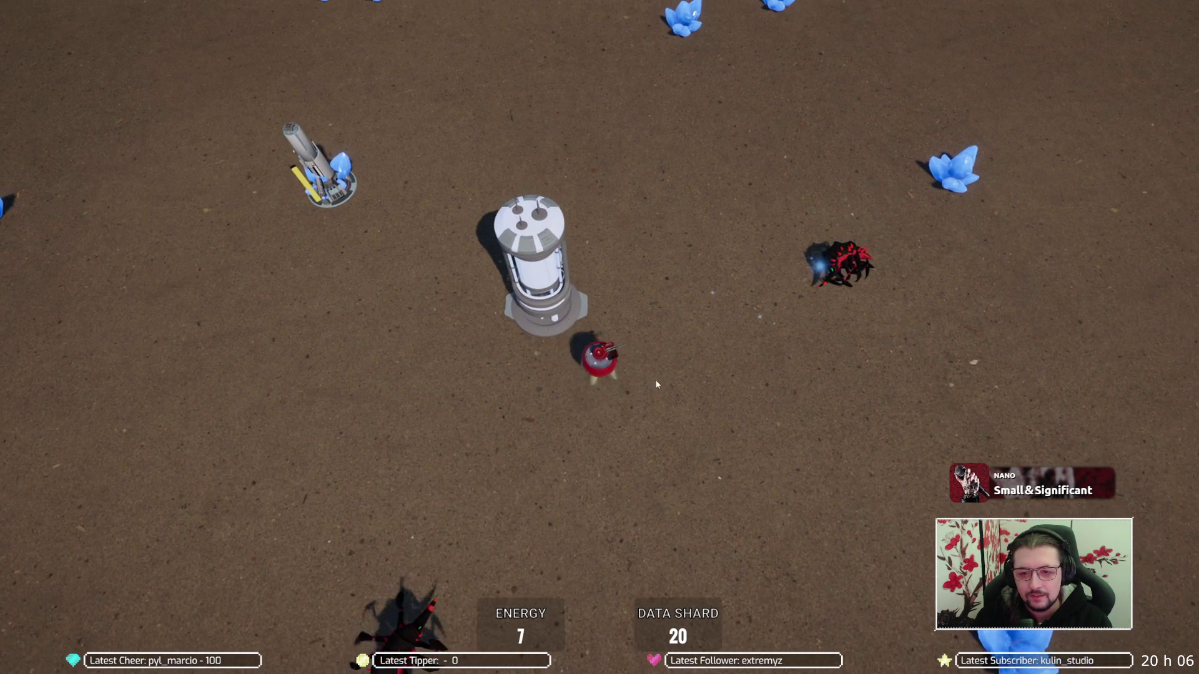
left_click(501, 514)
left_click(492, 471)
left_click(329, 257)
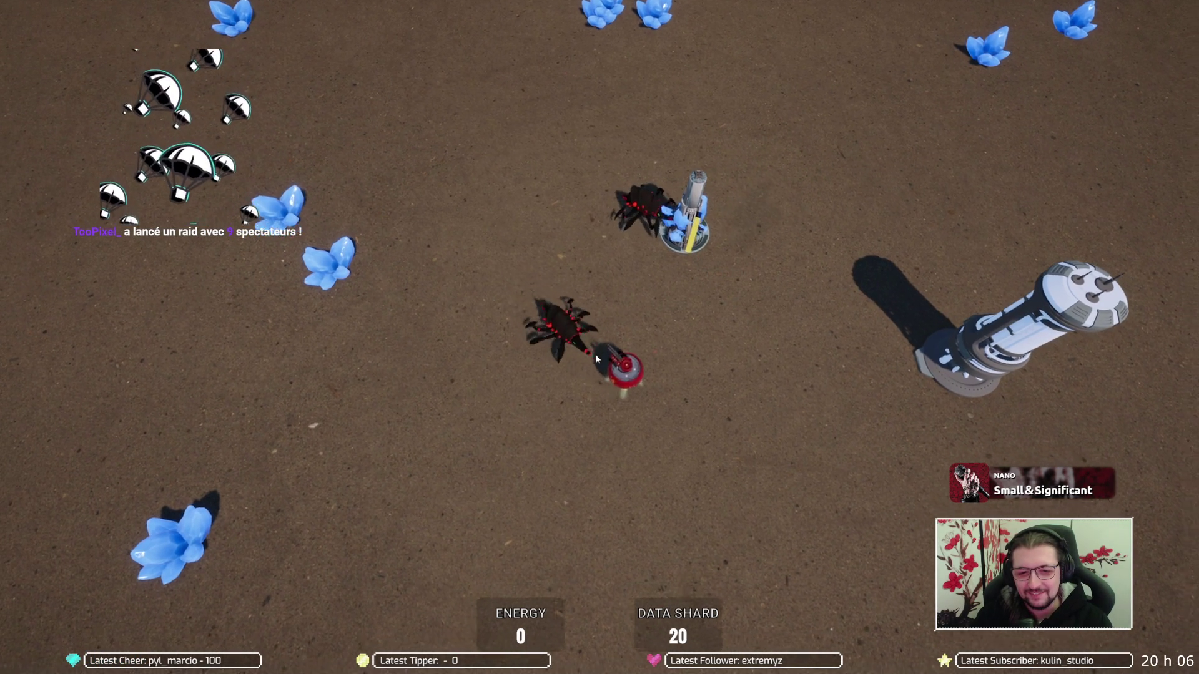
left_click(638, 388)
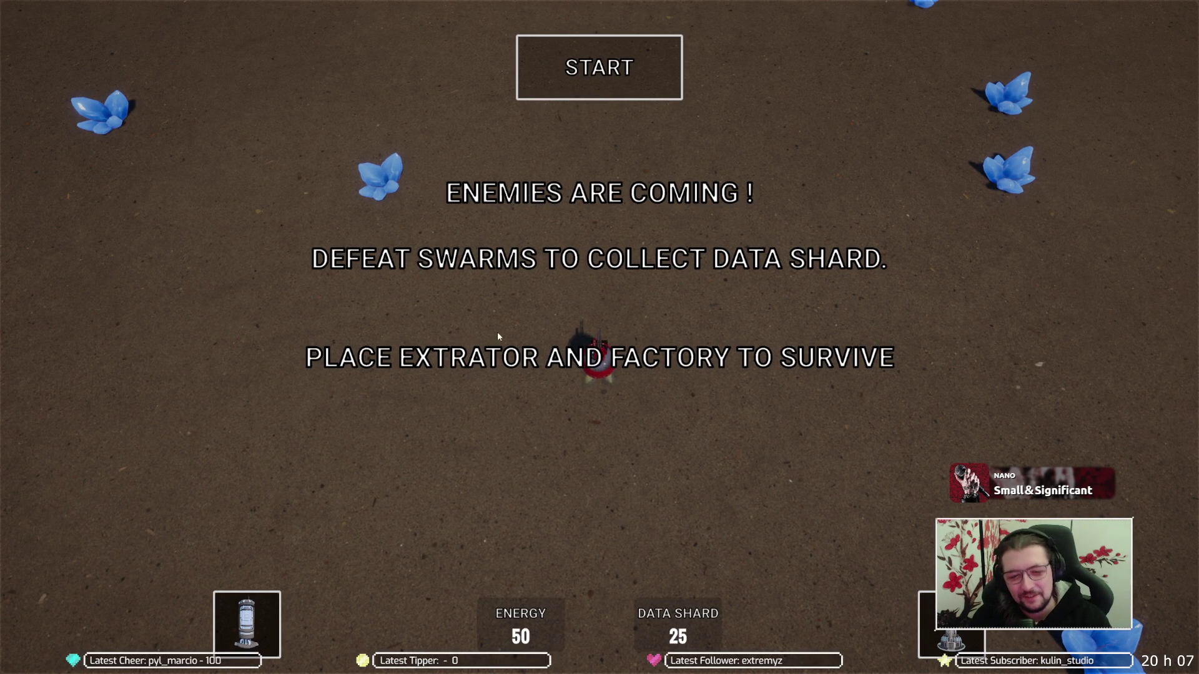
Place an extractor on the upper-left crystal
mouse_move(255, 616)
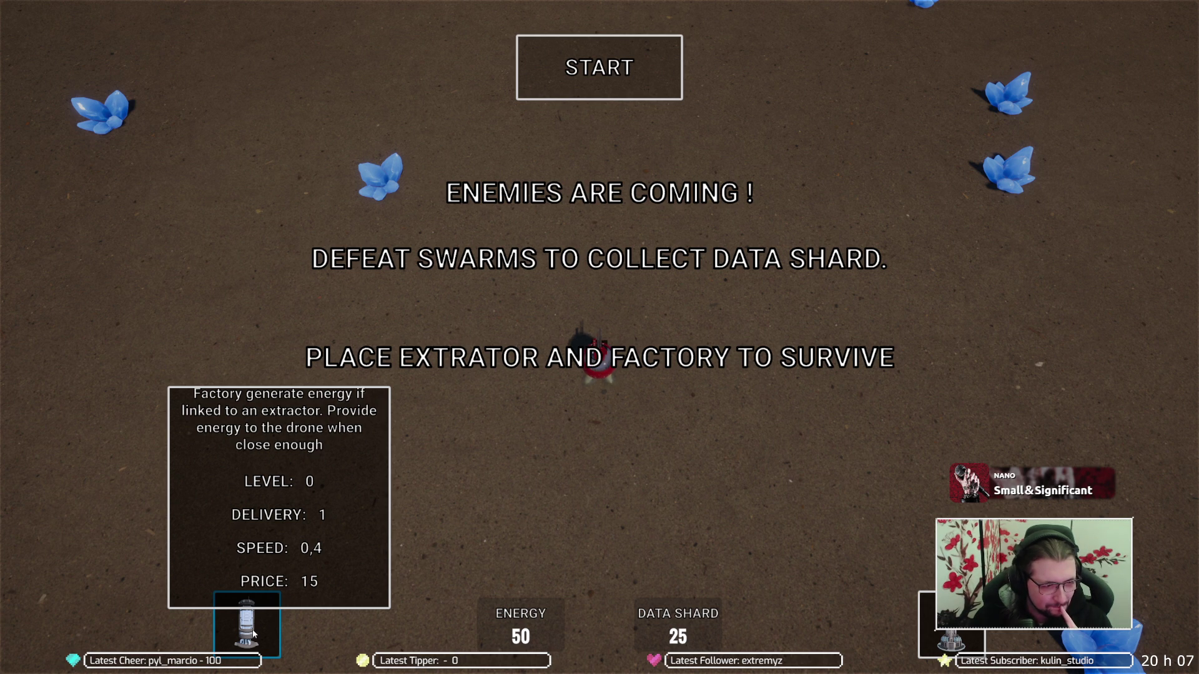
mouse_move(950, 640)
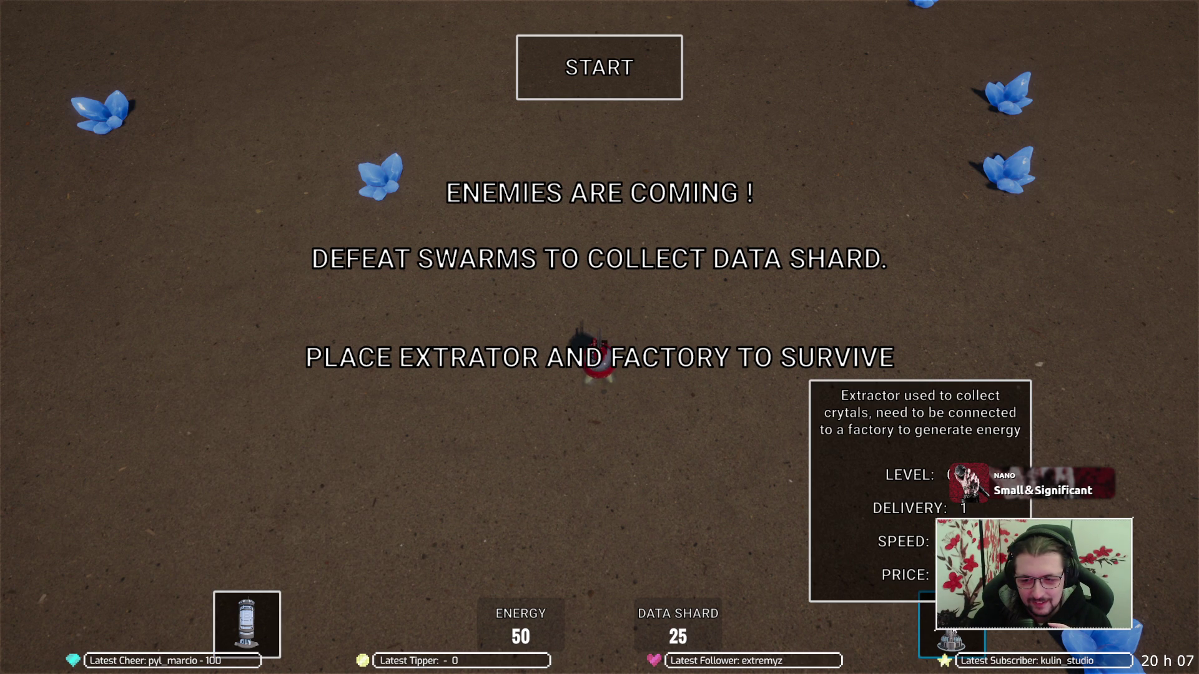
left_click(950, 640)
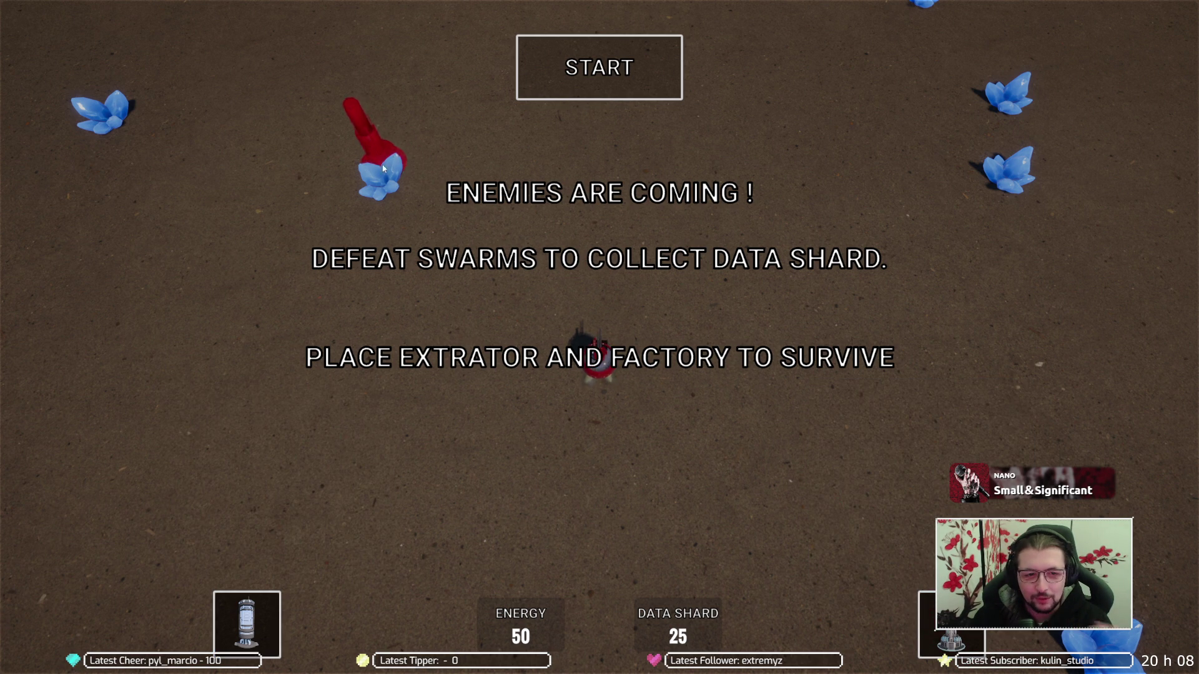
left_click(373, 182)
left_click(257, 603)
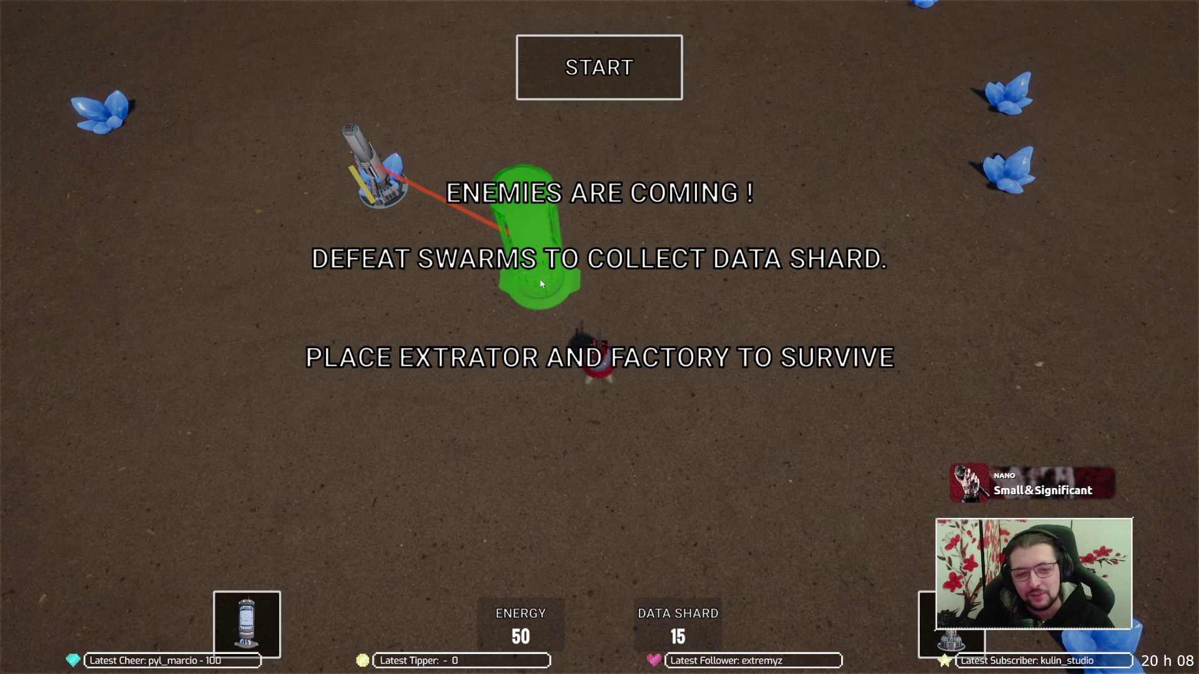
Place a factory near the map centre and start the first wave
left_click(547, 285)
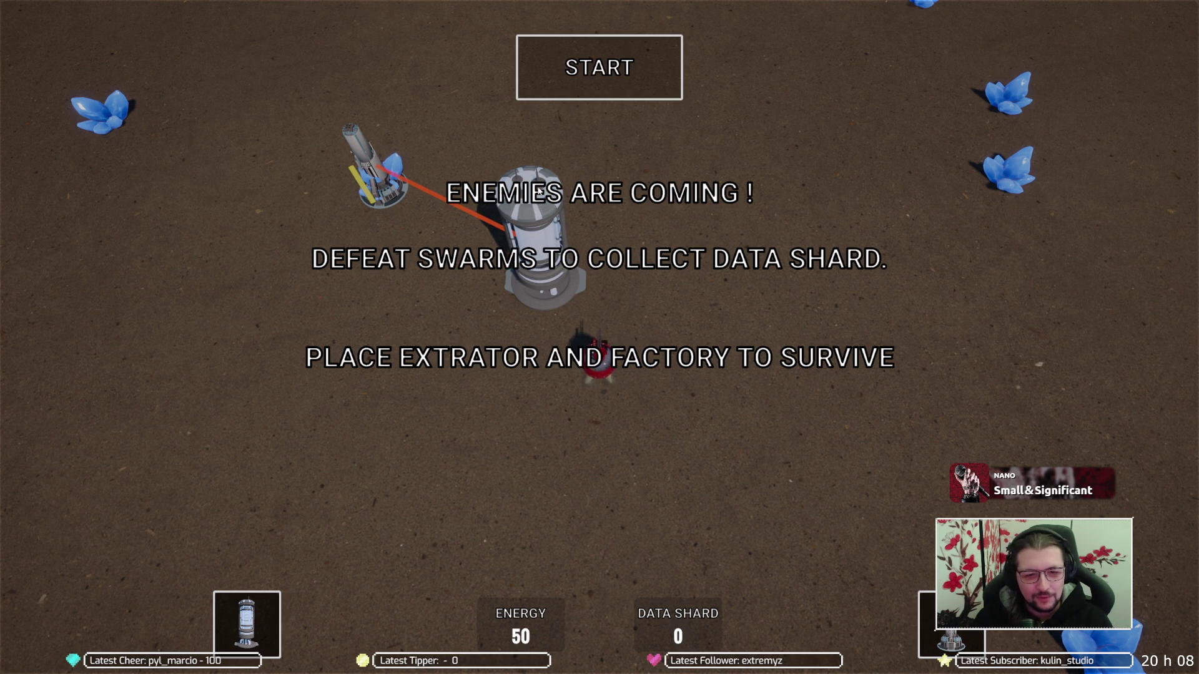
mouse_move(270, 626)
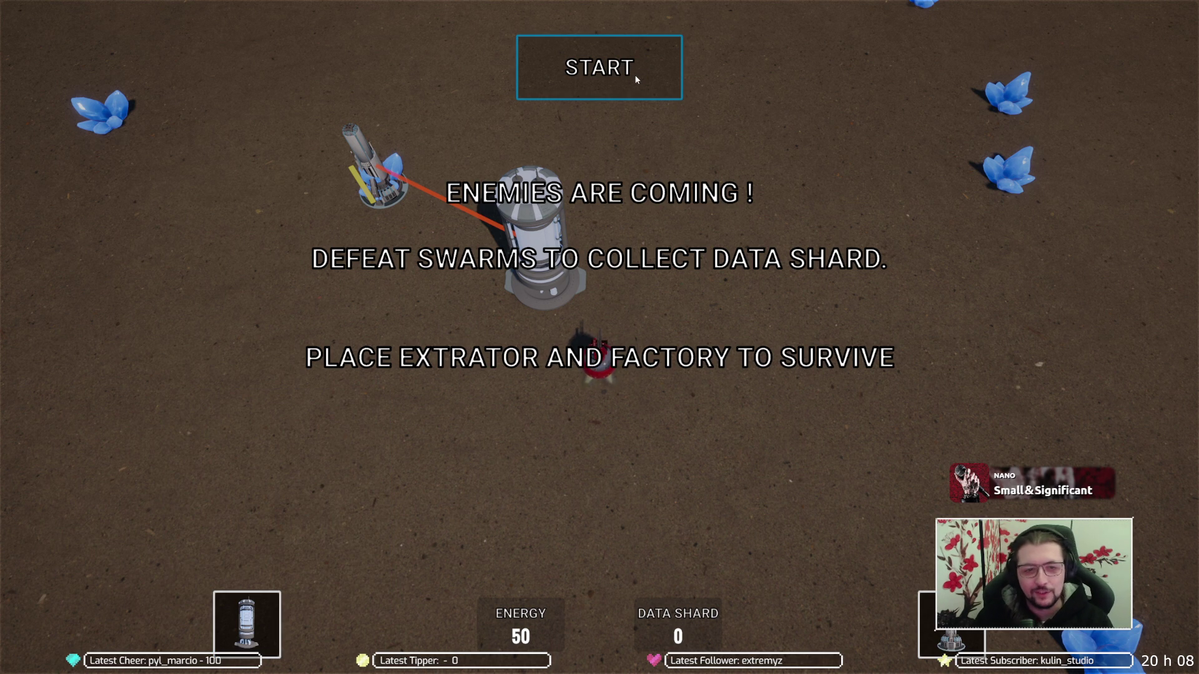
left_click(634, 73)
Steer the player with WASD around the extractor and factory, defeating every spider in the wave
key("a")
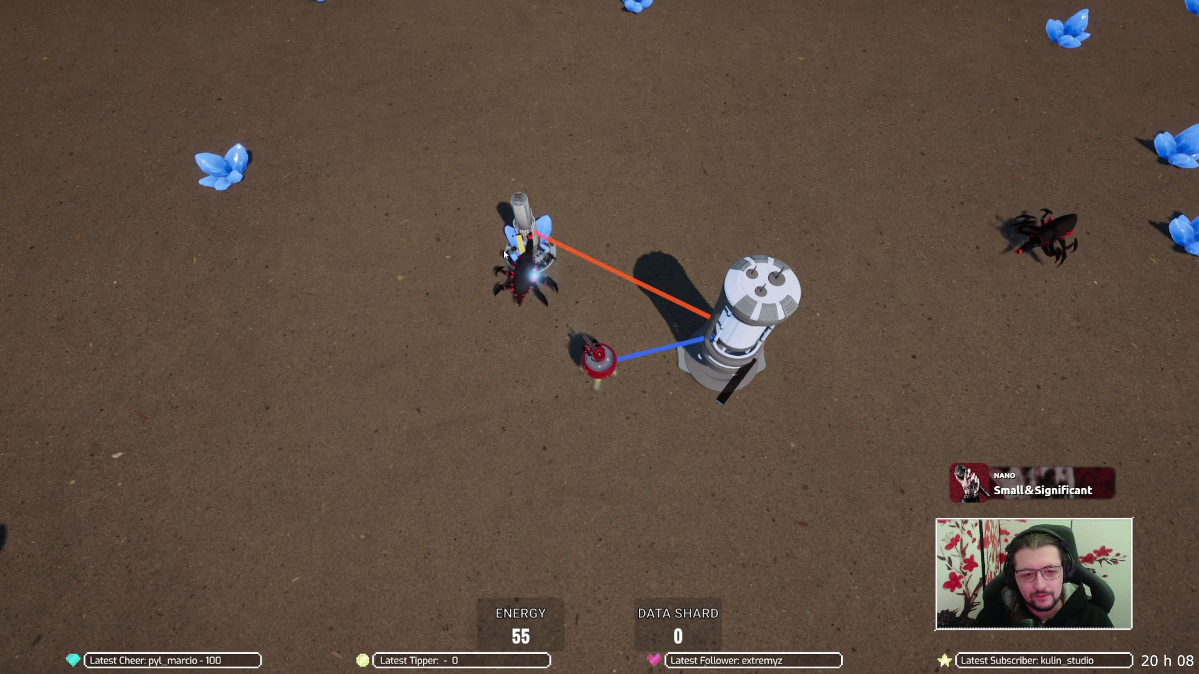
key("w")
key("d")
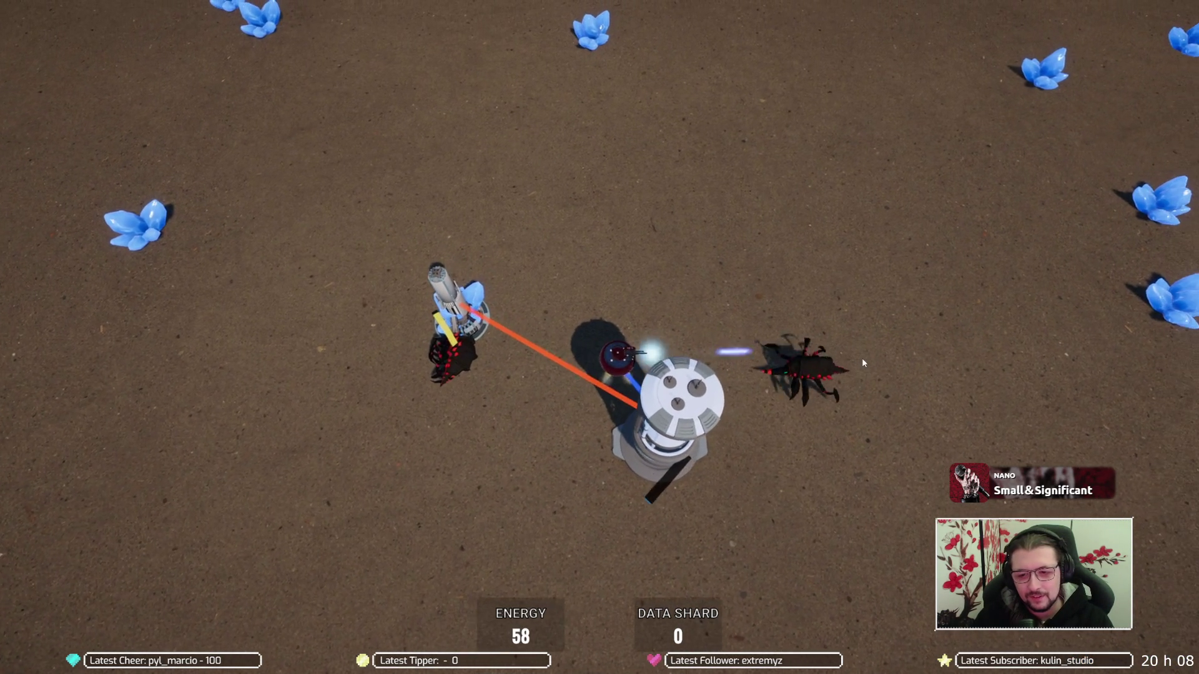
key("a")
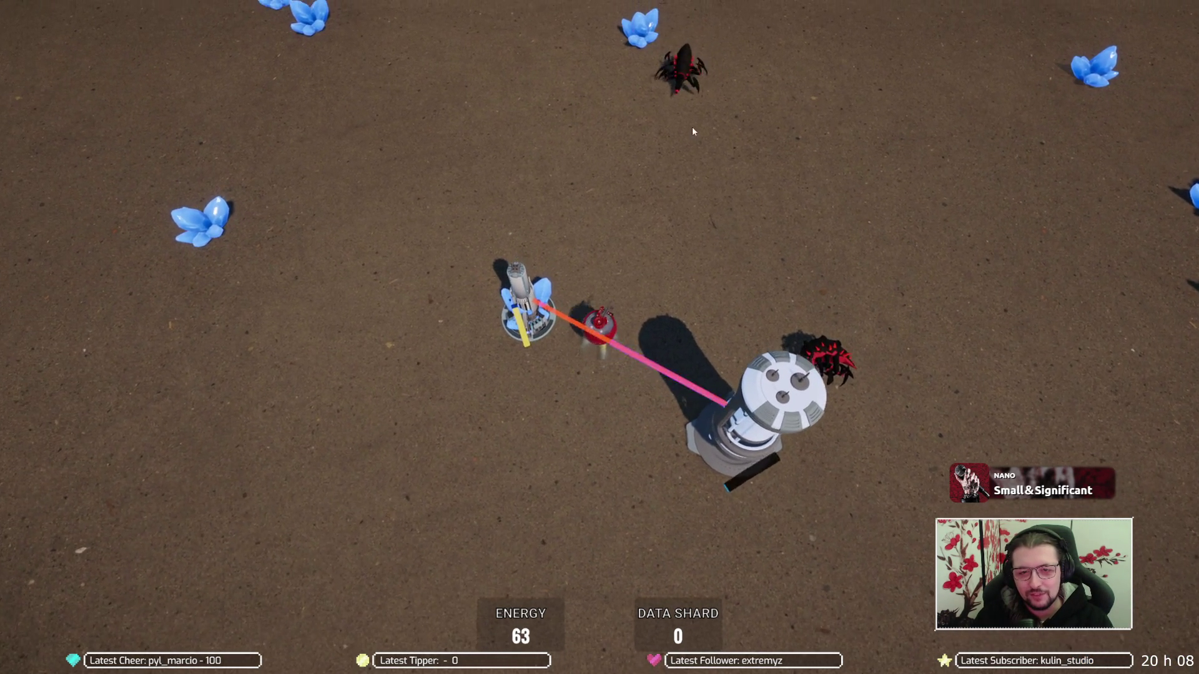
key("w")
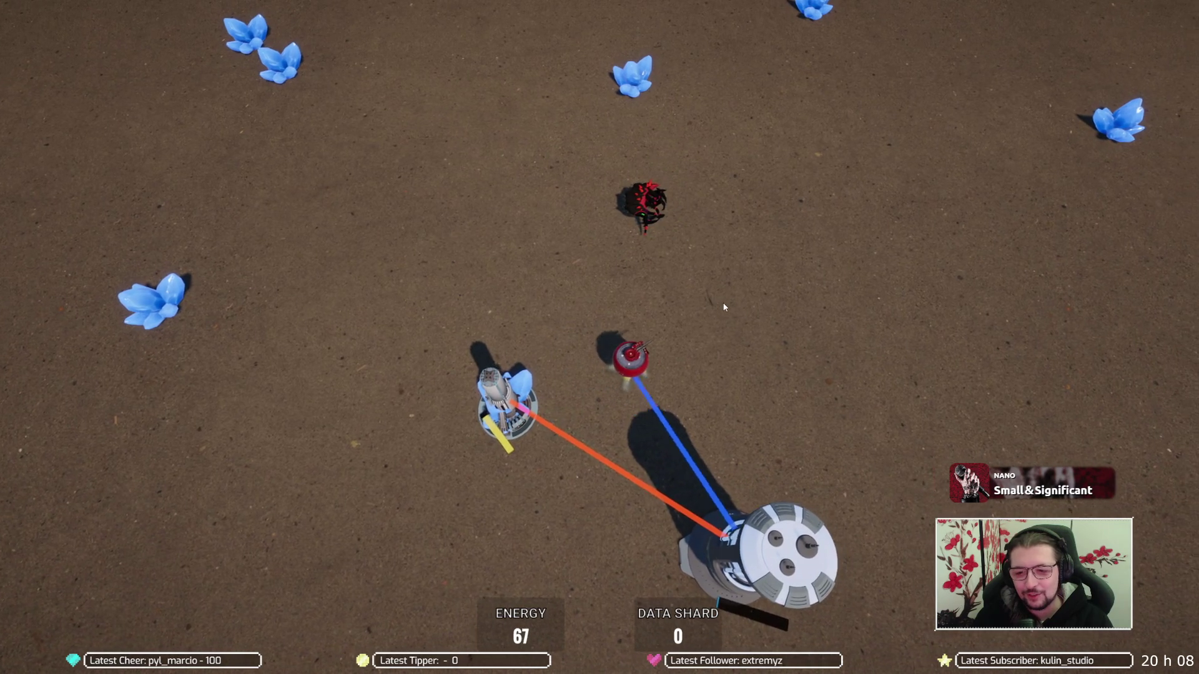
key("d")
key("a")
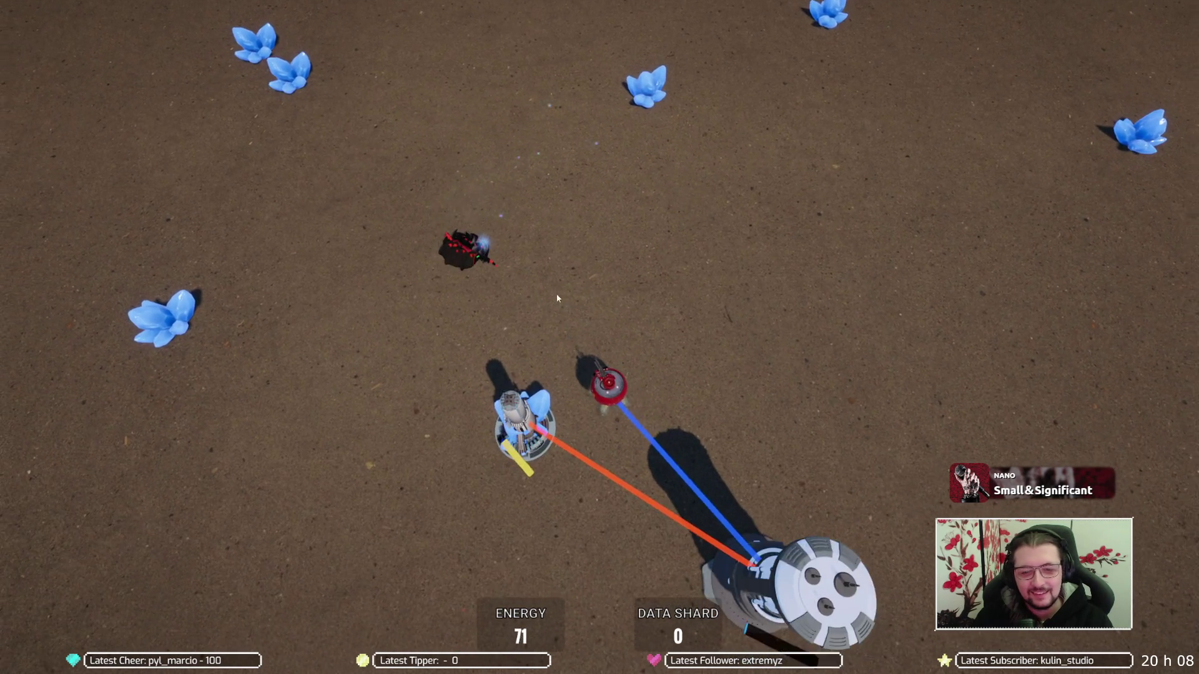
key("s")
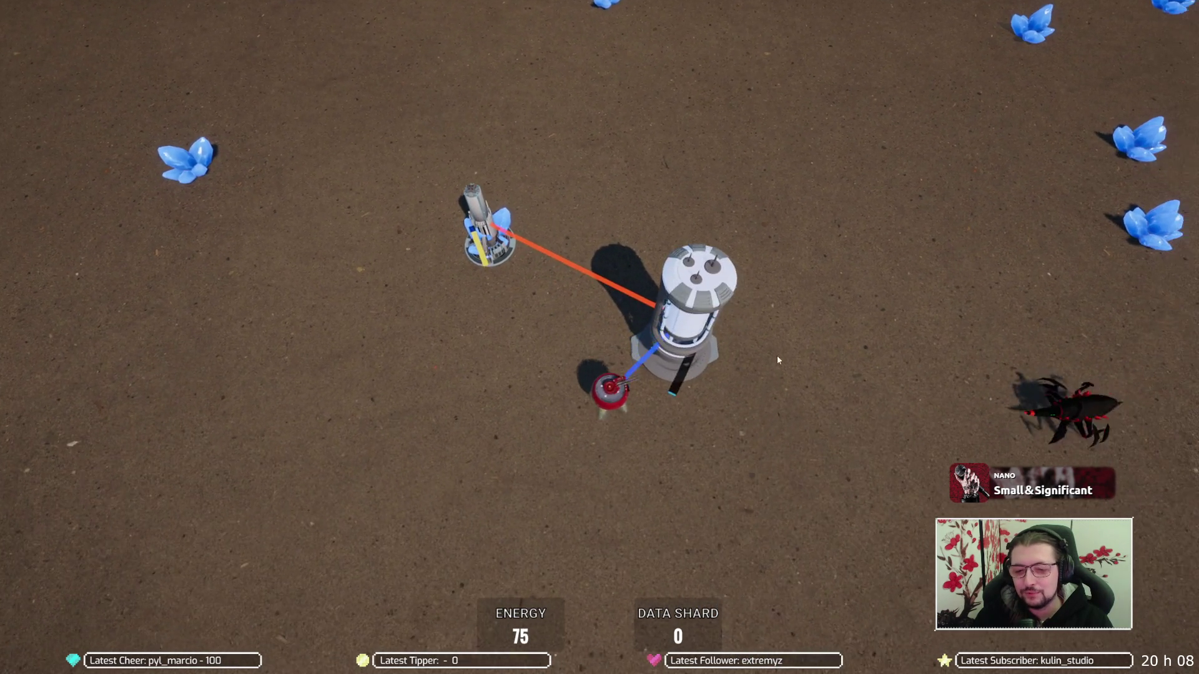
key("s")
key("d")
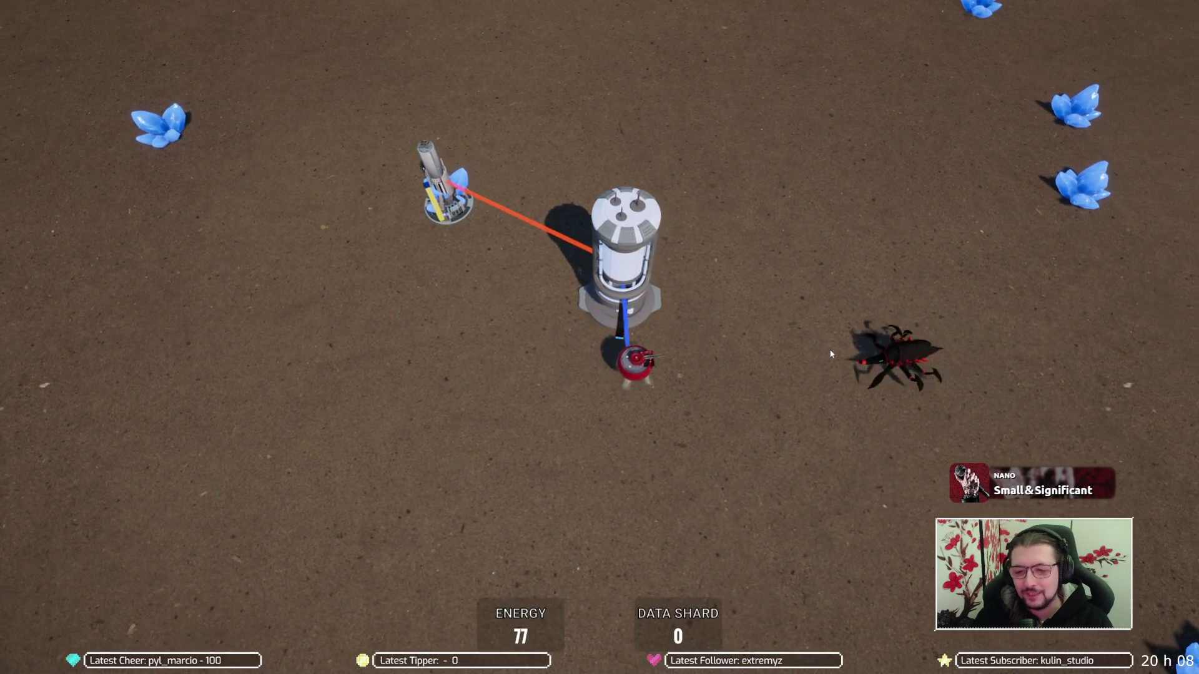
key("a")
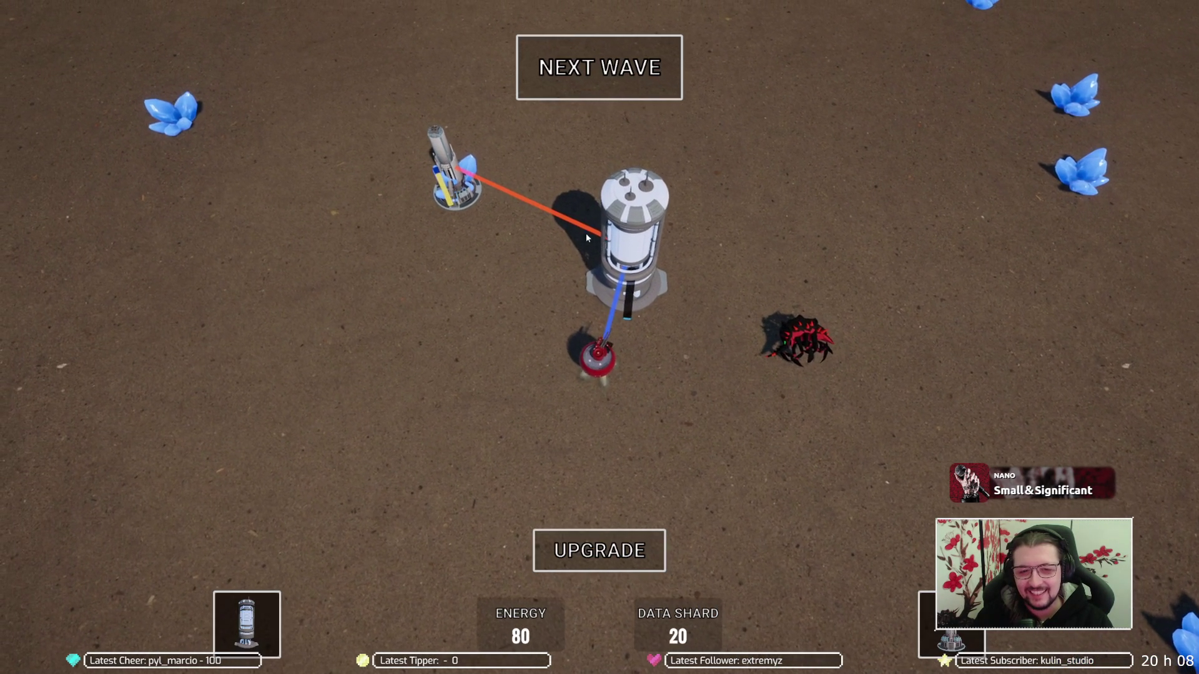
Choose the Upgrade Factory card from the upgrade choices
left_click(587, 551)
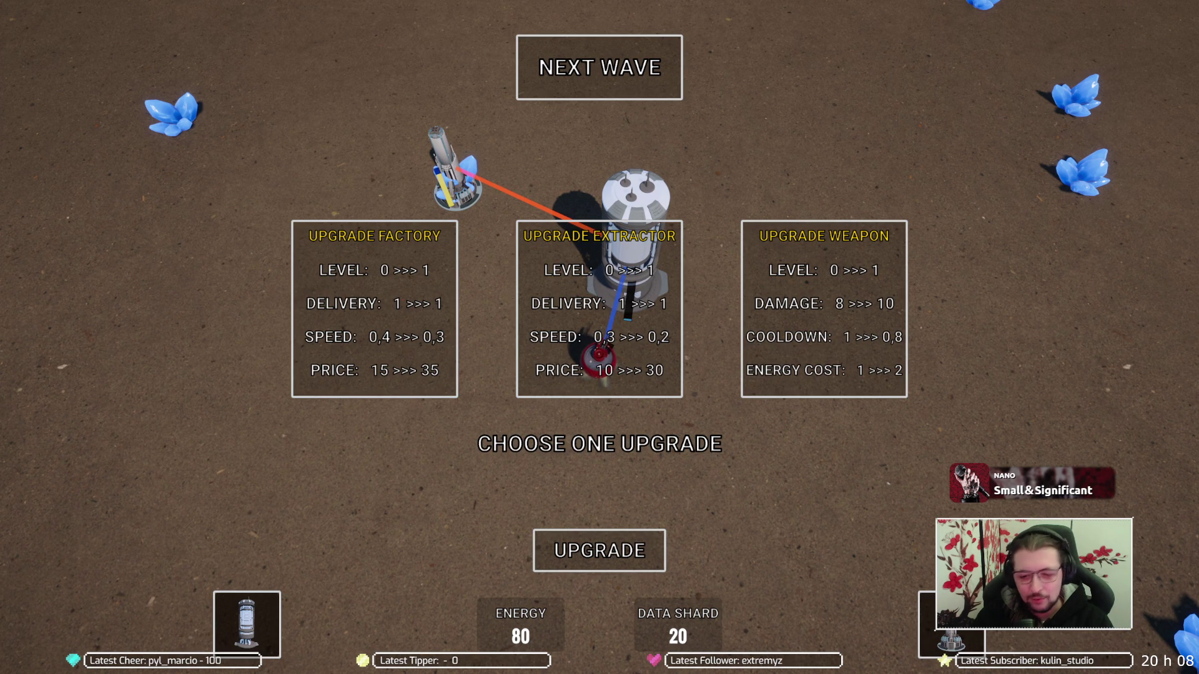
mouse_move(952, 621)
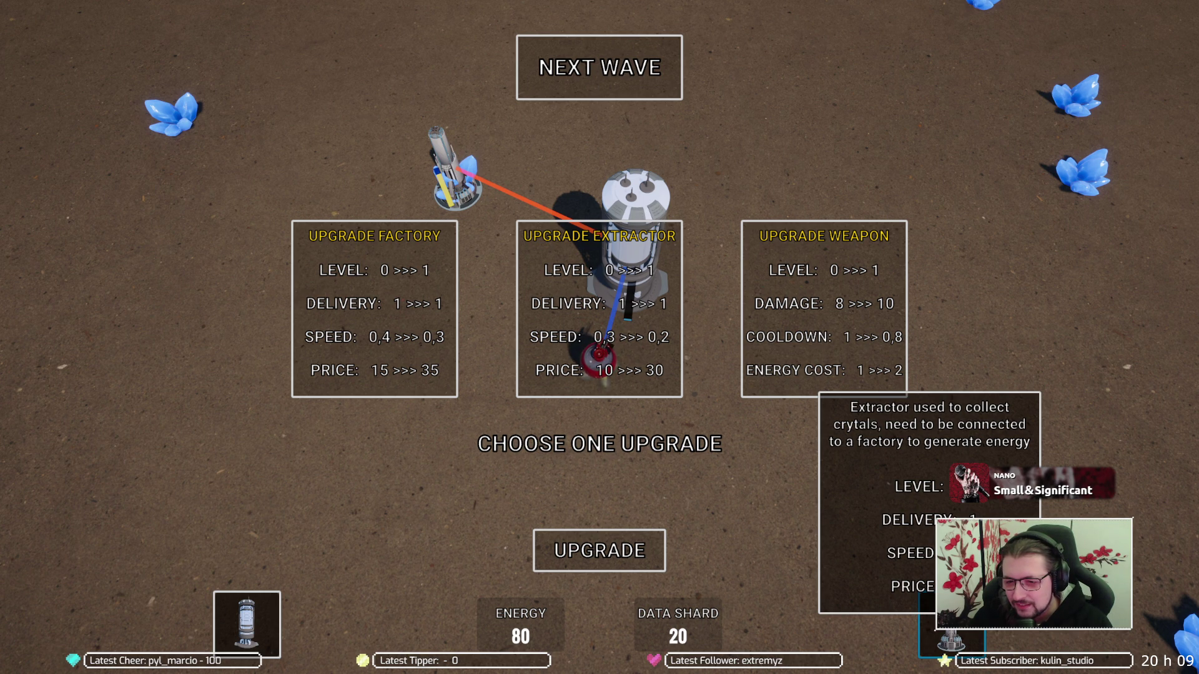
mouse_move(223, 638)
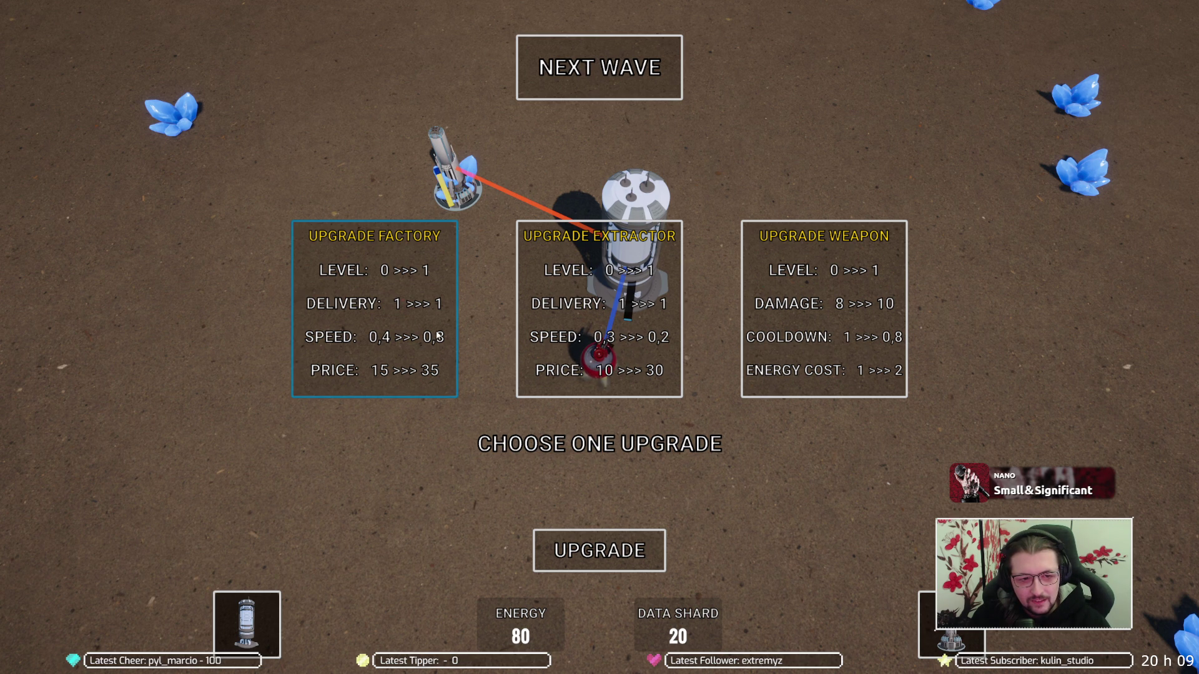
left_click(623, 305)
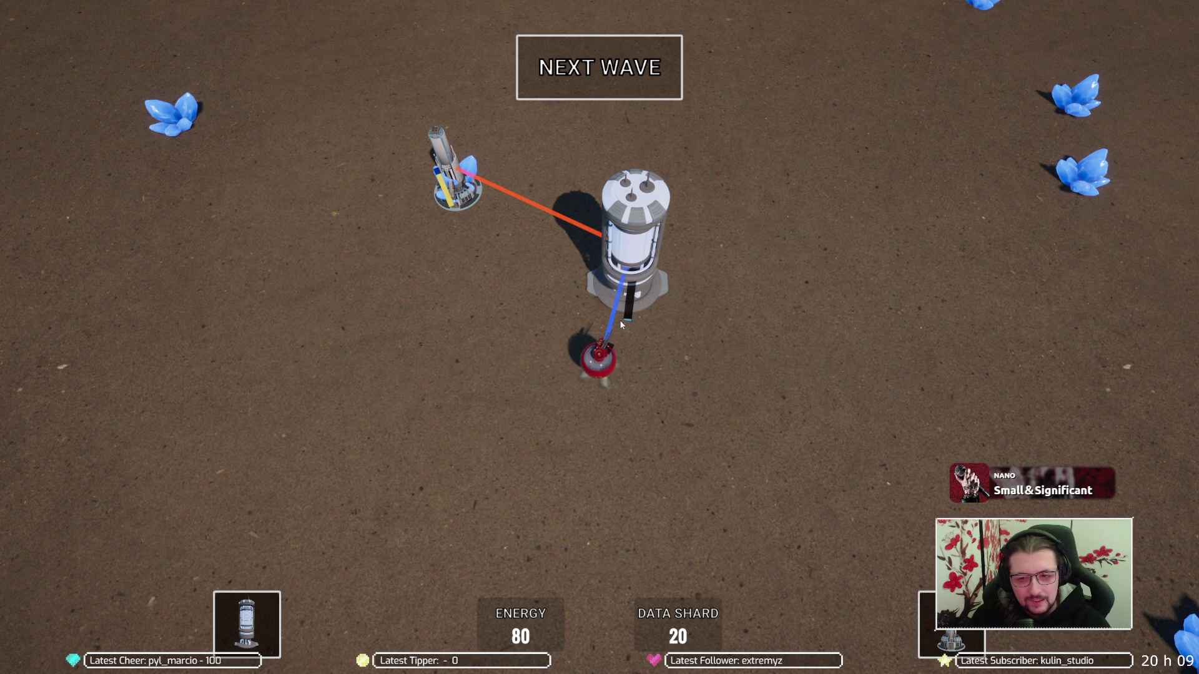
Launch the next wave and chase spiders around the base with WASD until the last one dies
left_click(611, 91)
key("a")
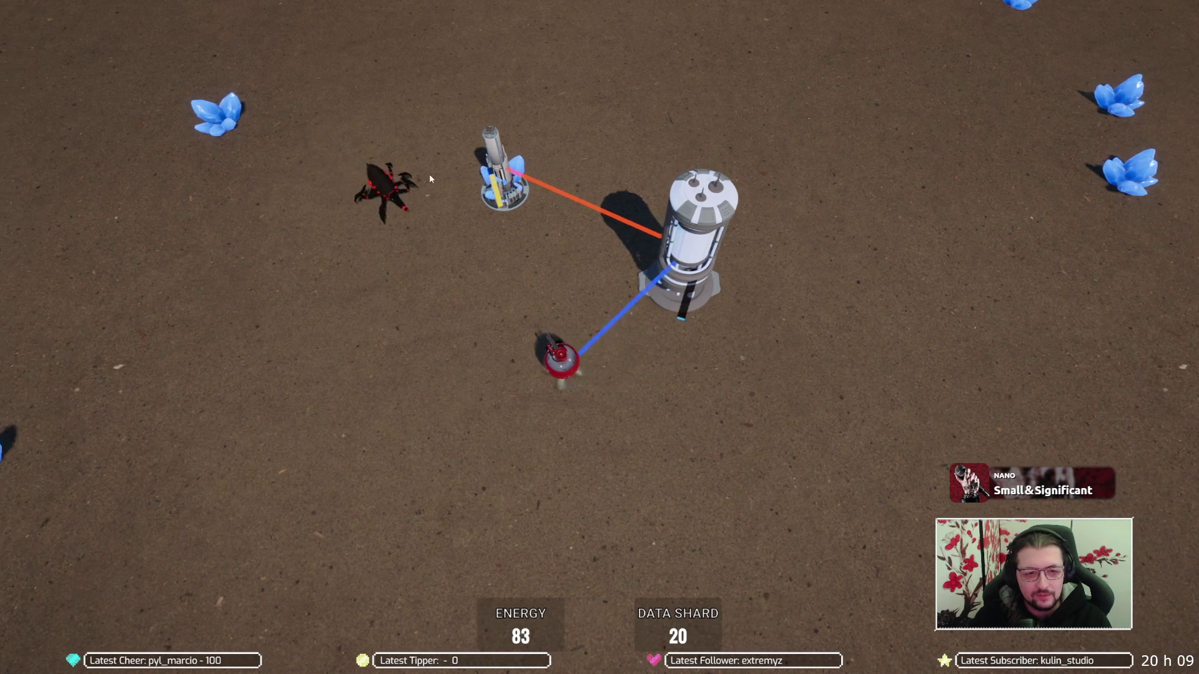
key("w")
key("d")
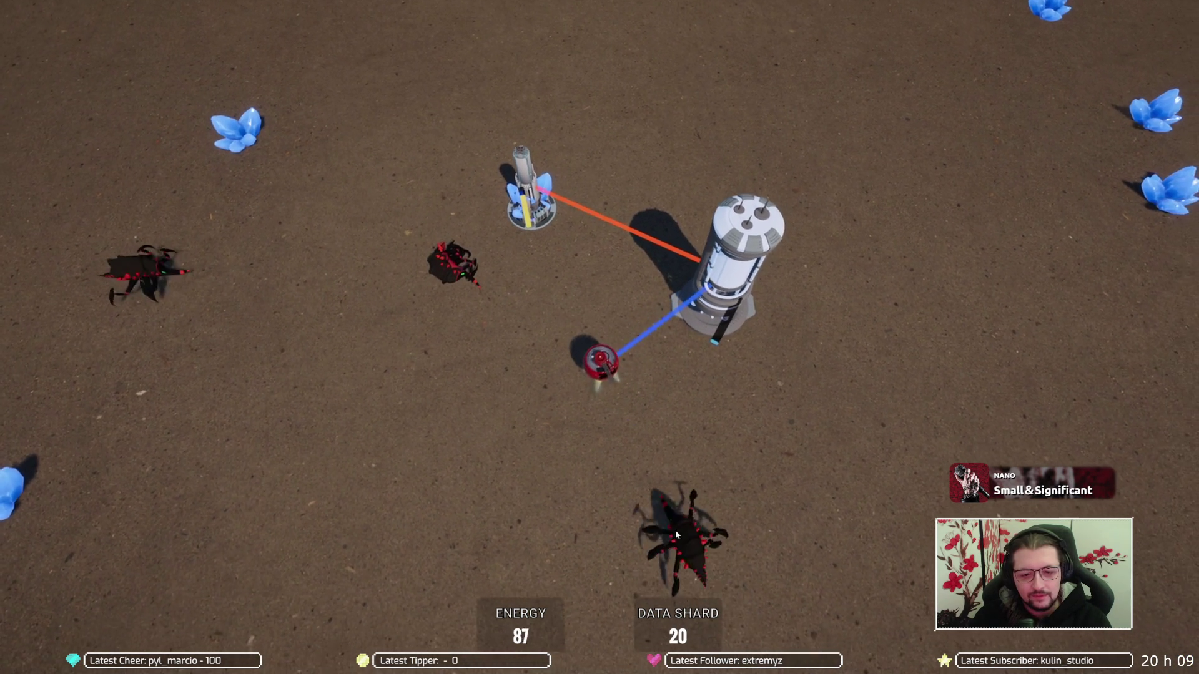
key("a")
key("s")
key("d")
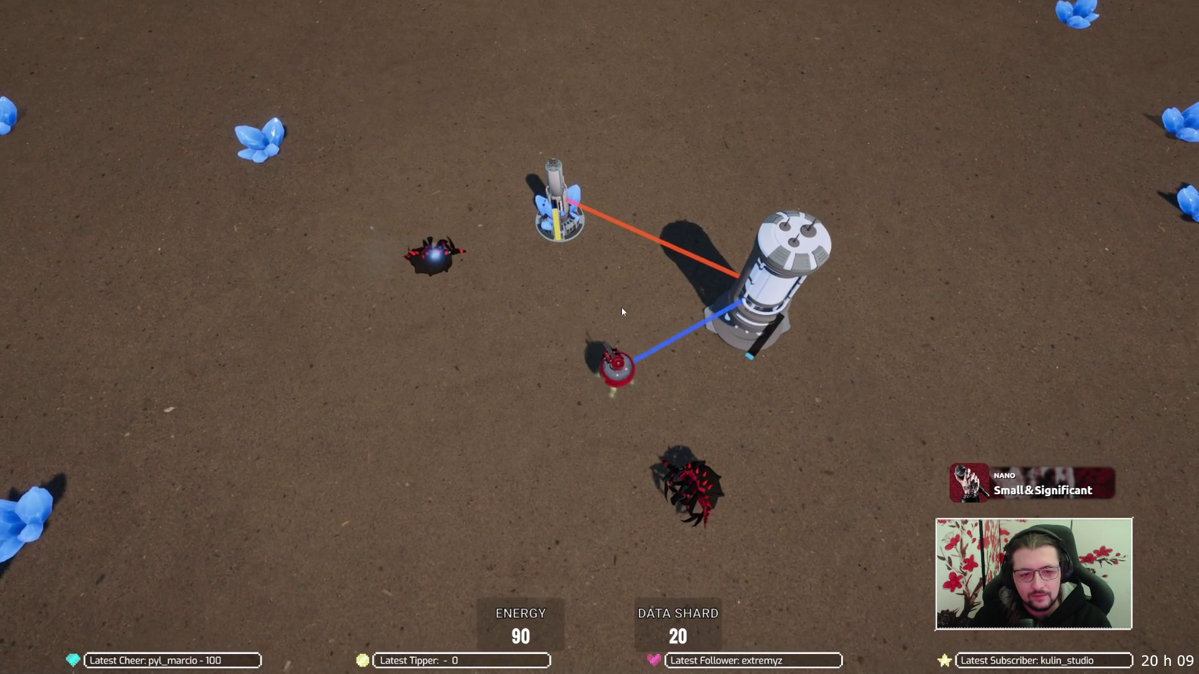
key("d")
key("s")
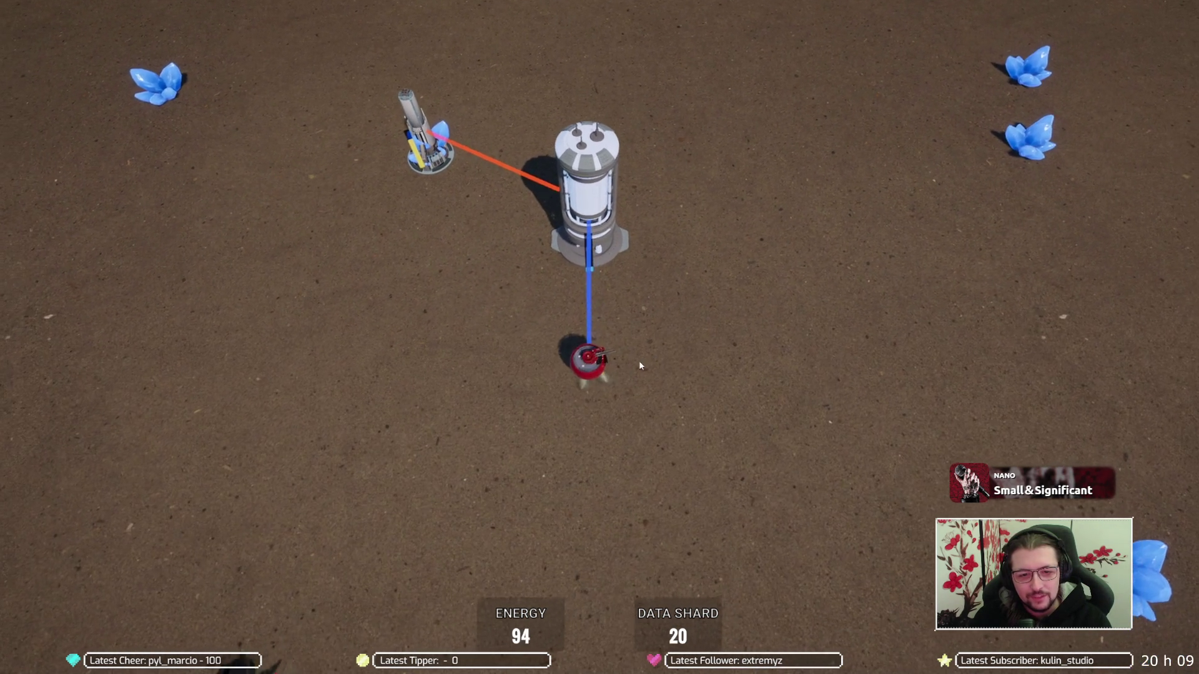
key("d")
key("w")
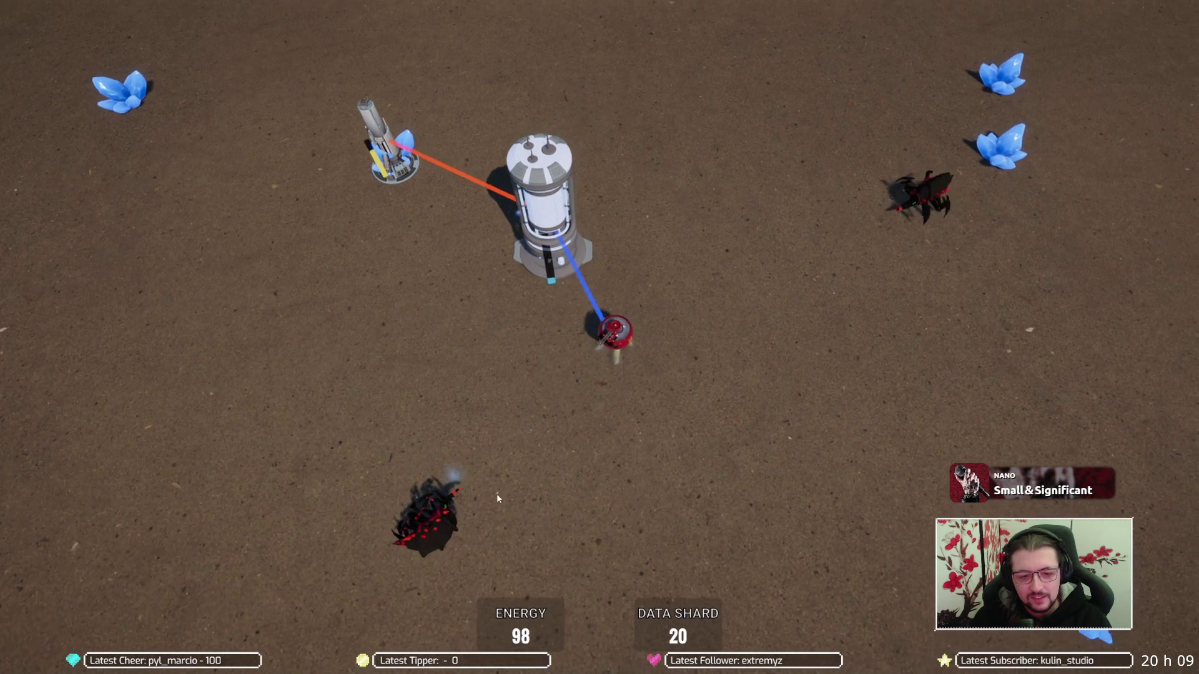
key("d")
key("w")
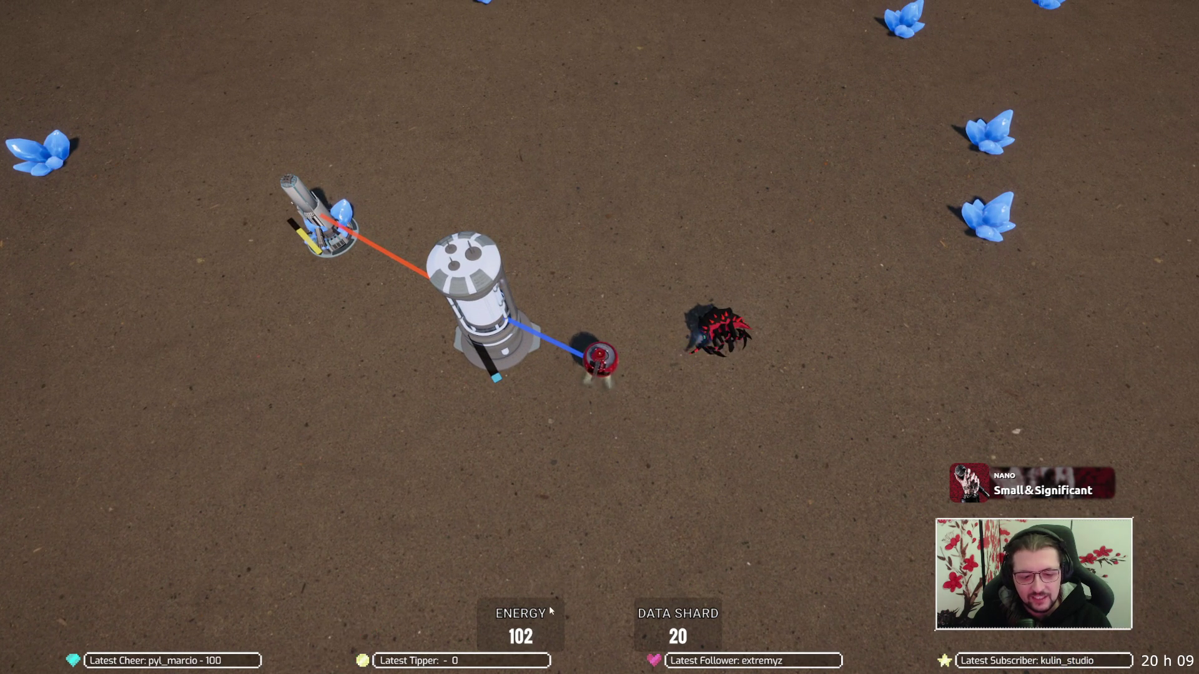
key("w")
key("a")
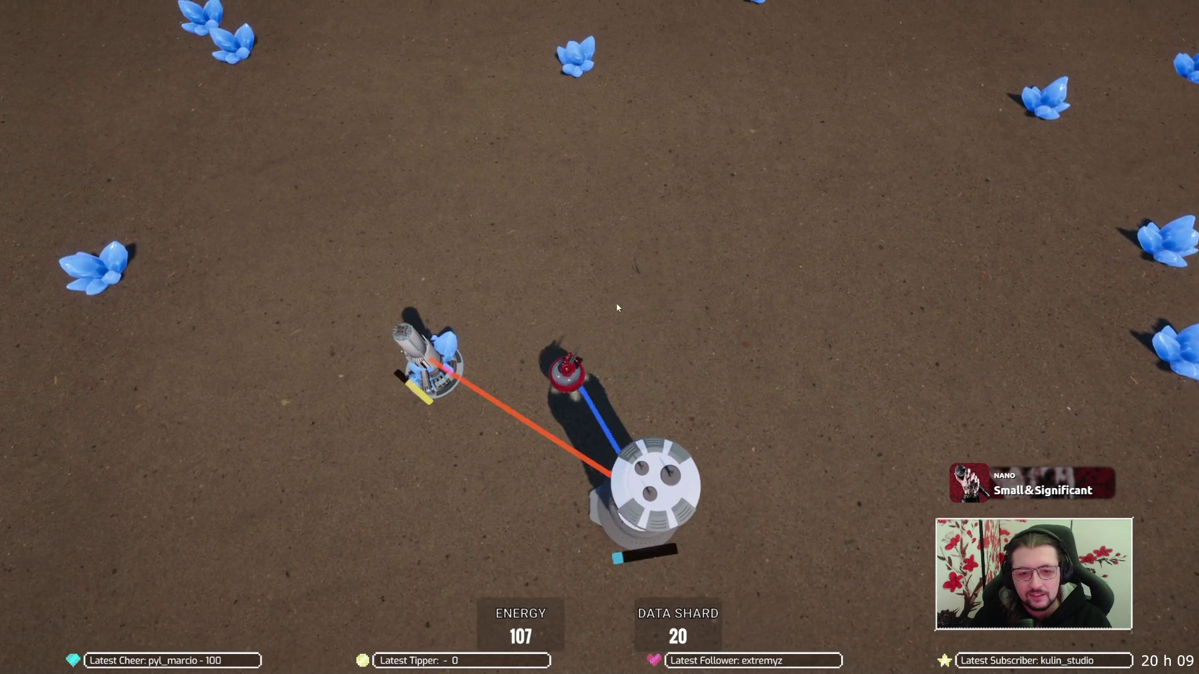
key("s")
key("d")
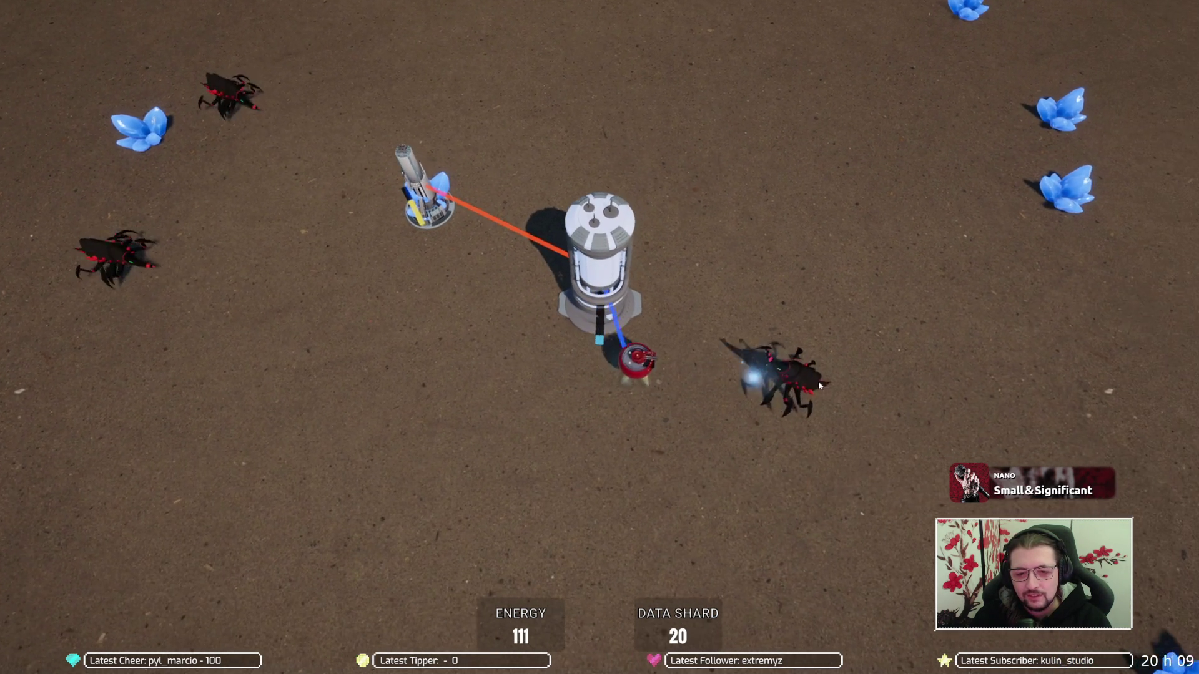
key("a")
key("w")
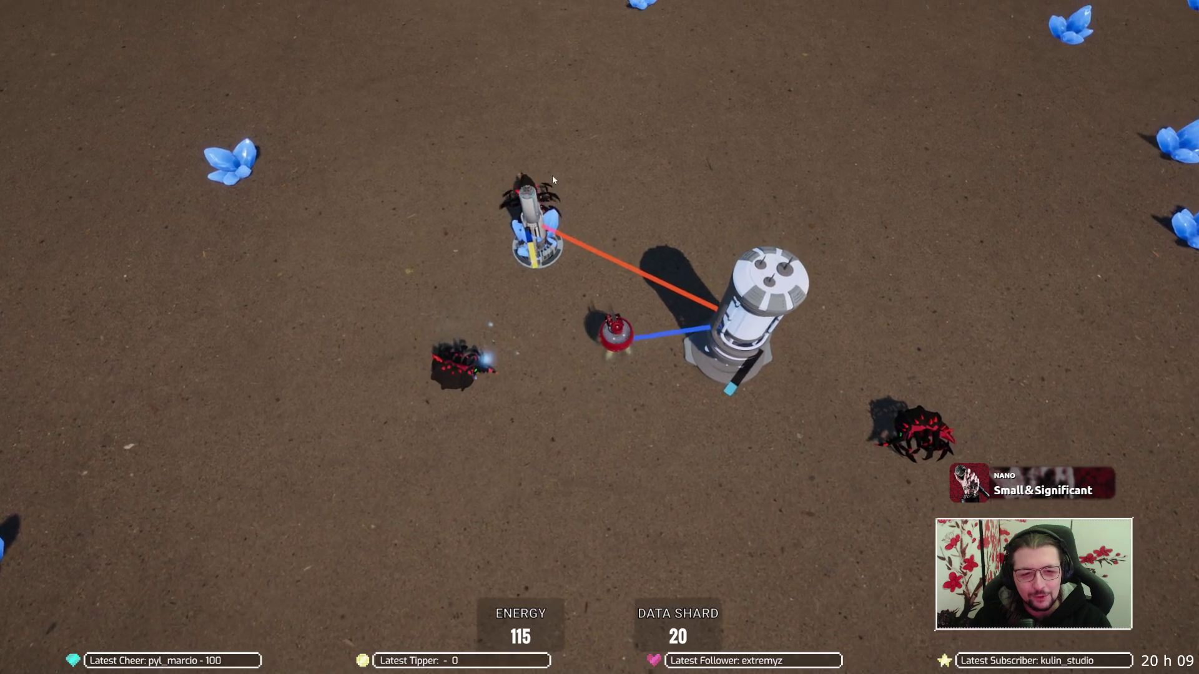
key("w")
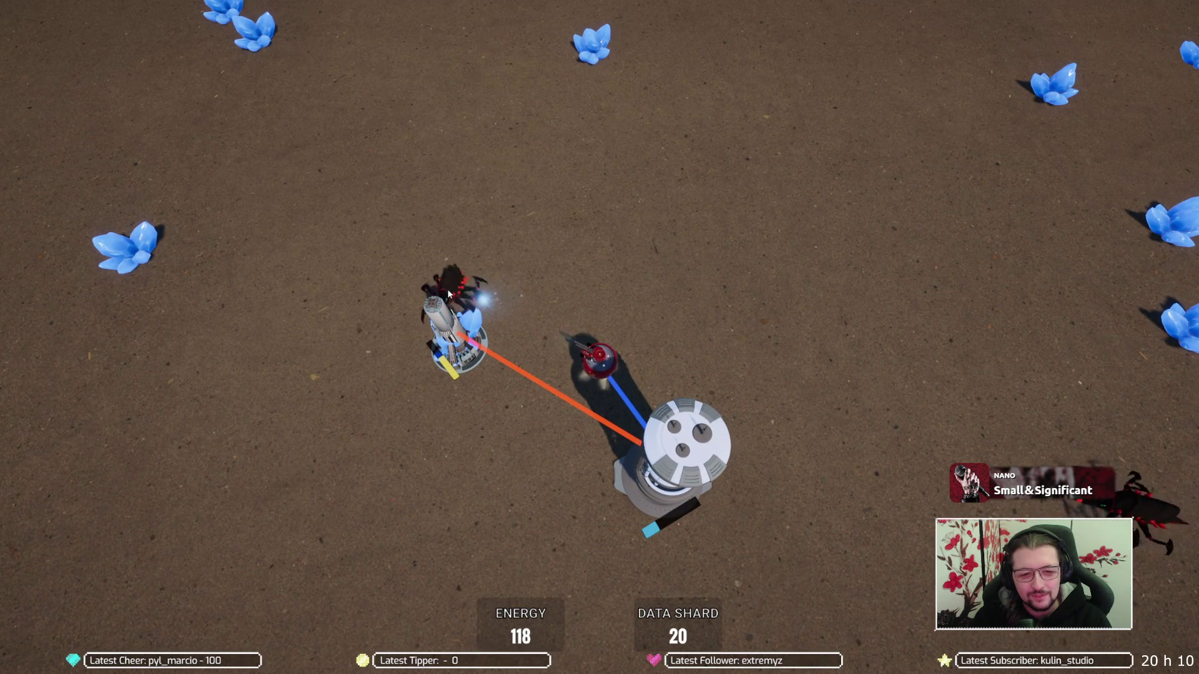
key("d")
key("d")
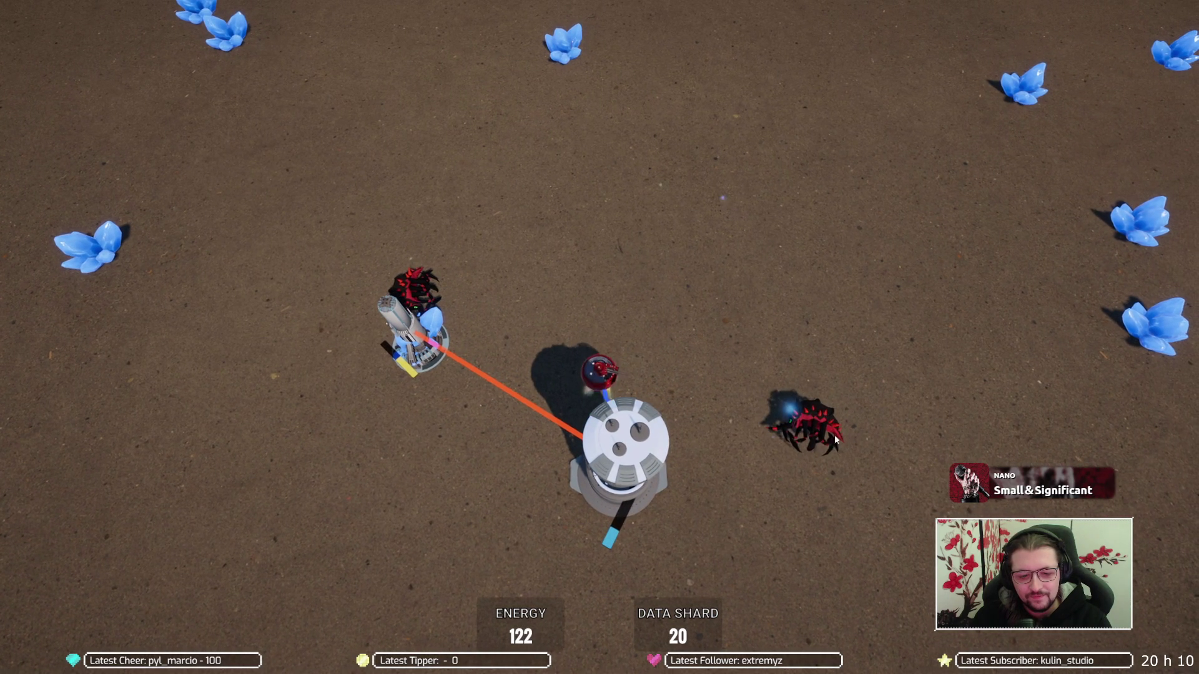
key("s")
key("d")
key("s")
key("a")
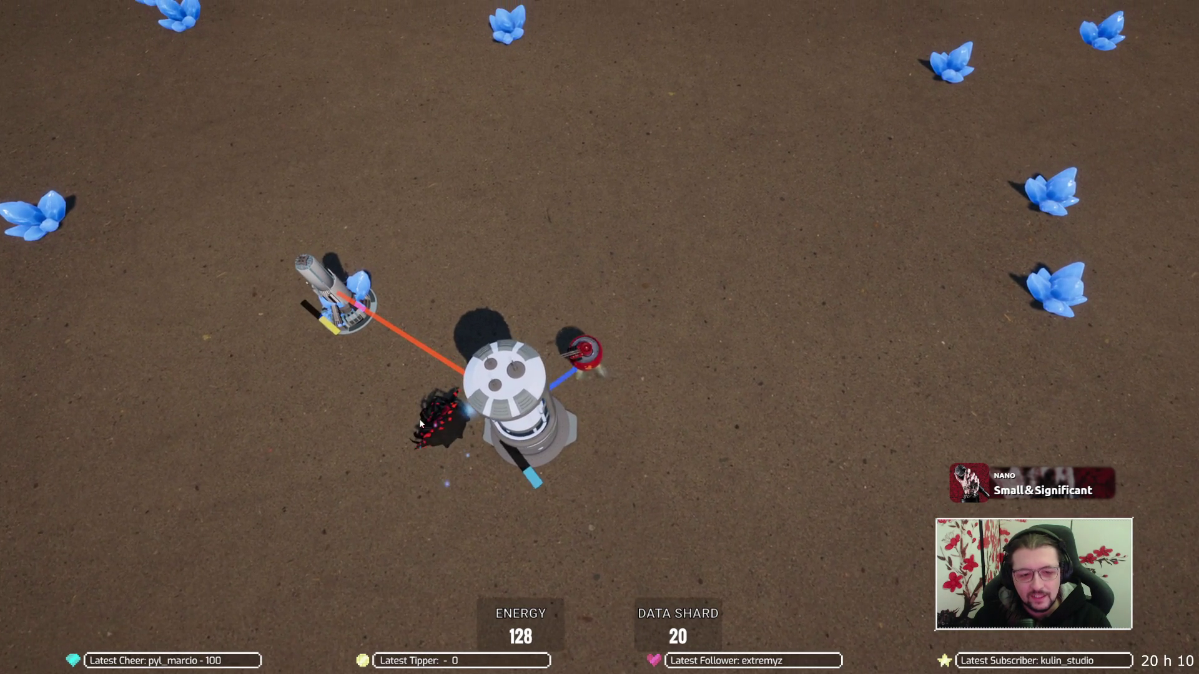
key("a")
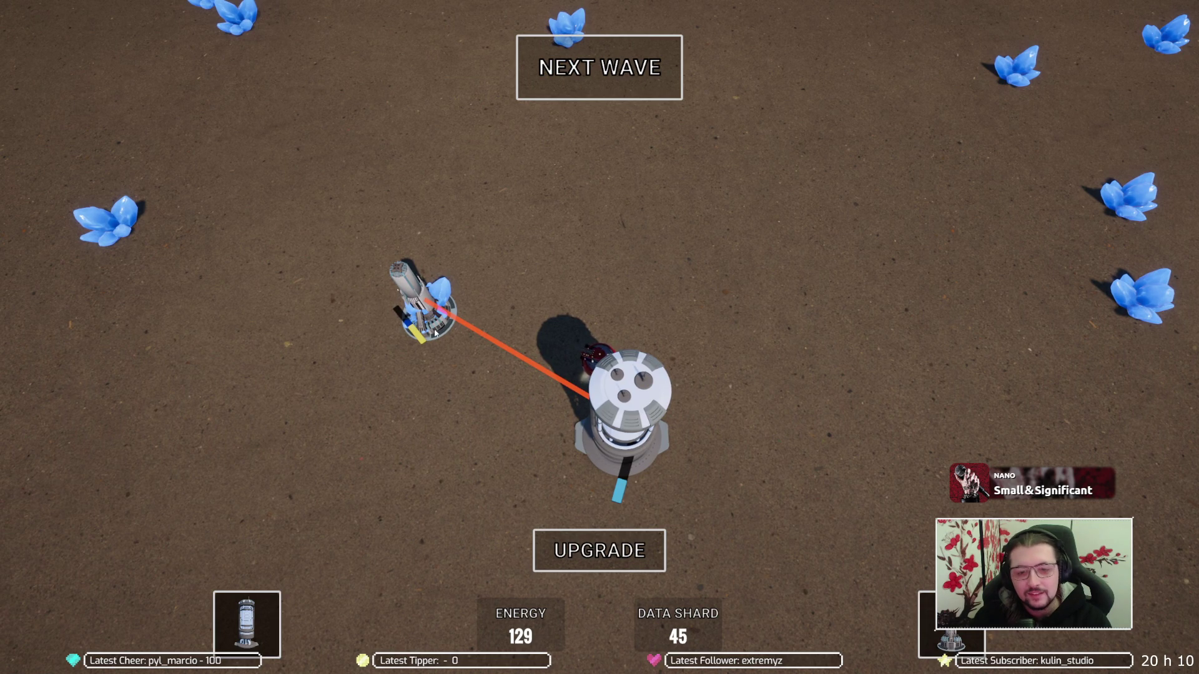
Buy the weapon upgrade, raising damage from 8 to 10
left_click(579, 560)
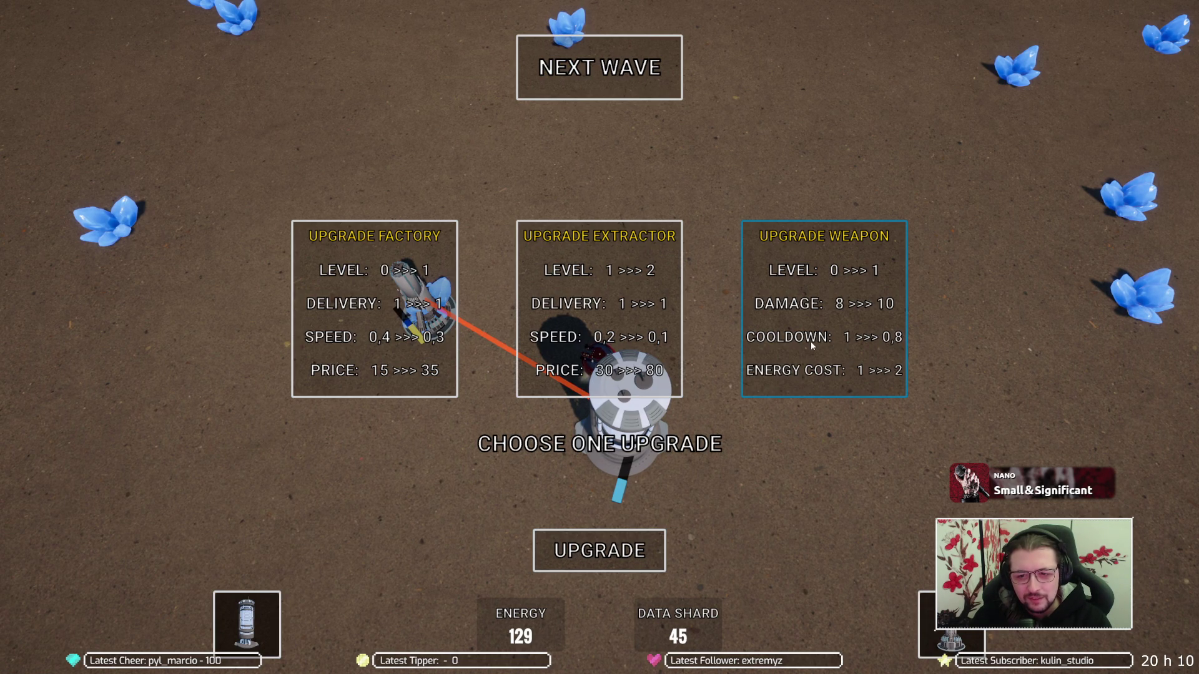
left_click(811, 345)
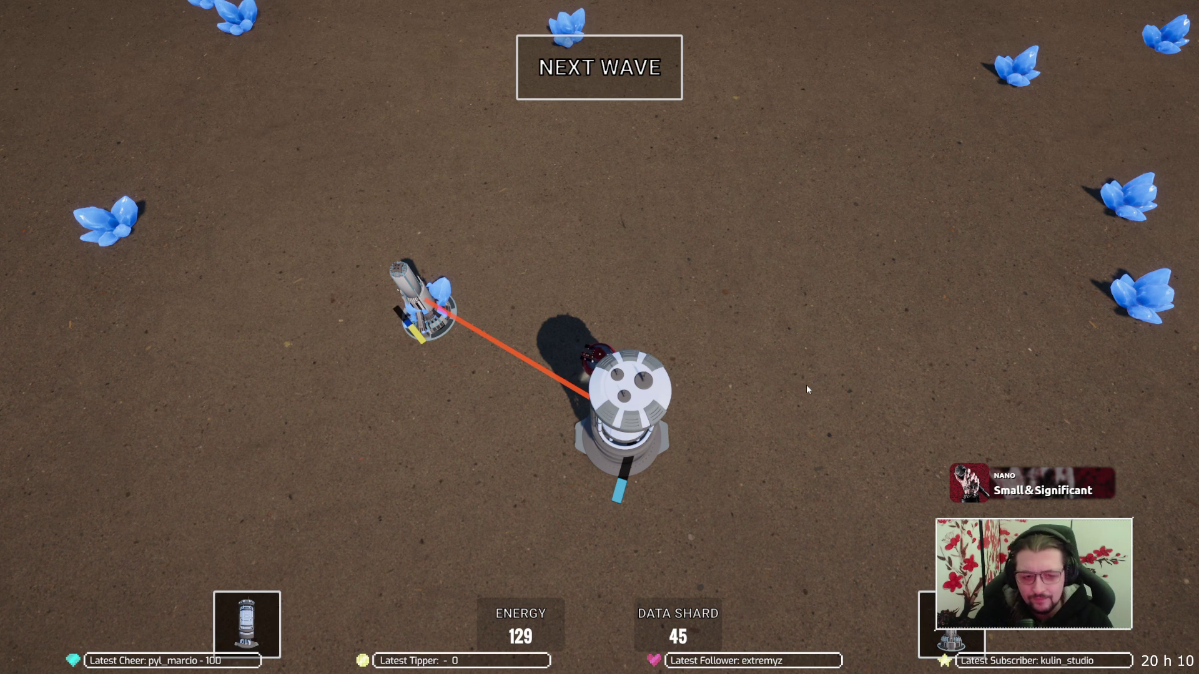
Start the next wave and steer the drone around the tower and base, shooting spiders
left_click(569, 78)
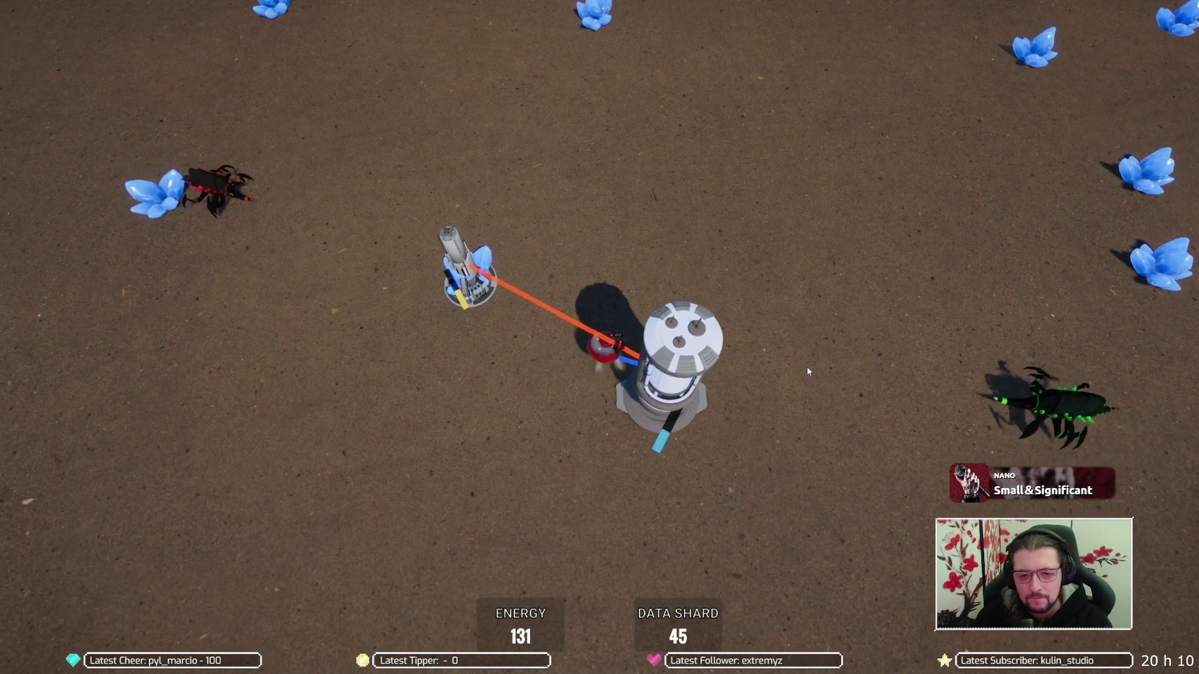
key("a")
left_click(556, 350)
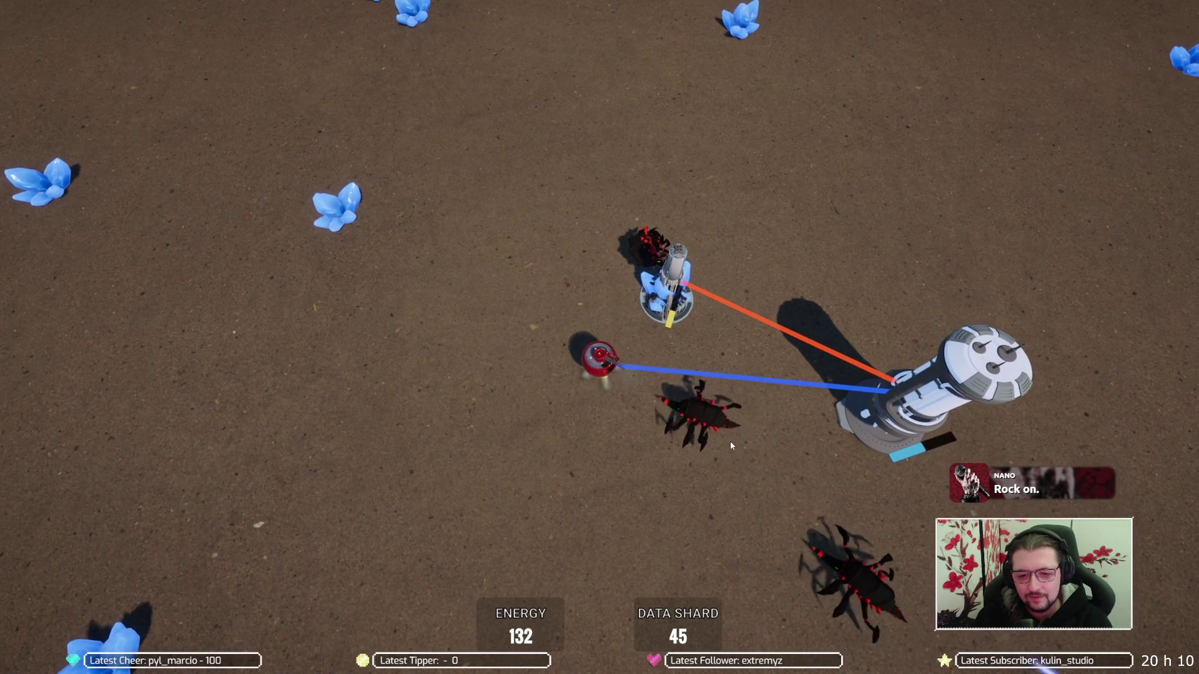
key("w")
key("a")
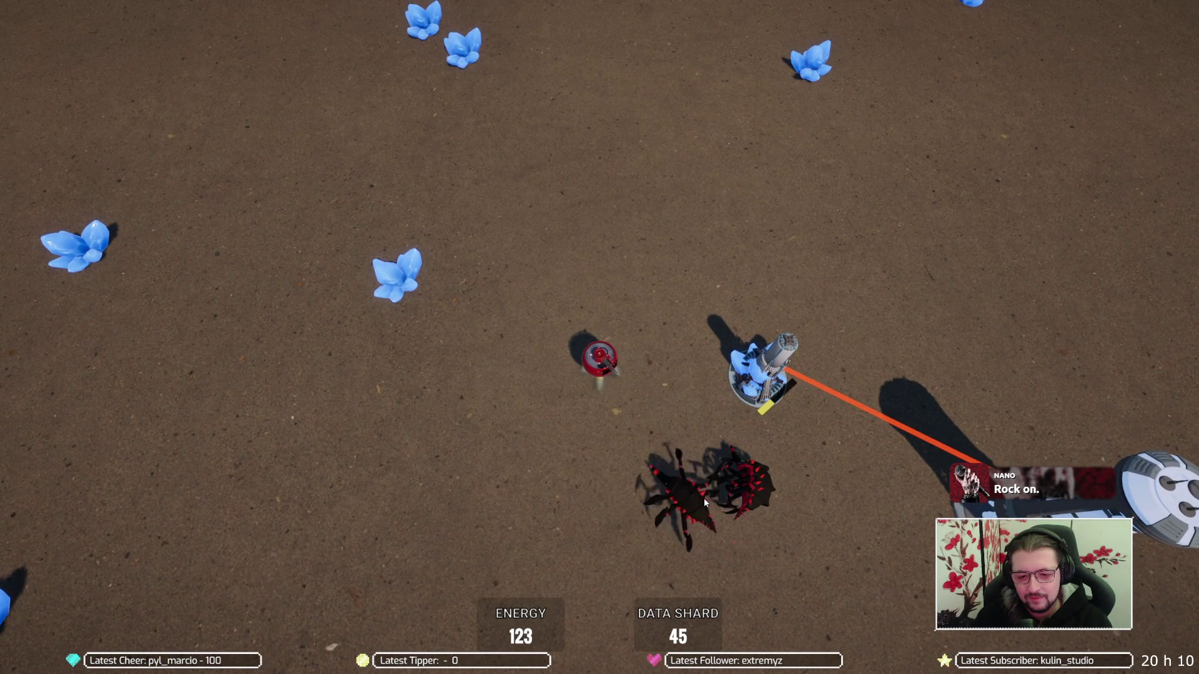
key("s")
key("d")
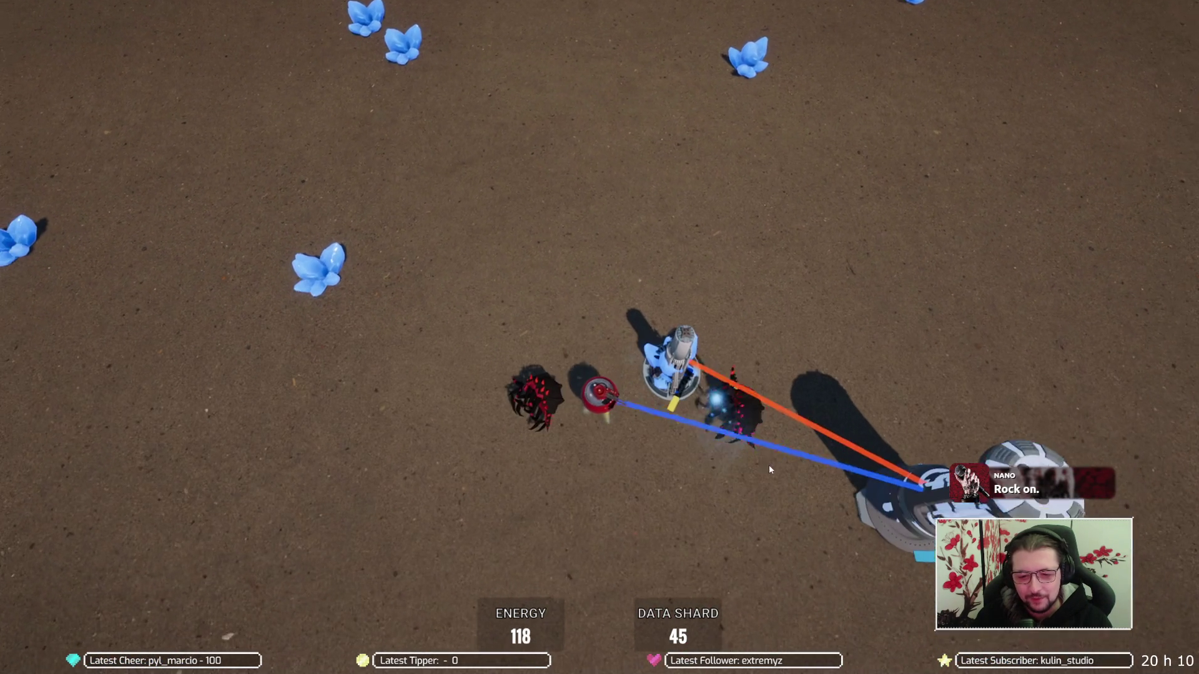
key("d")
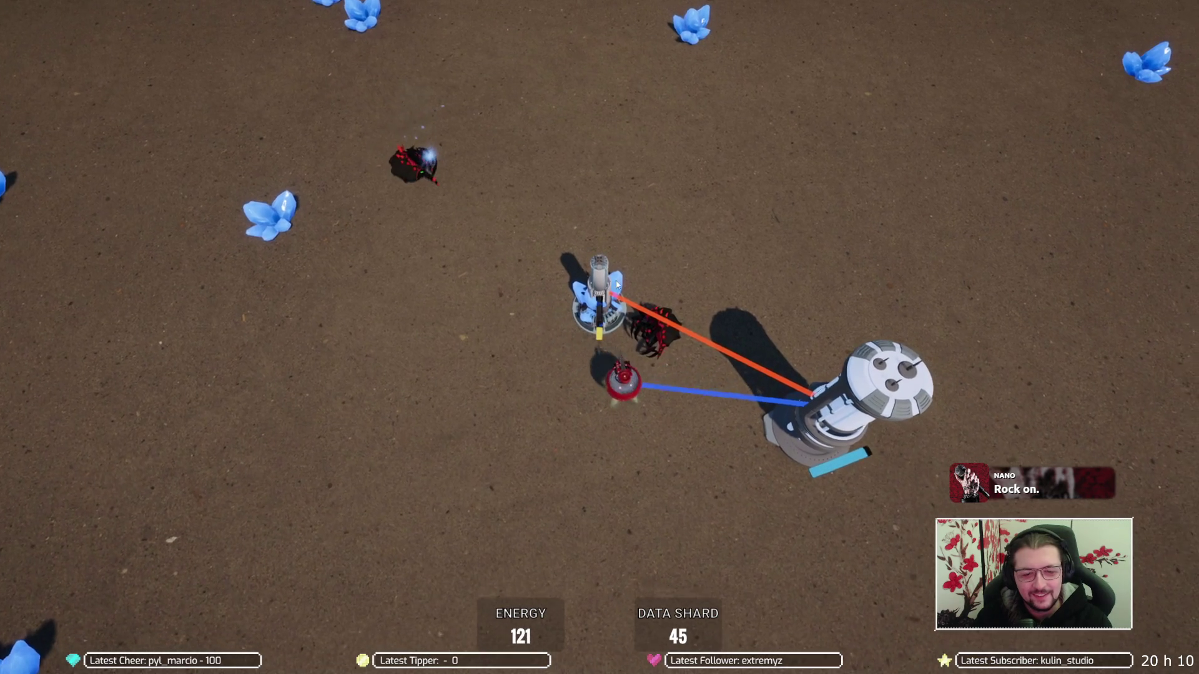
key("s")
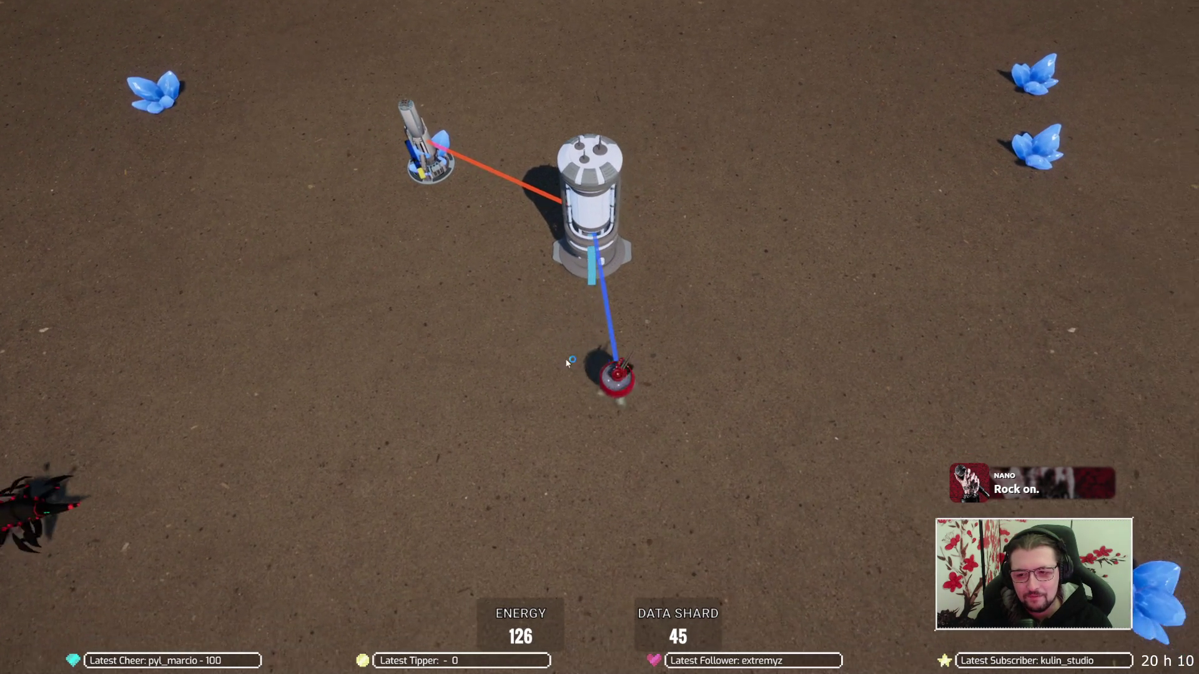
key("d")
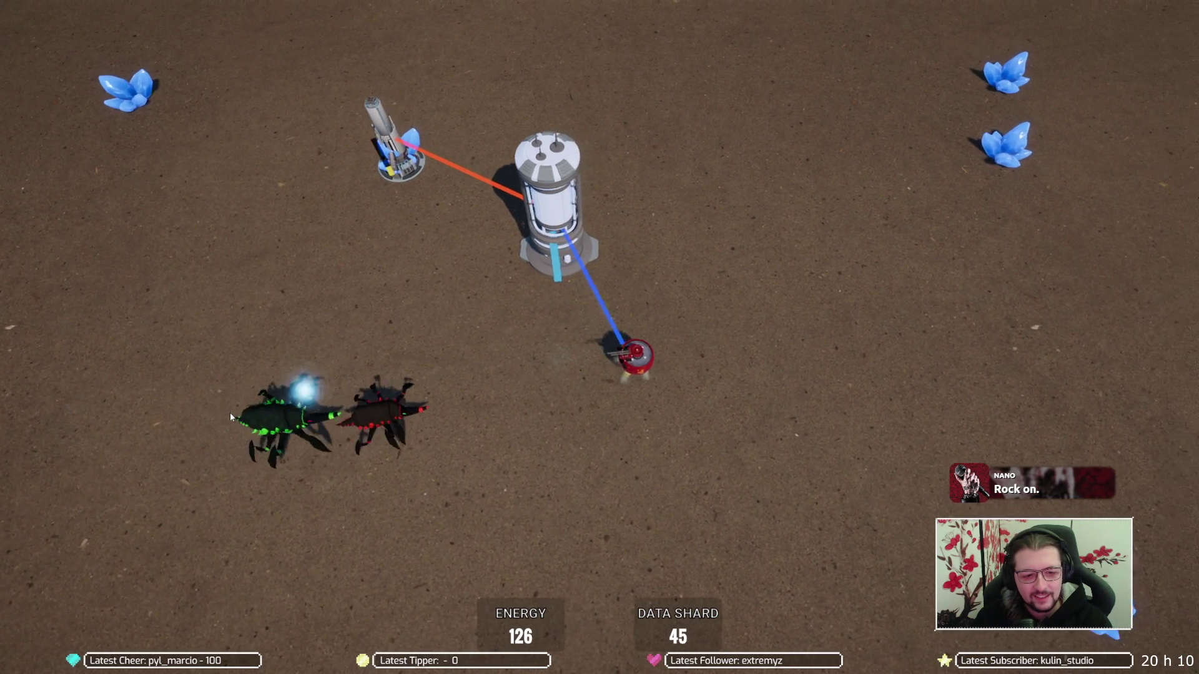
key("a")
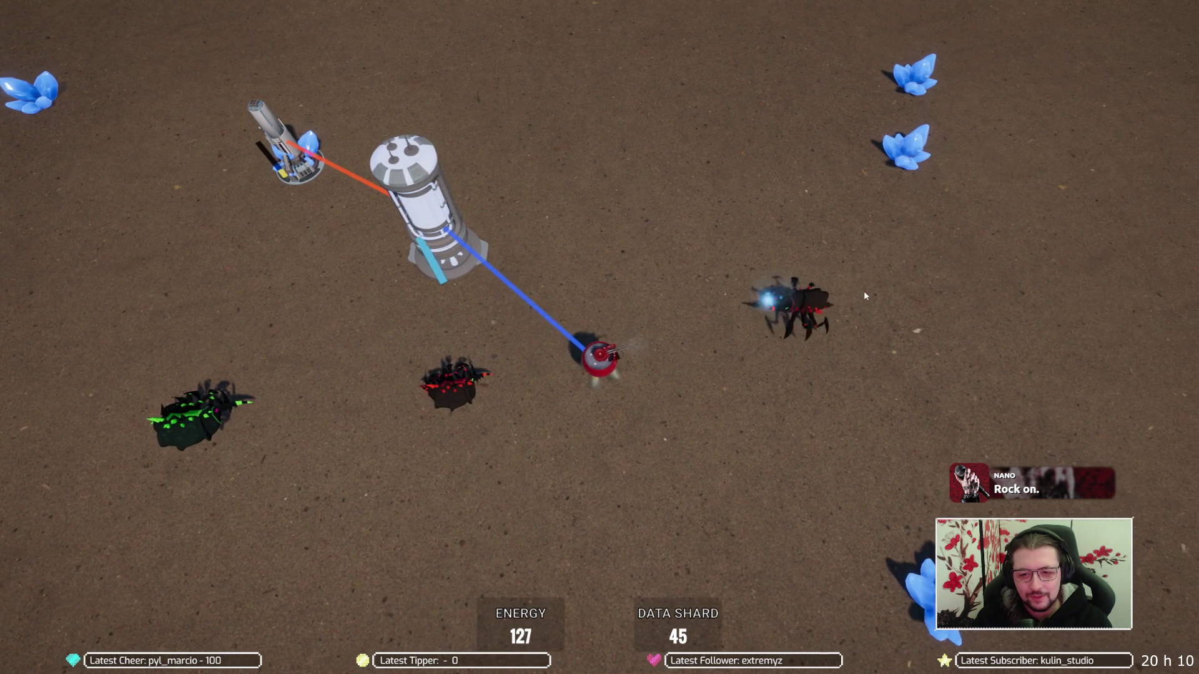
key("a")
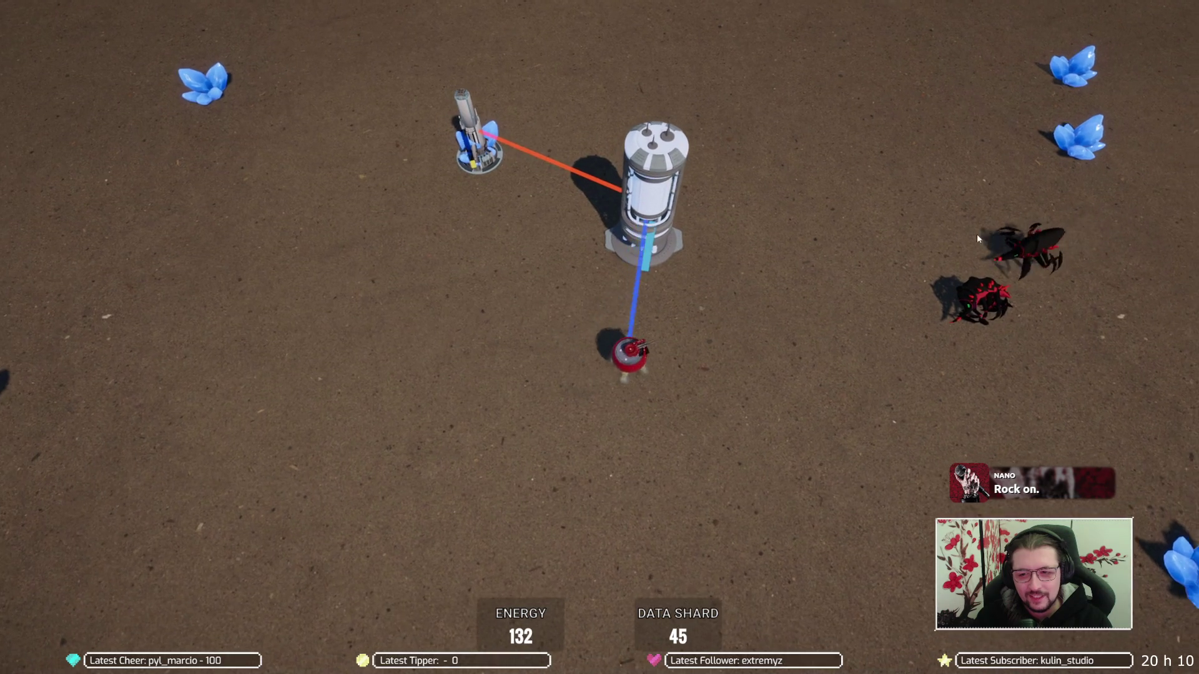
key("d")
key("a")
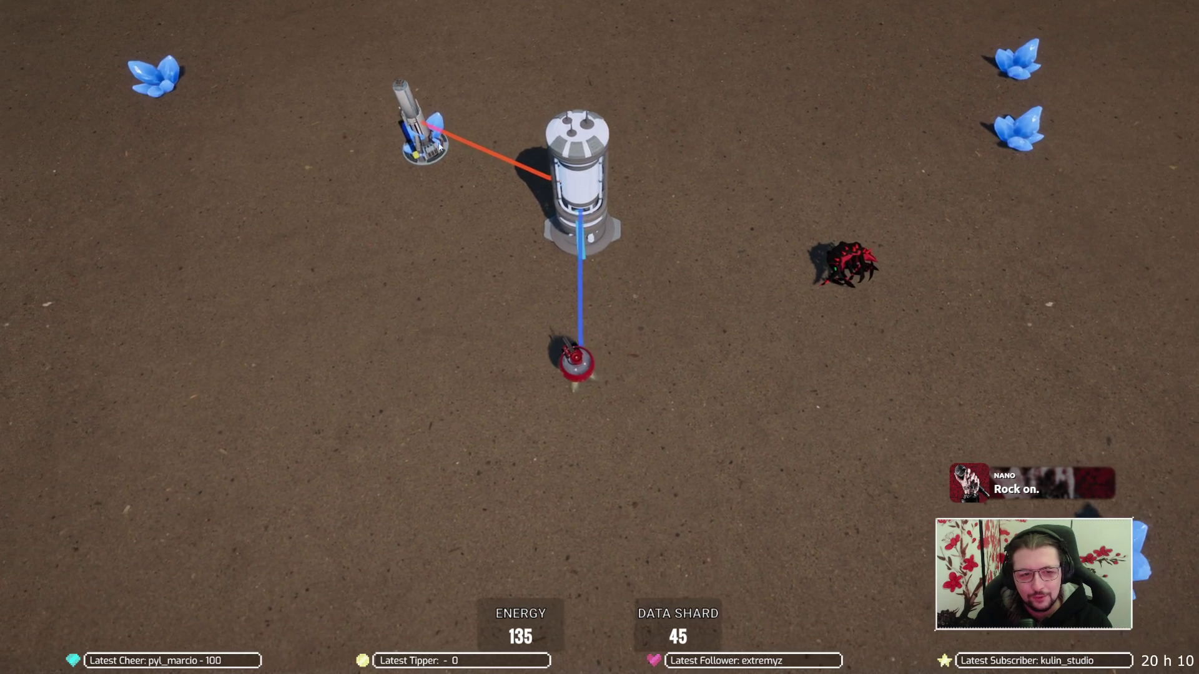
key("w")
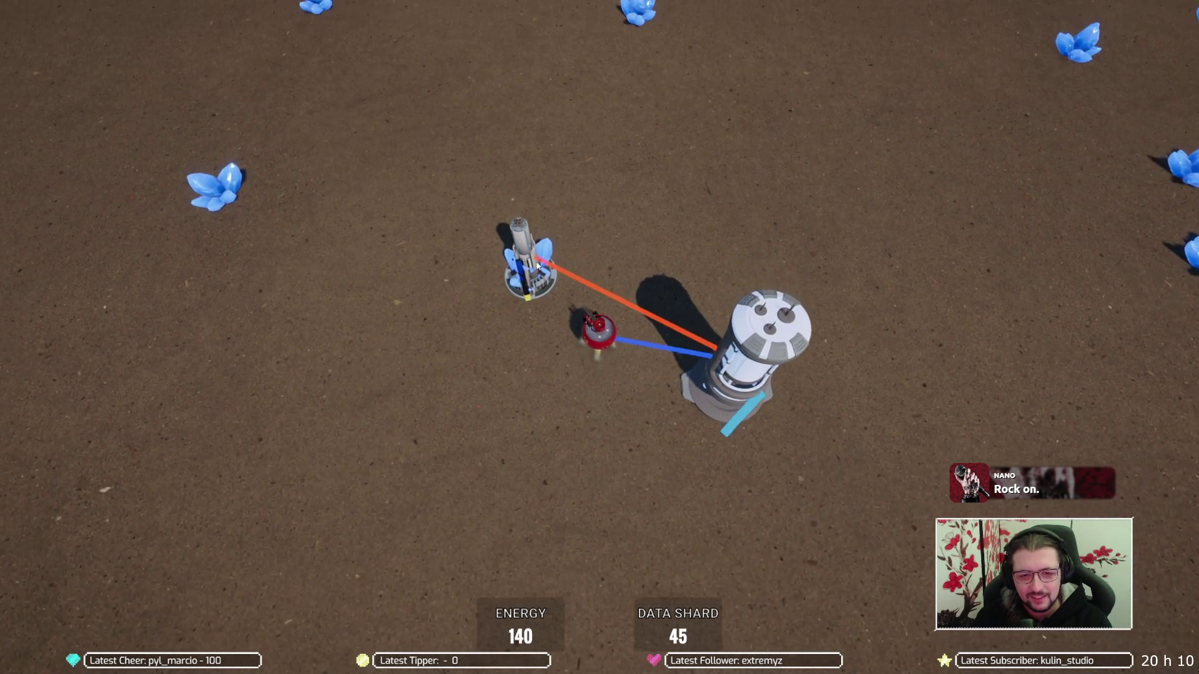
key("s")
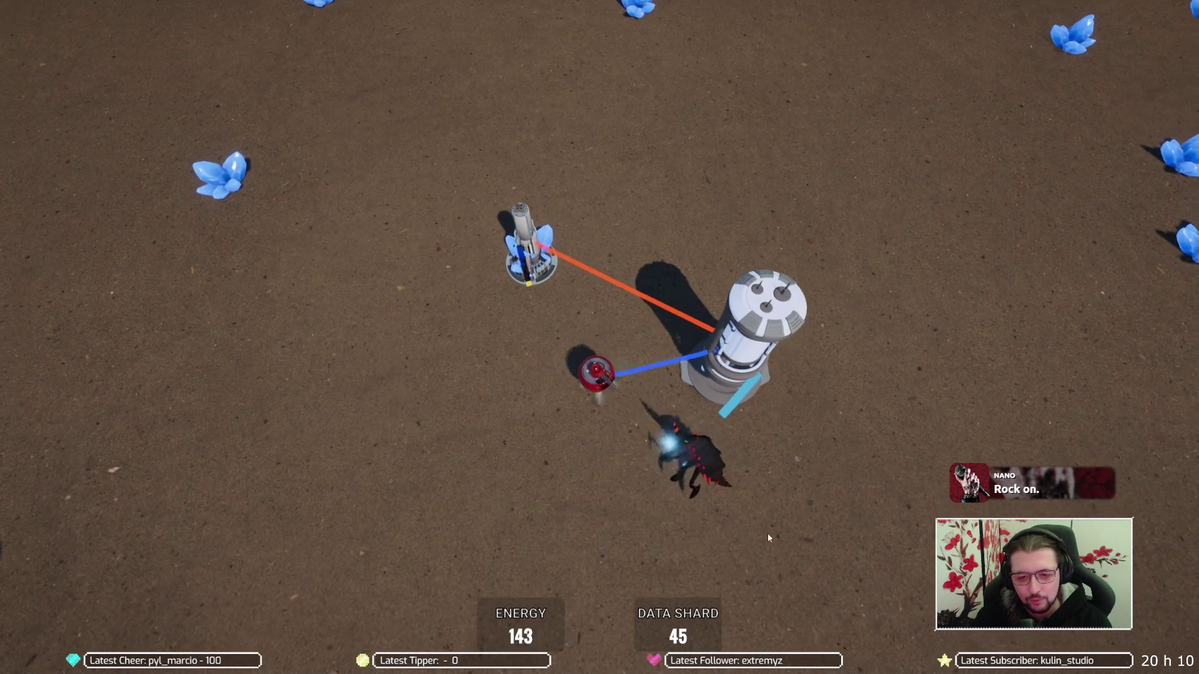
key("w")
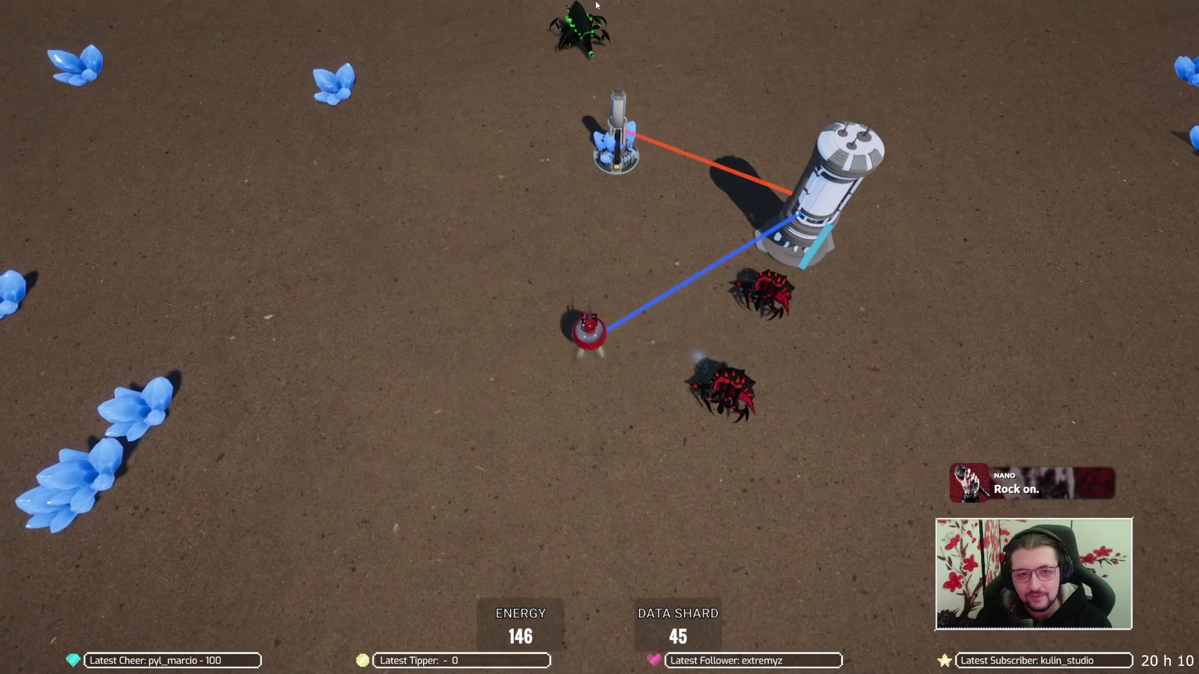
key("s")
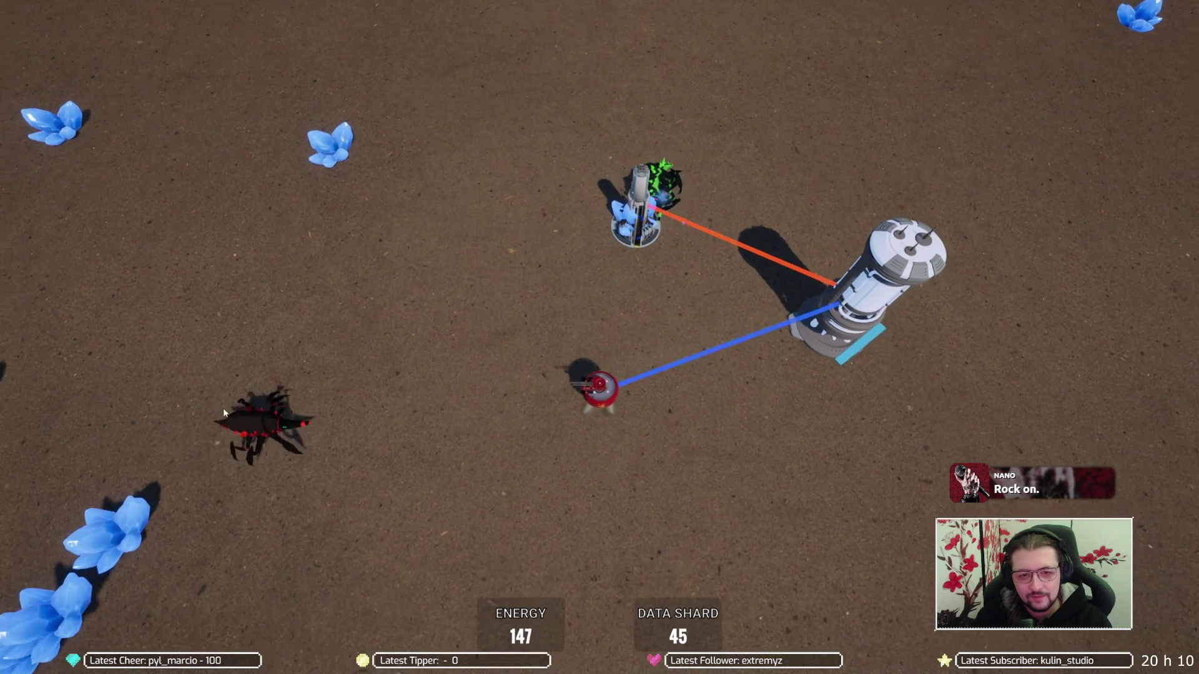
left_click(250, 397)
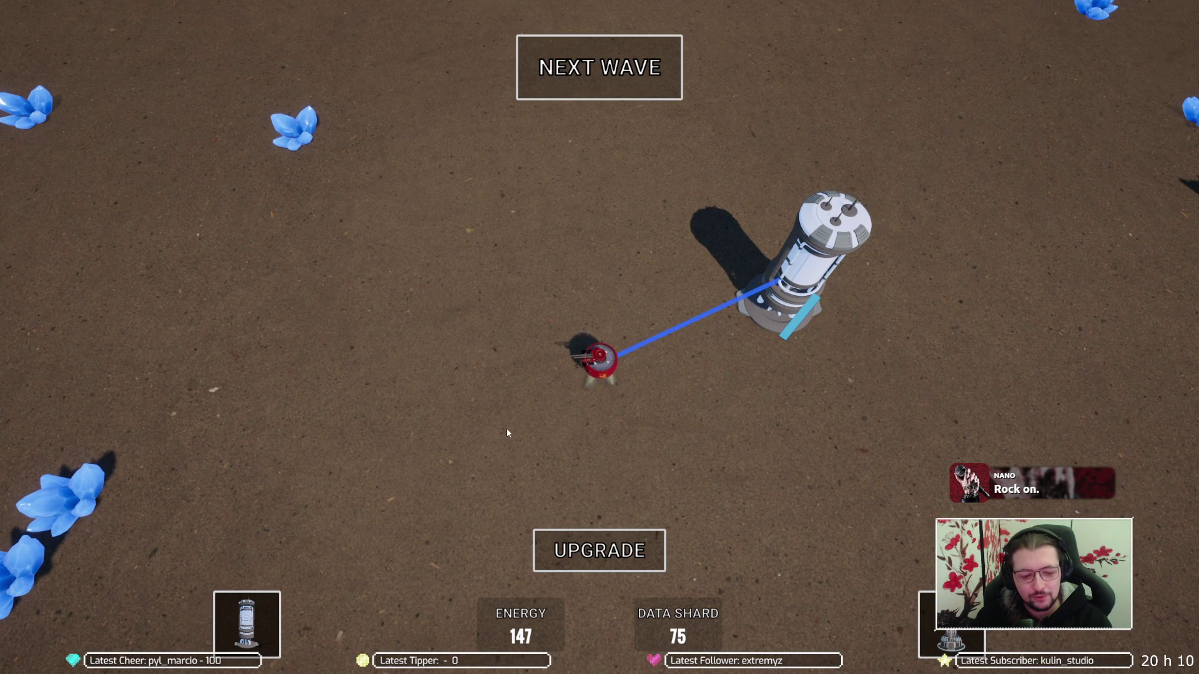
Place a factory at the left edge and two extractors on the left crystals, then start the wave
mouse_move(951, 624)
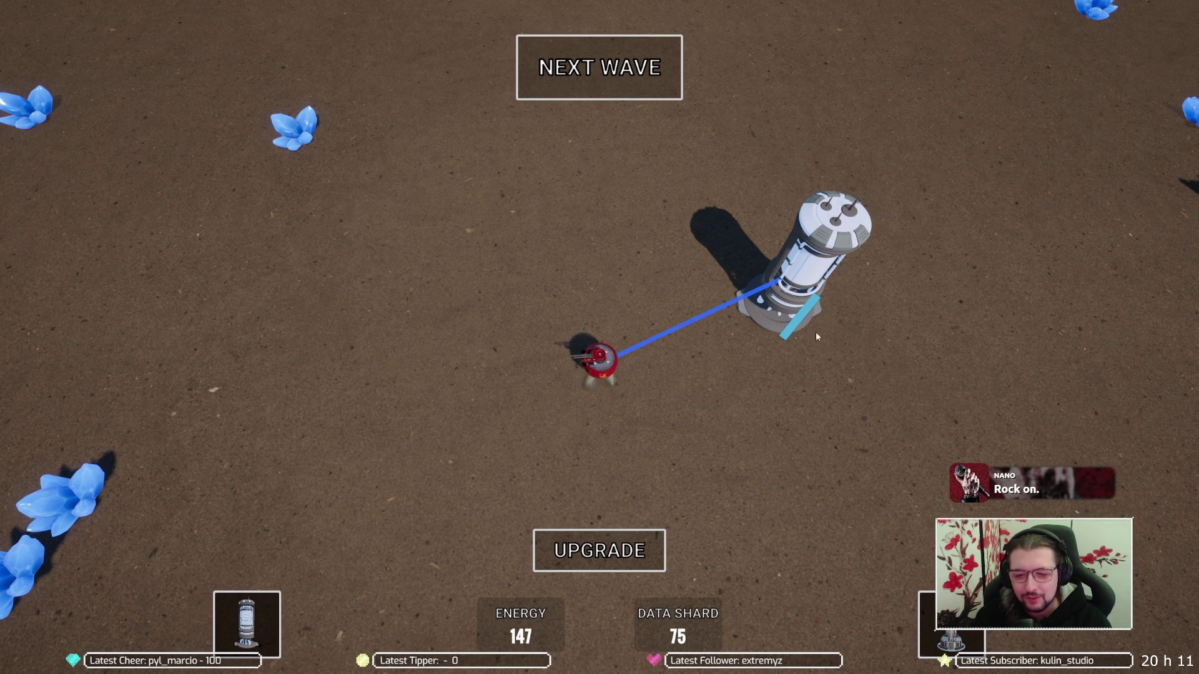
left_click(246, 625)
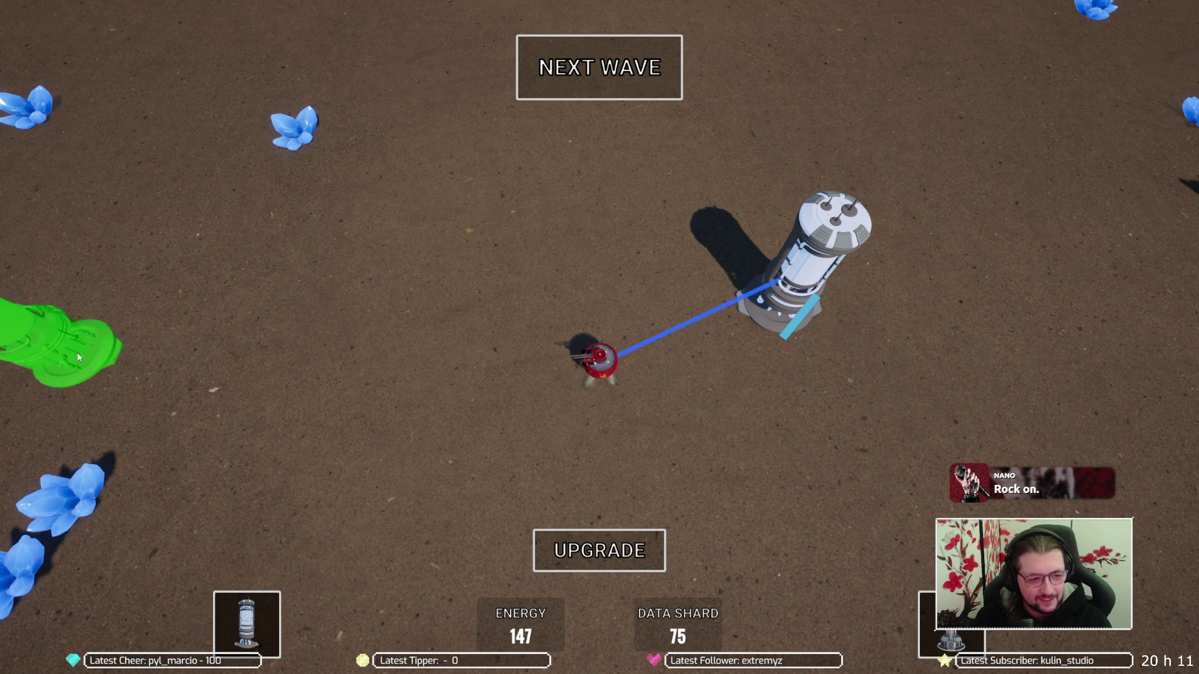
left_click(77, 329)
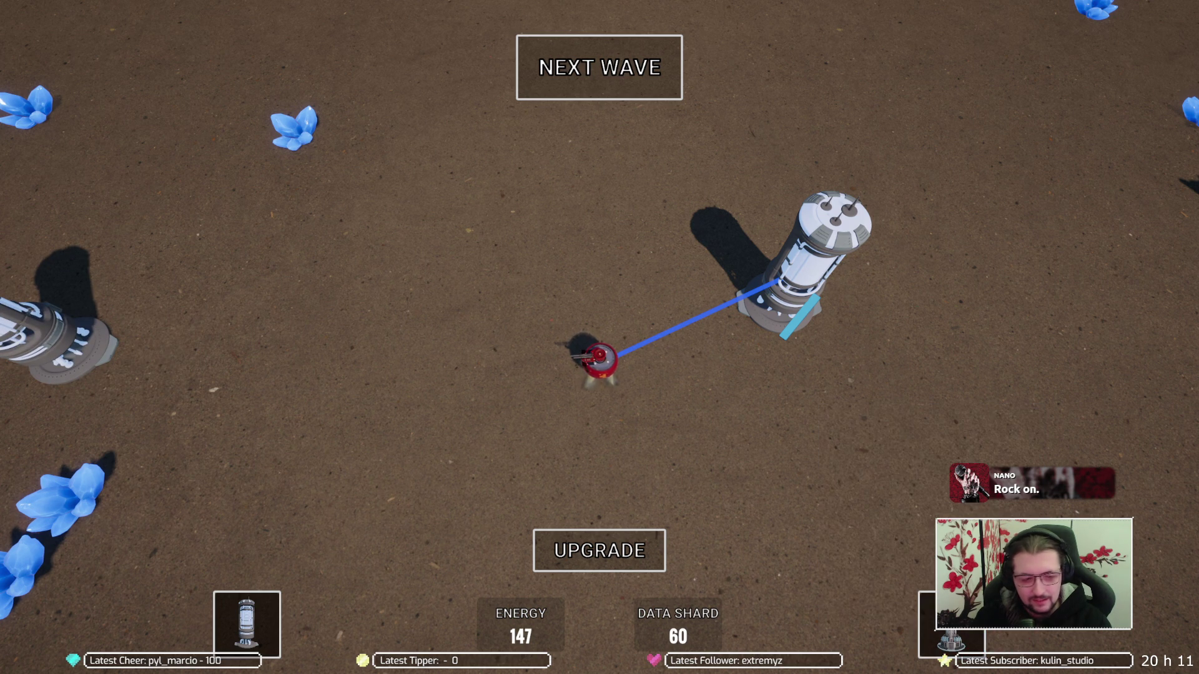
left_click(65, 500)
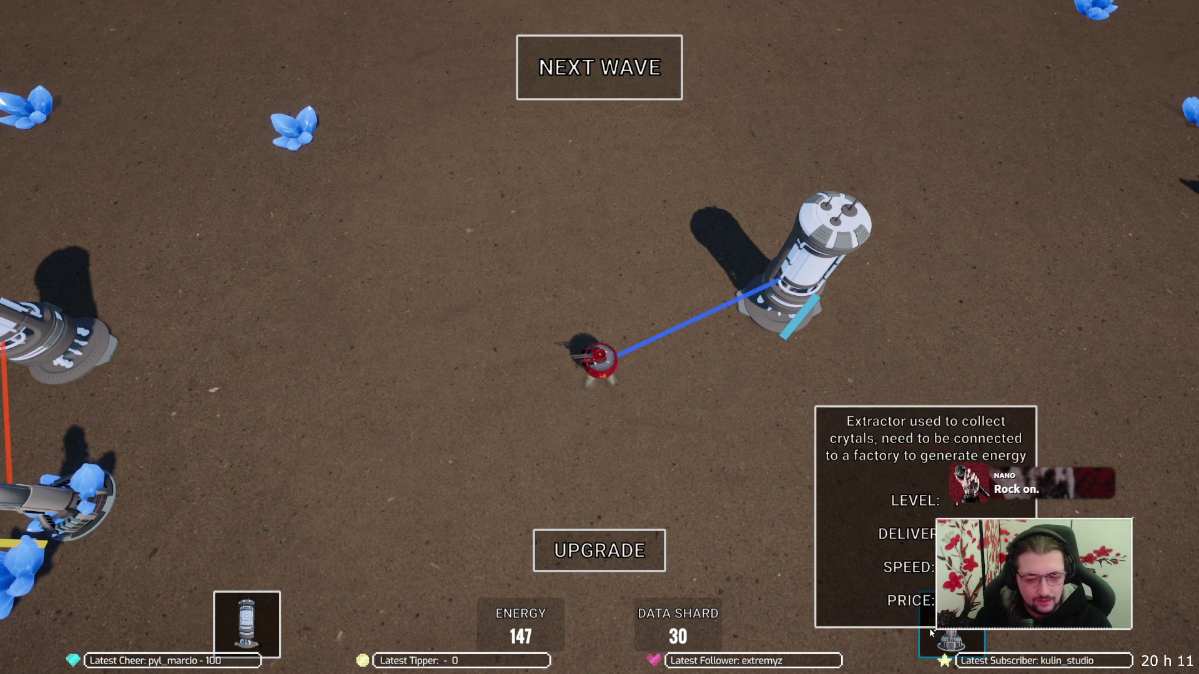
left_click(6, 618)
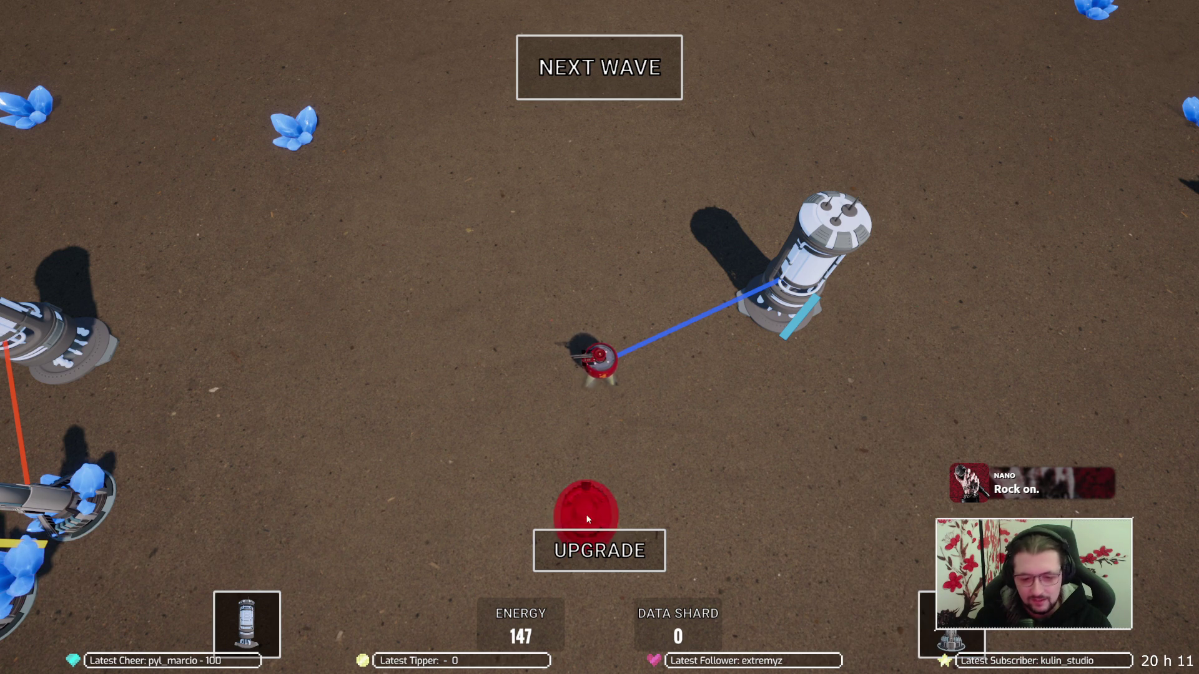
left_click(596, 66)
Steer the red unit around the factory and turrets, dodging spiders until the wave ends
key("a")
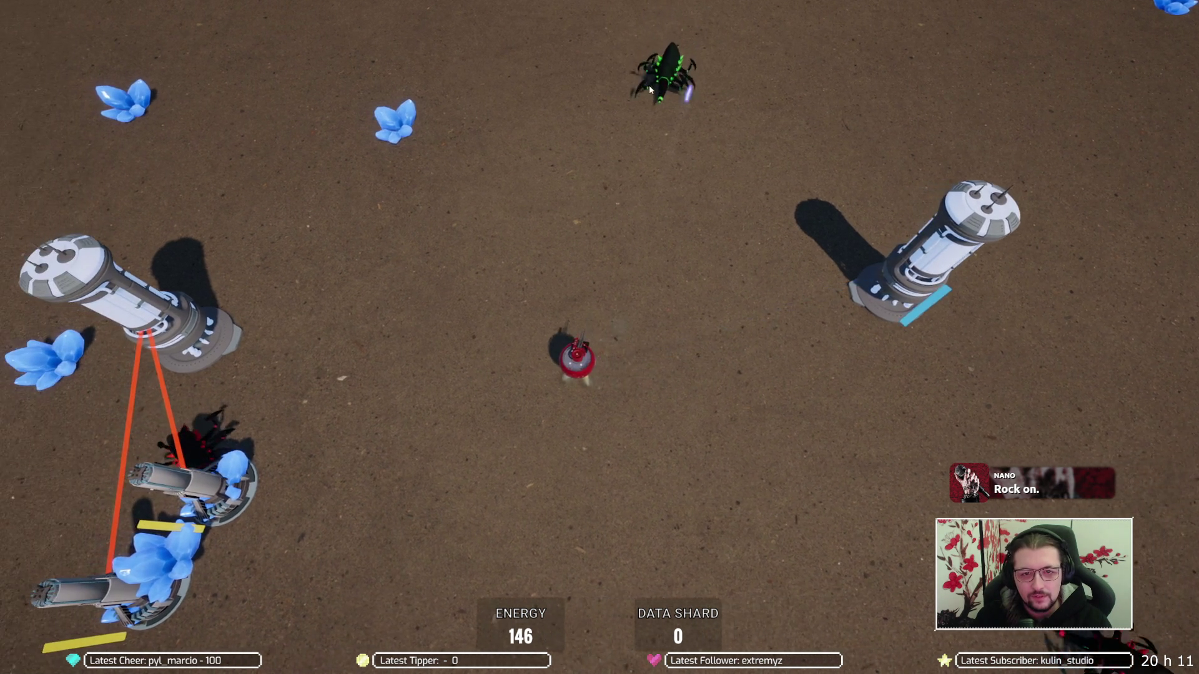
key("a")
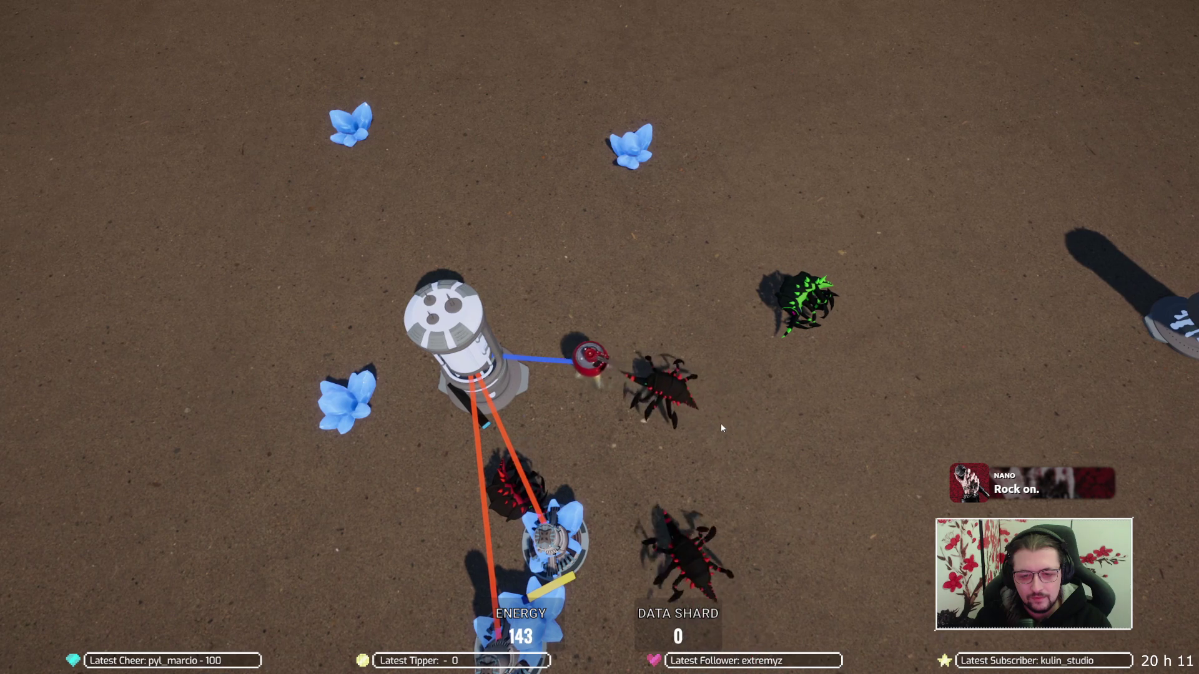
key("w")
key("a")
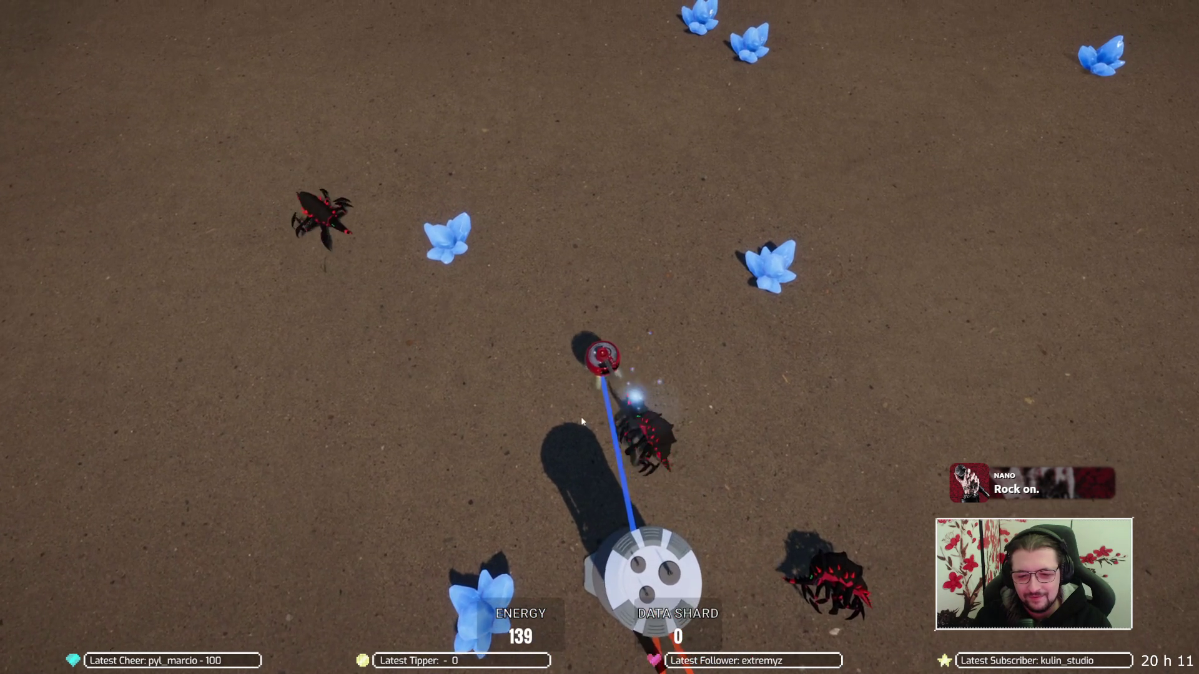
key("d")
key("d")
key("s")
key("a")
key("s")
key("a")
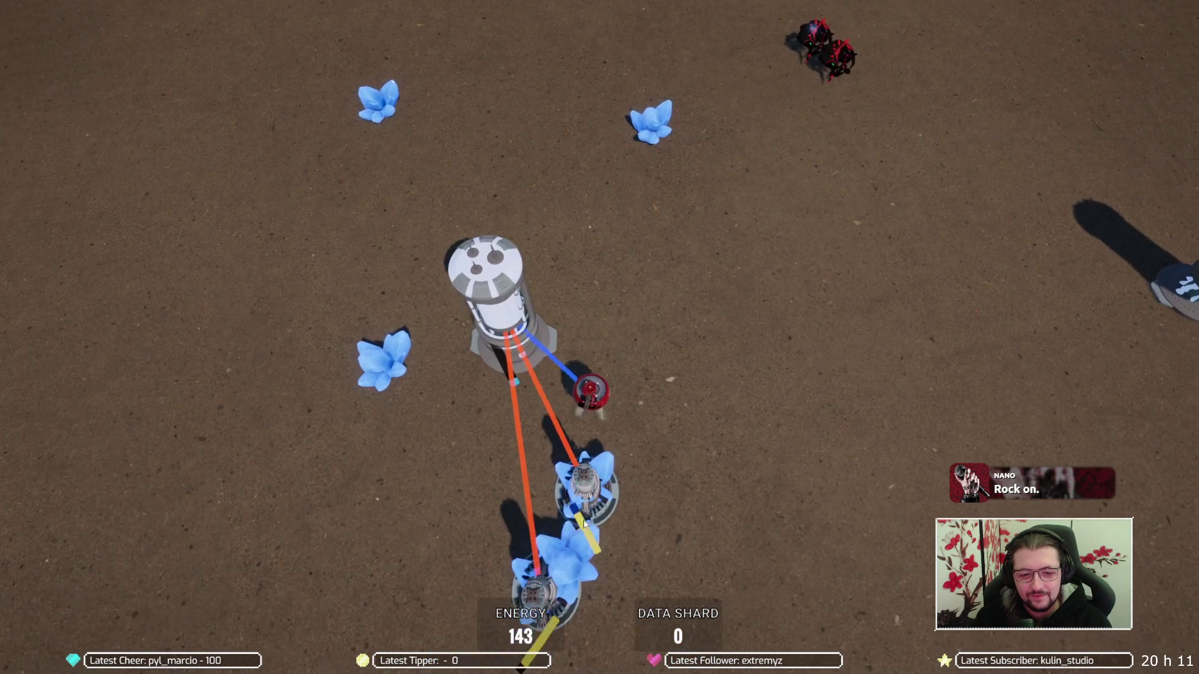
key("s")
key("d")
key("w")
key("d")
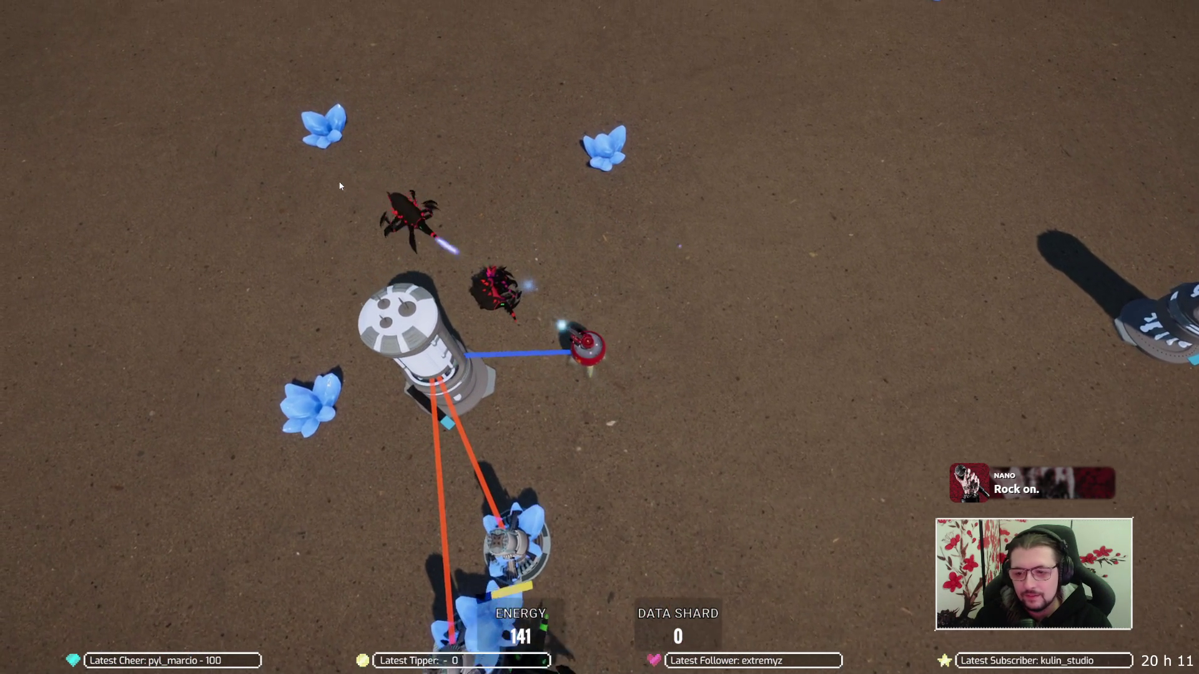
key("d")
key("s")
key("a")
key("s")
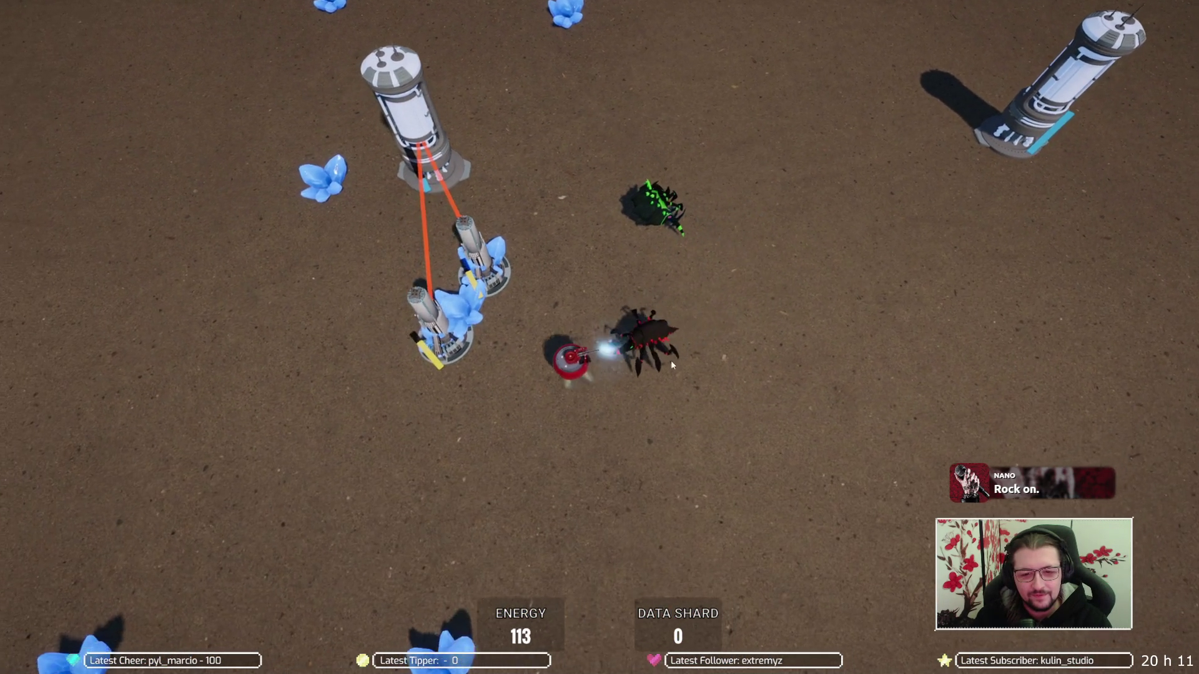
key("a")
key("w")
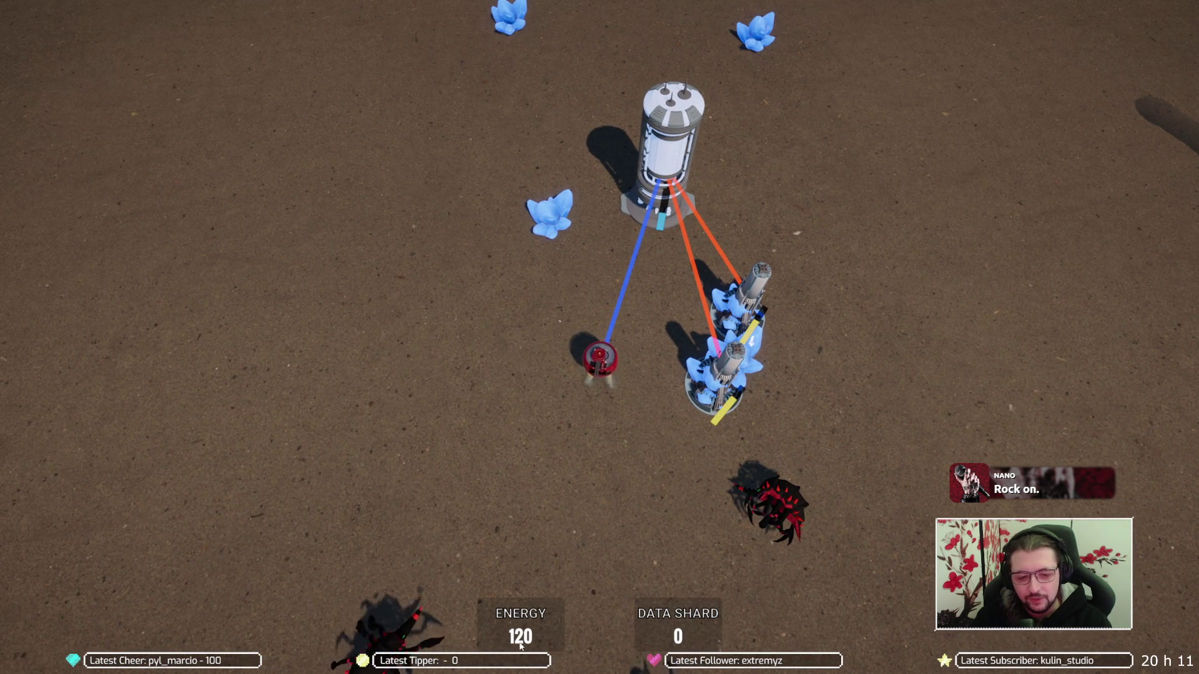
key("d")
key("w")
key("d")
key("w")
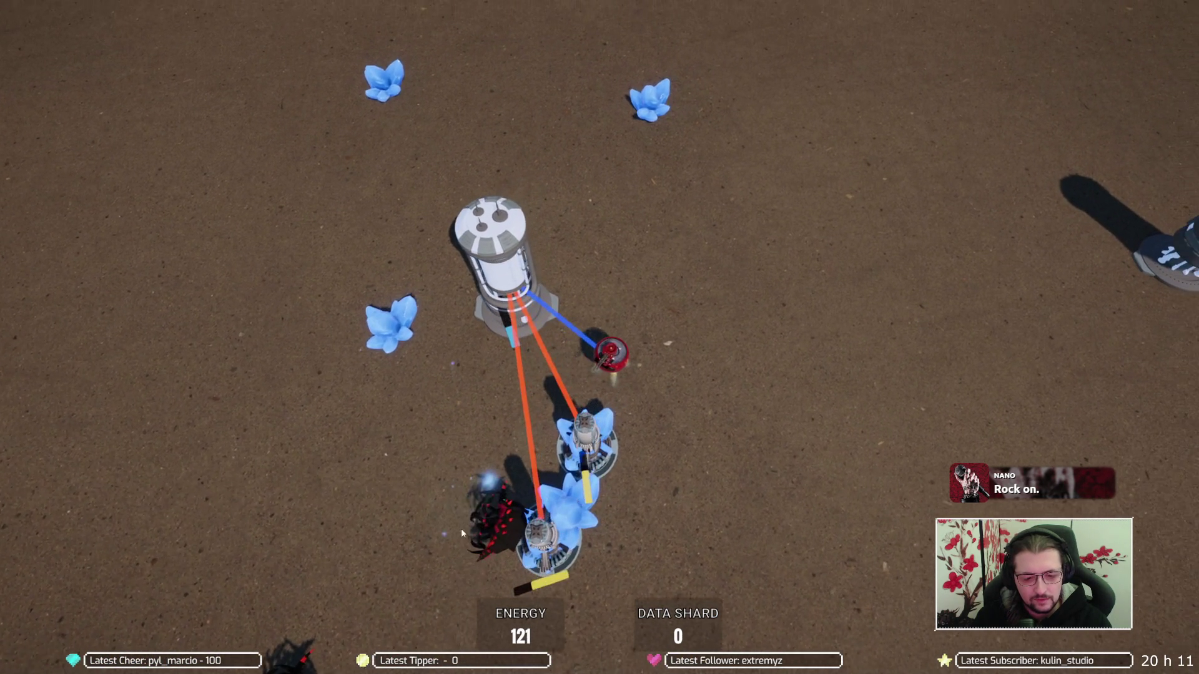
key("a")
key("s")
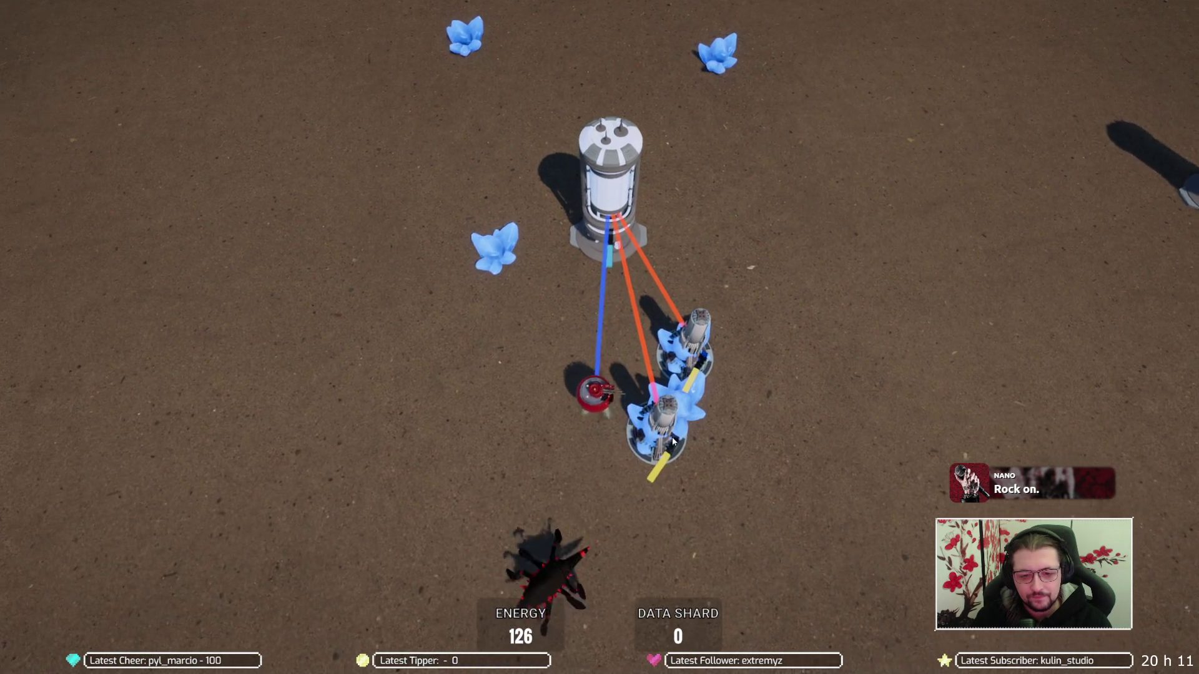
key("a")
key("s")
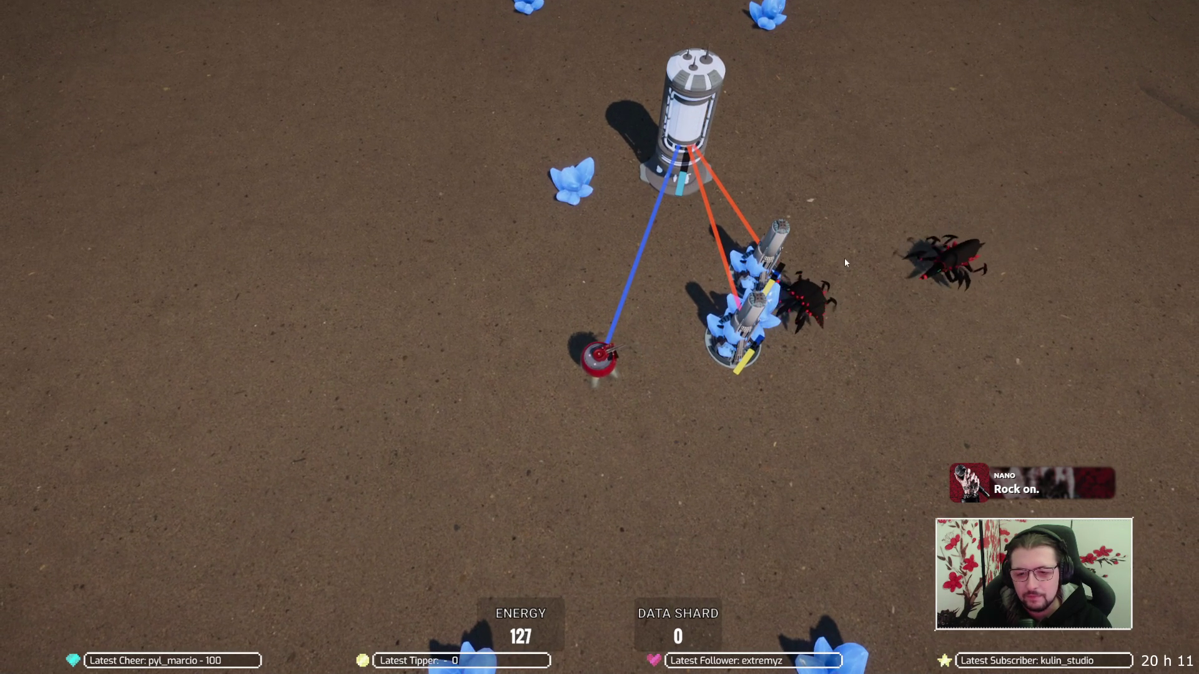
key("w")
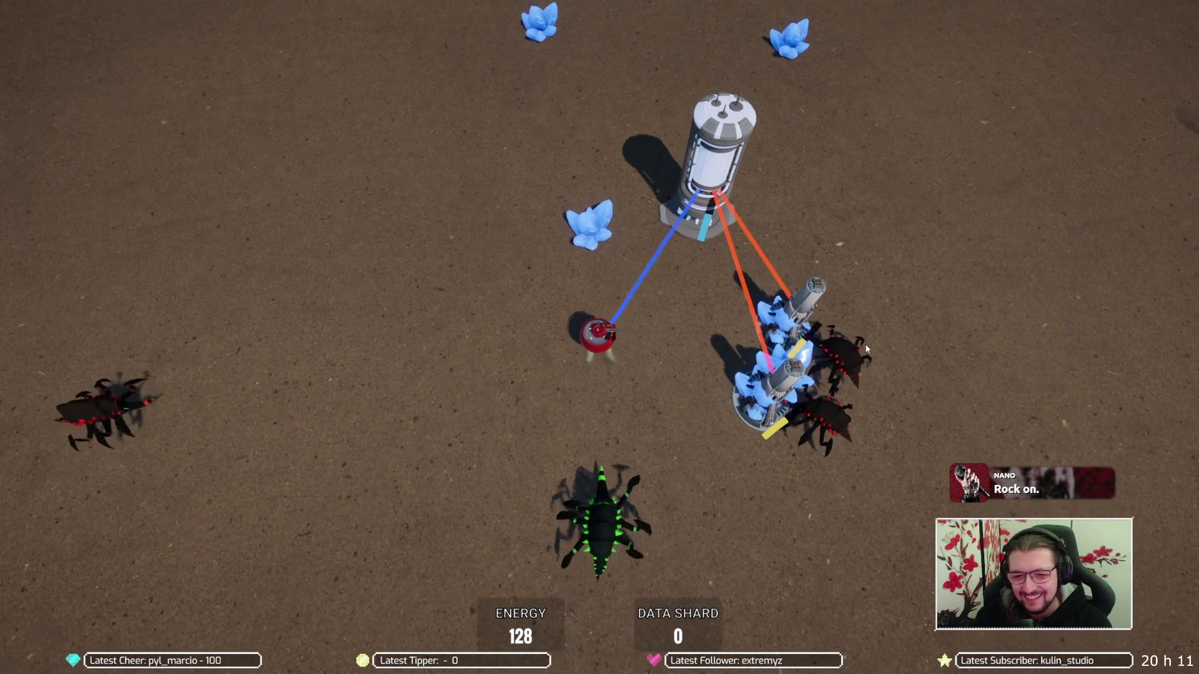
key("d")
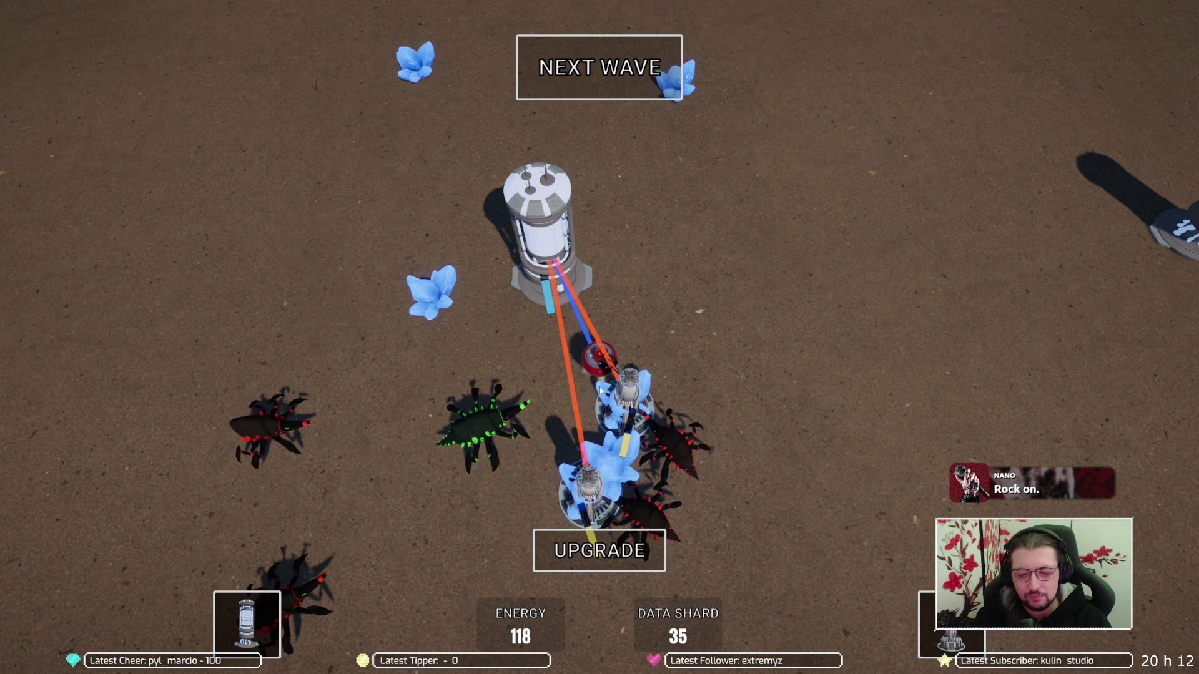
Take the weapon upgrade (damage 10 to 12) and drag an extractor onto the crystal left of the factory
left_click(600, 552)
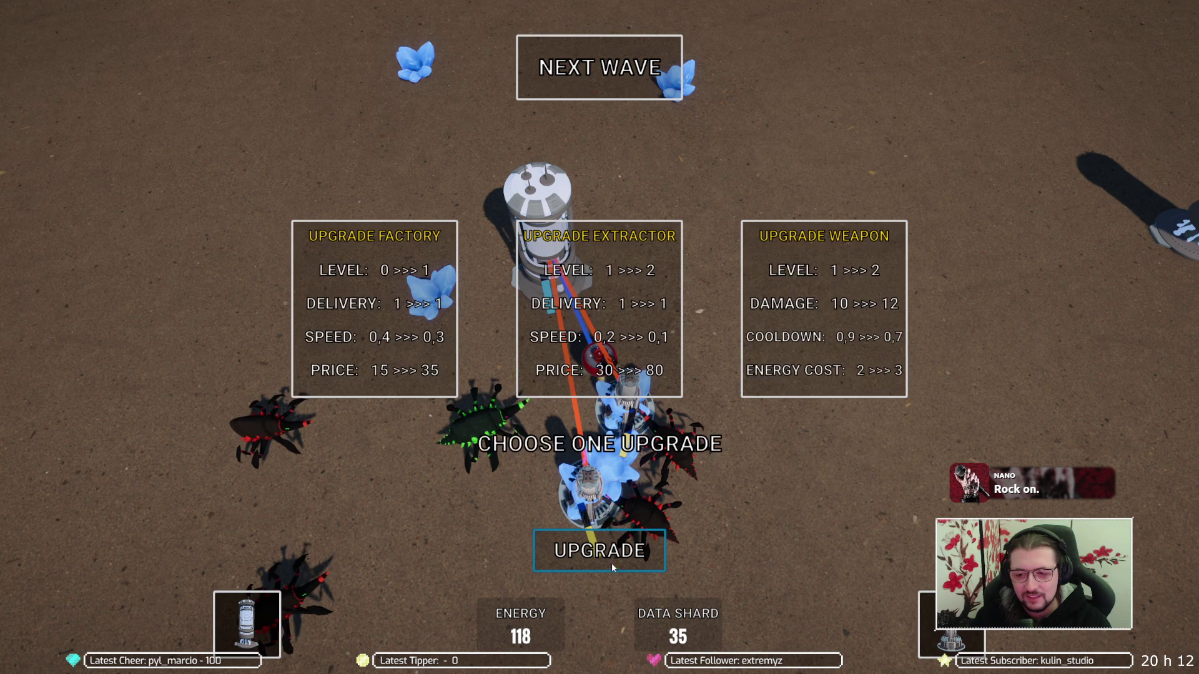
left_click(825, 343)
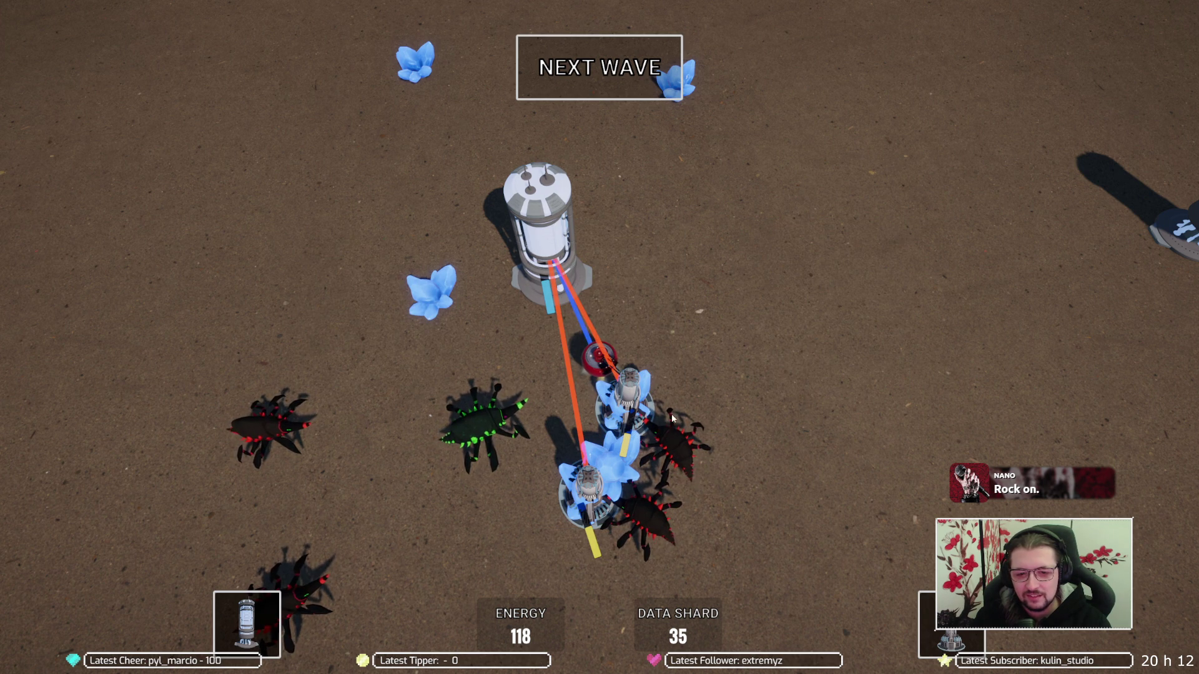
mouse_move(935, 634)
left_click_drag(935, 634, 430, 293)
Drive the red unit with WASD through the spider swarm until its energy drains away
key("d")
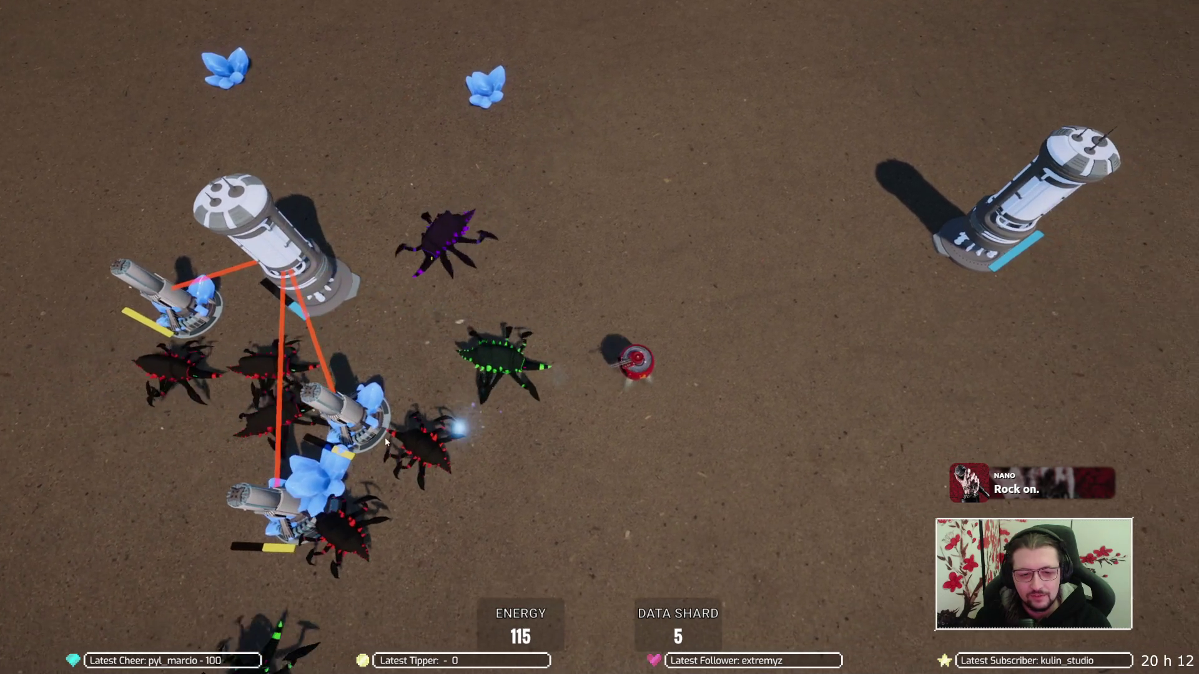
key("d")
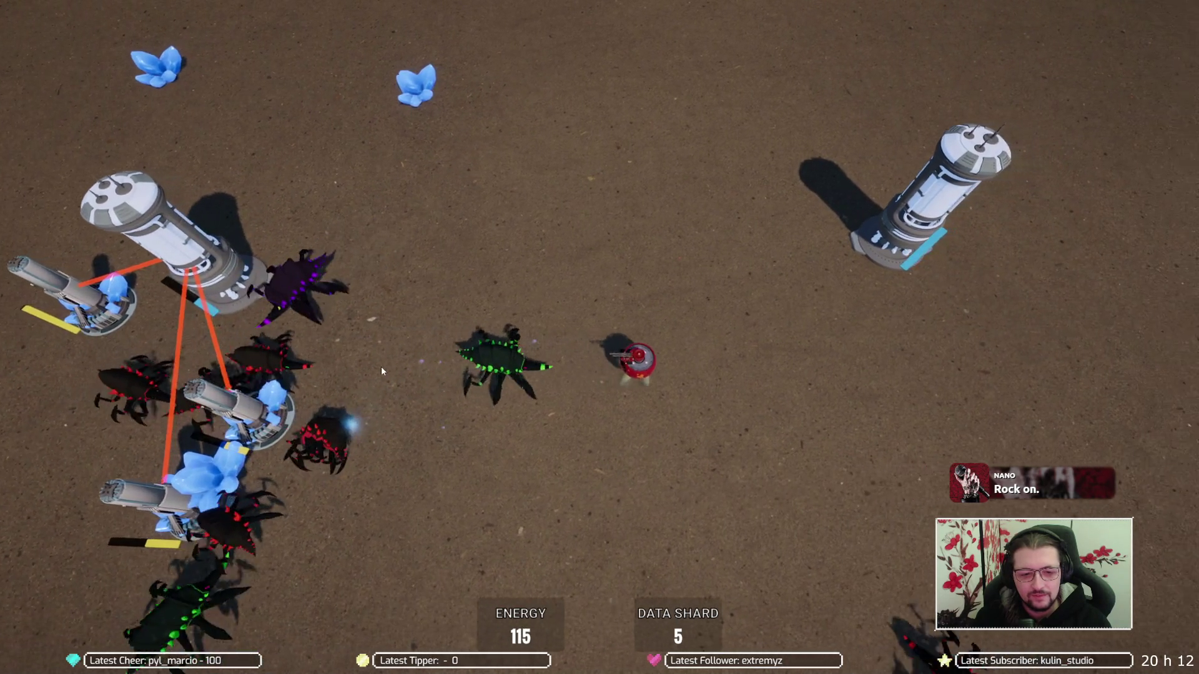
key("d")
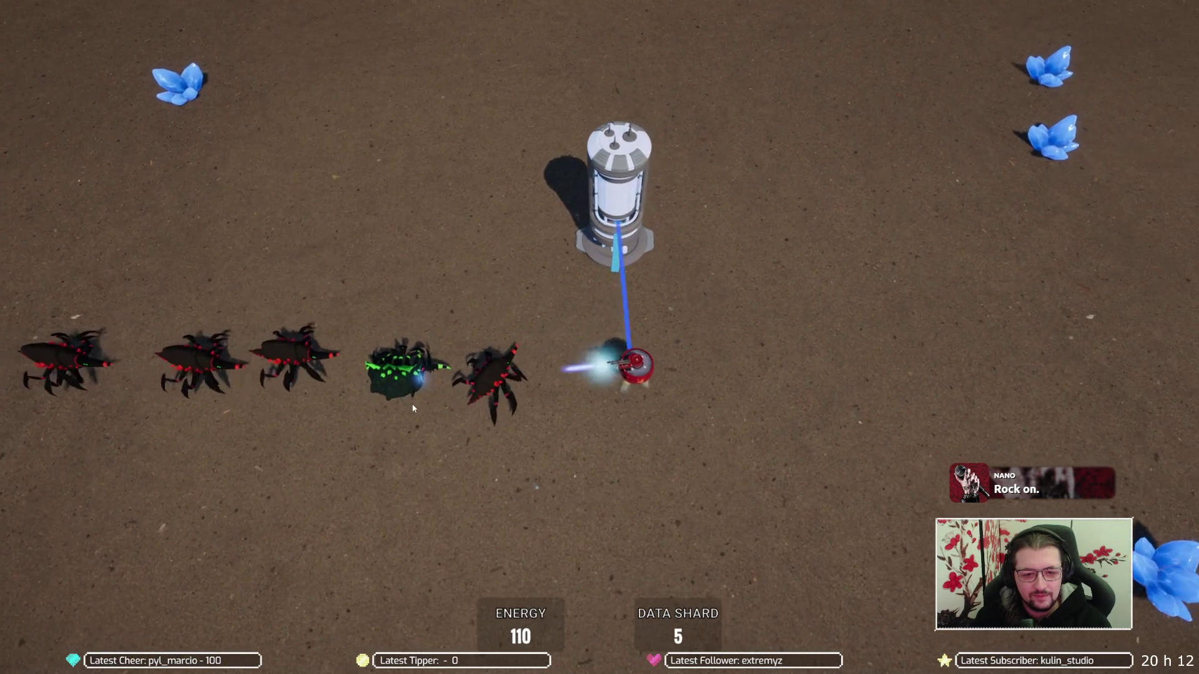
key("a")
key("s")
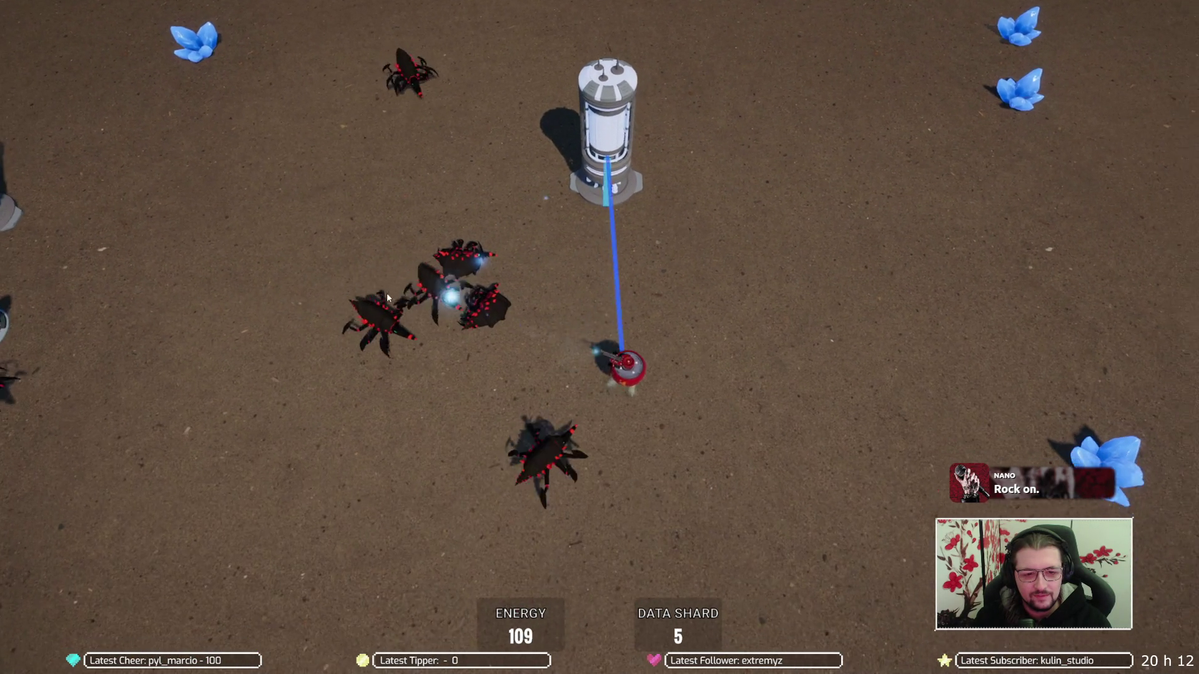
key("d")
key("w")
key("w")
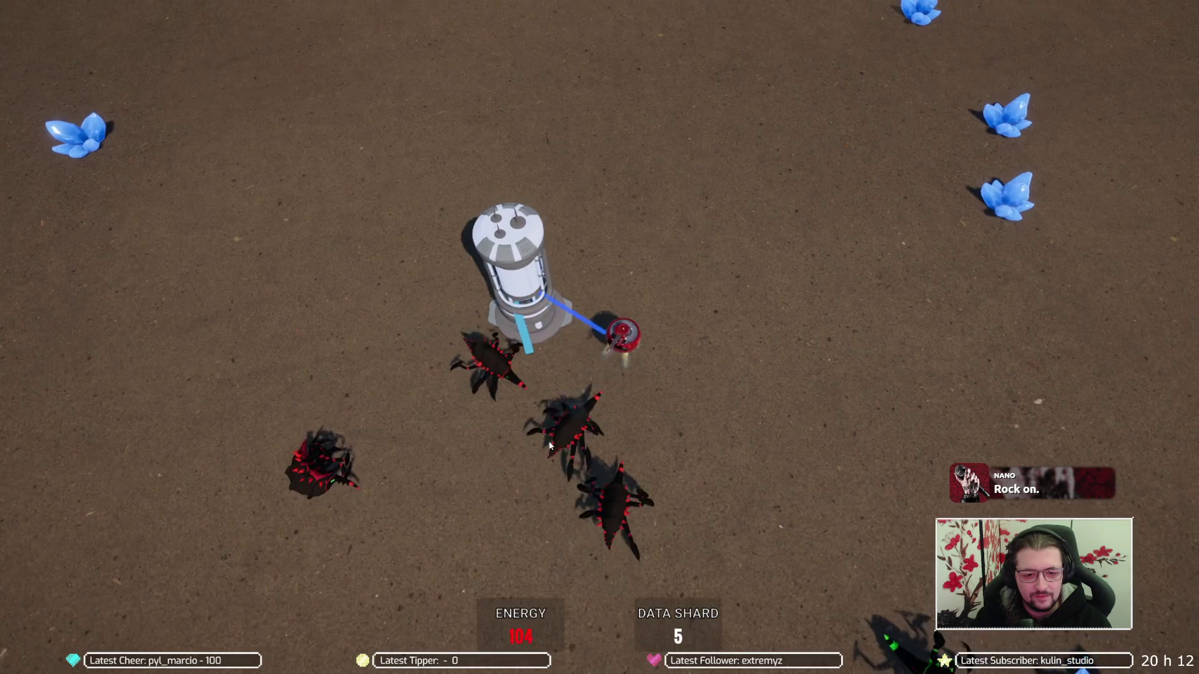
key("a")
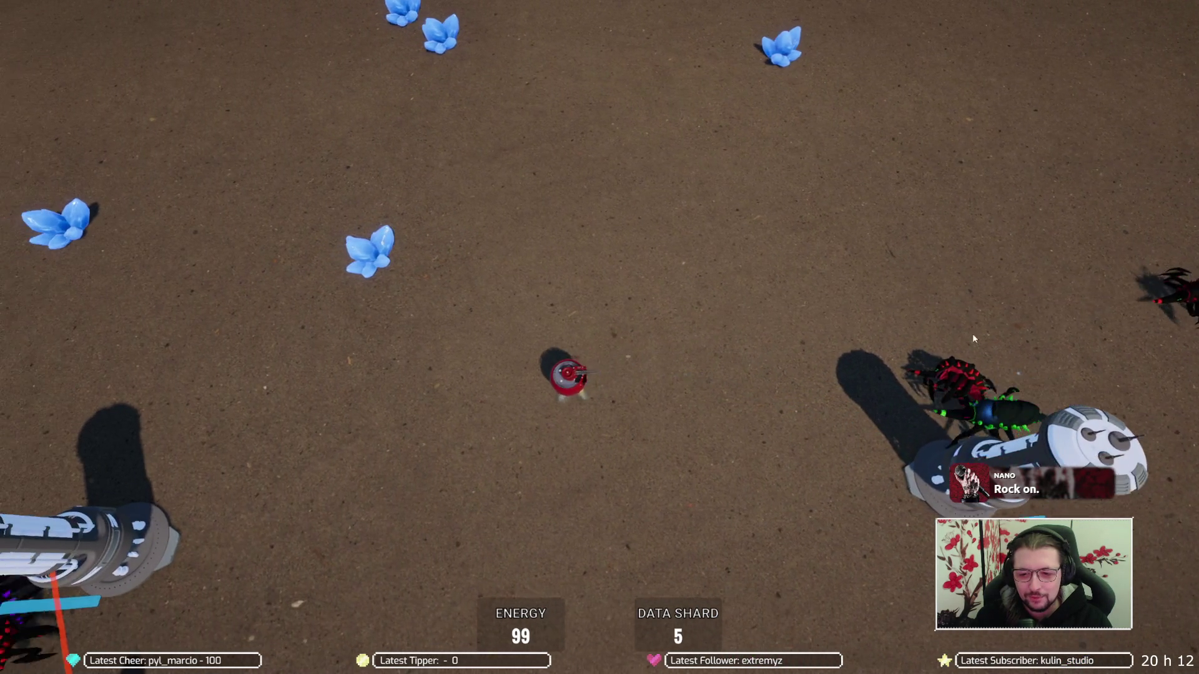
key("s")
key("w")
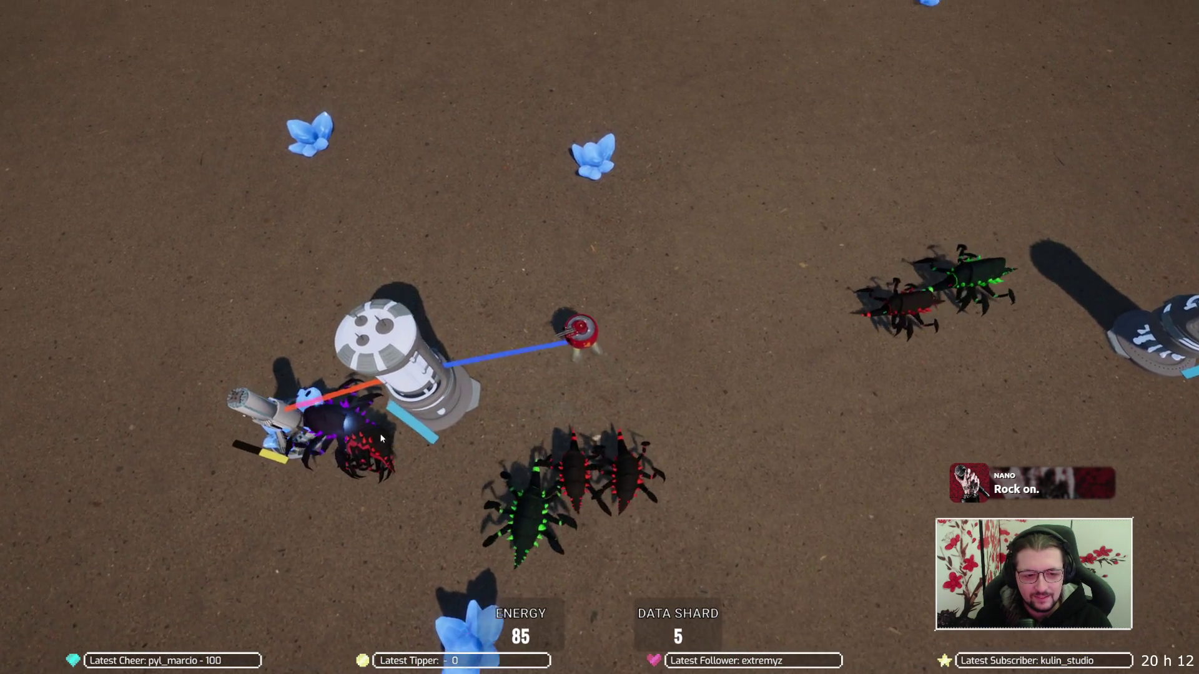
key("a")
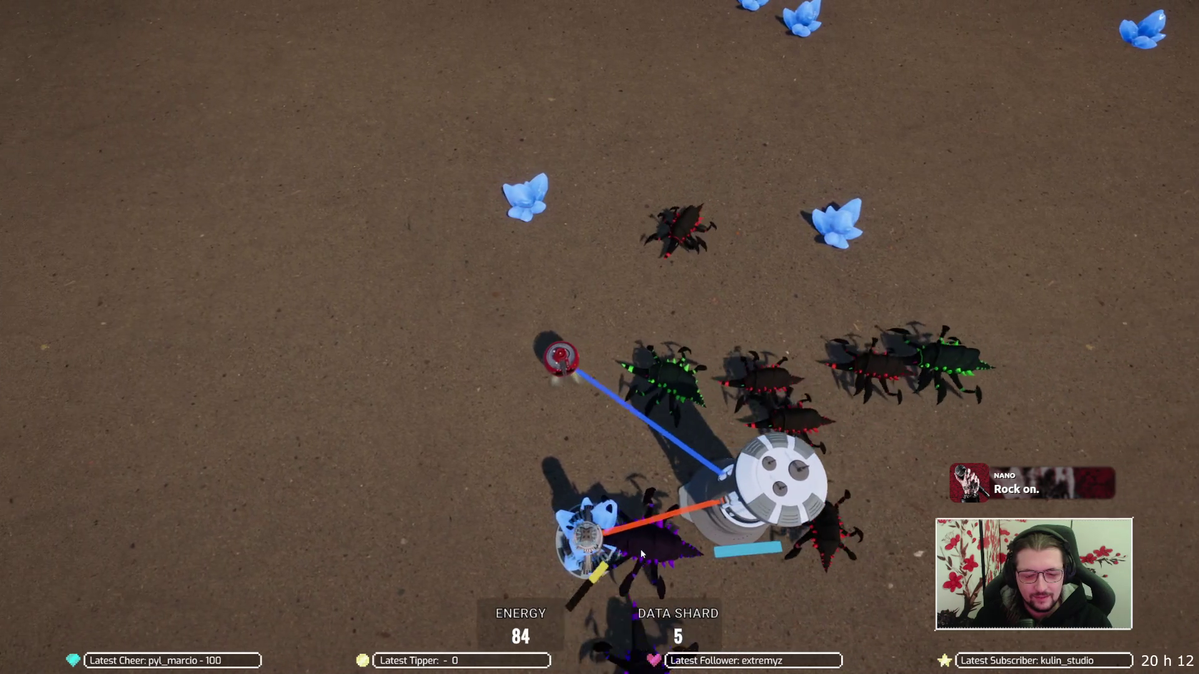
key("a")
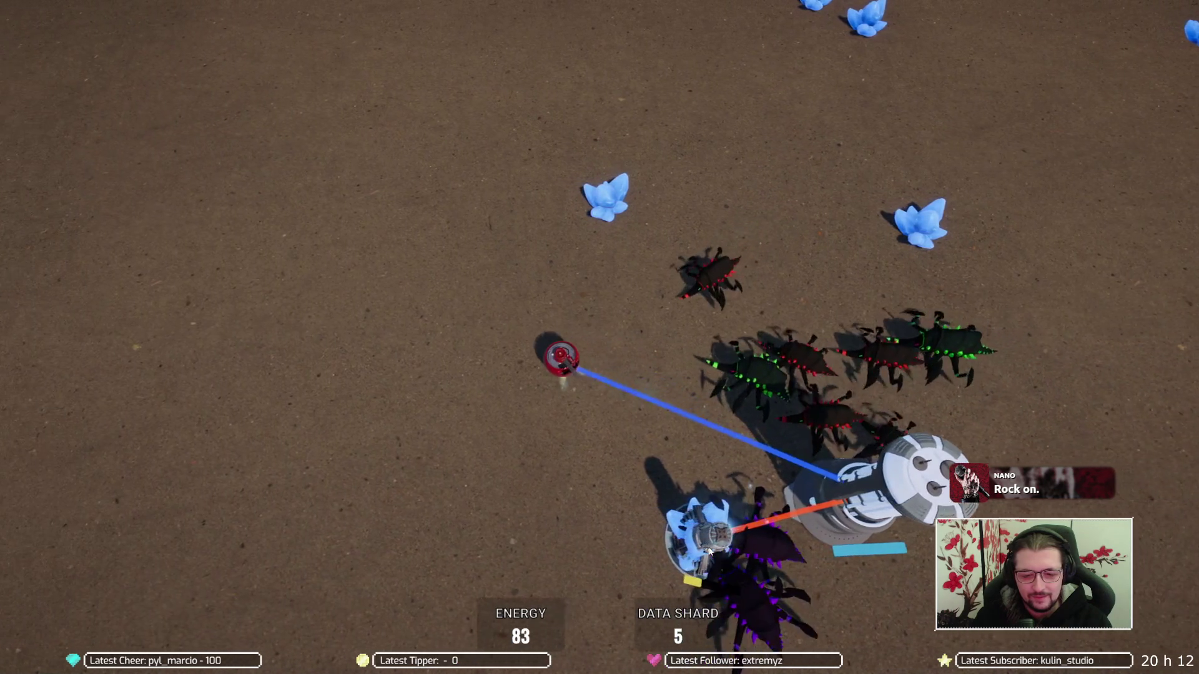
key("s")
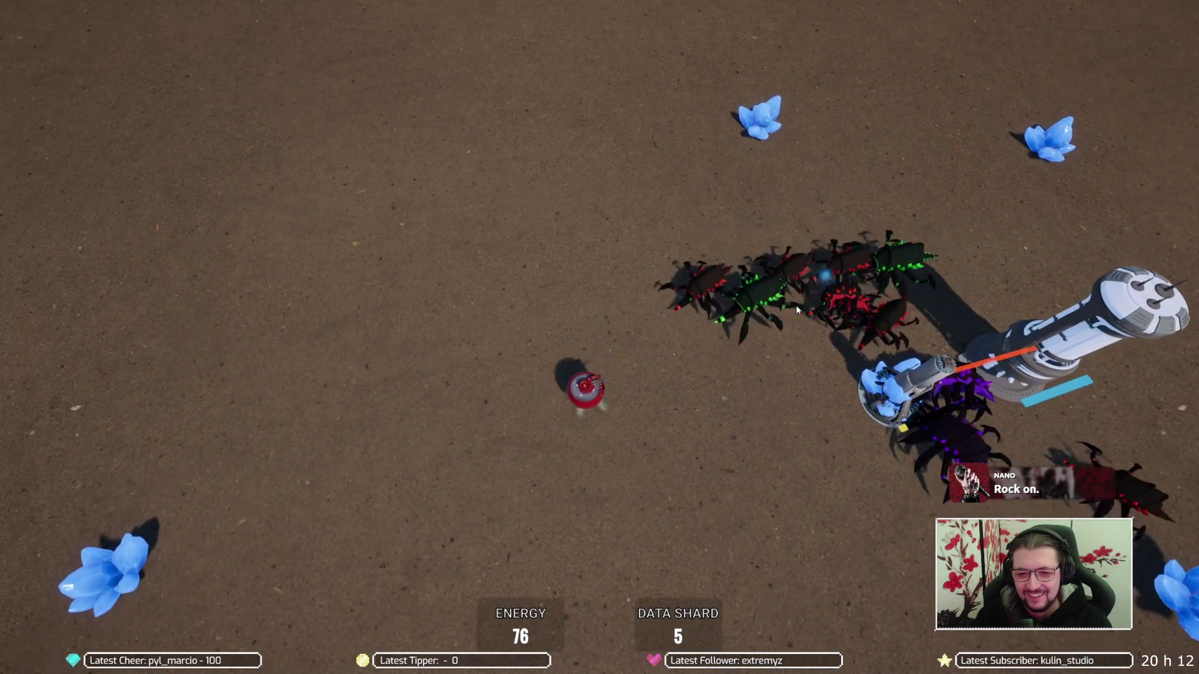
key("s")
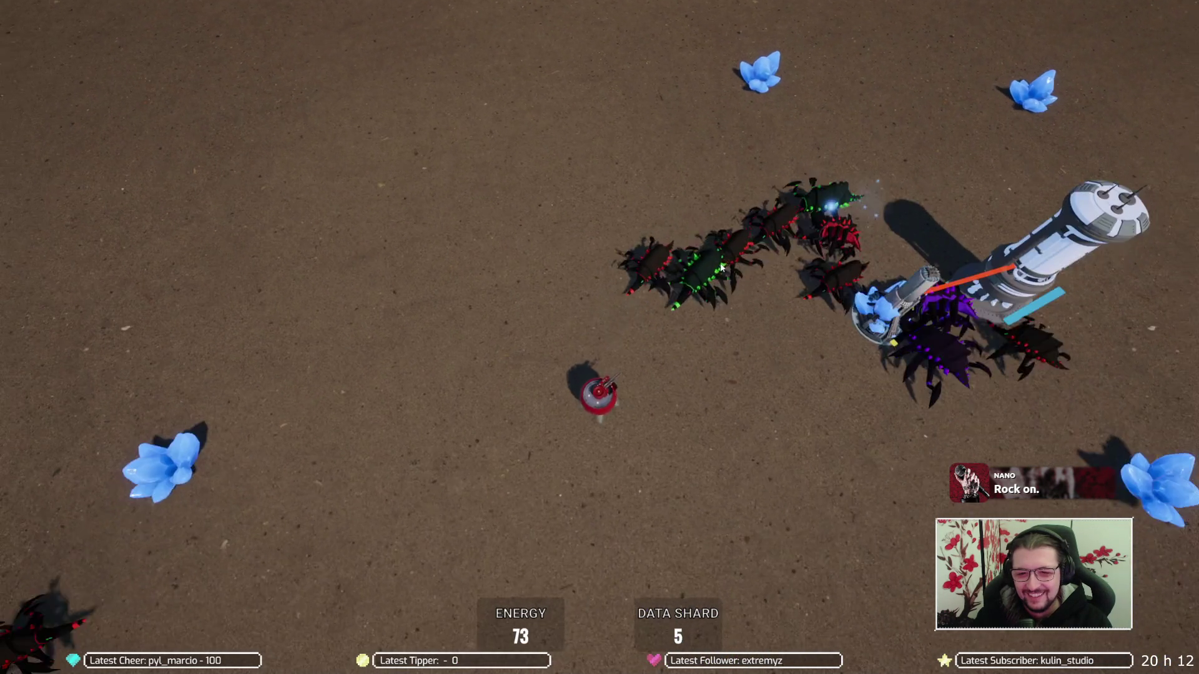
key("d")
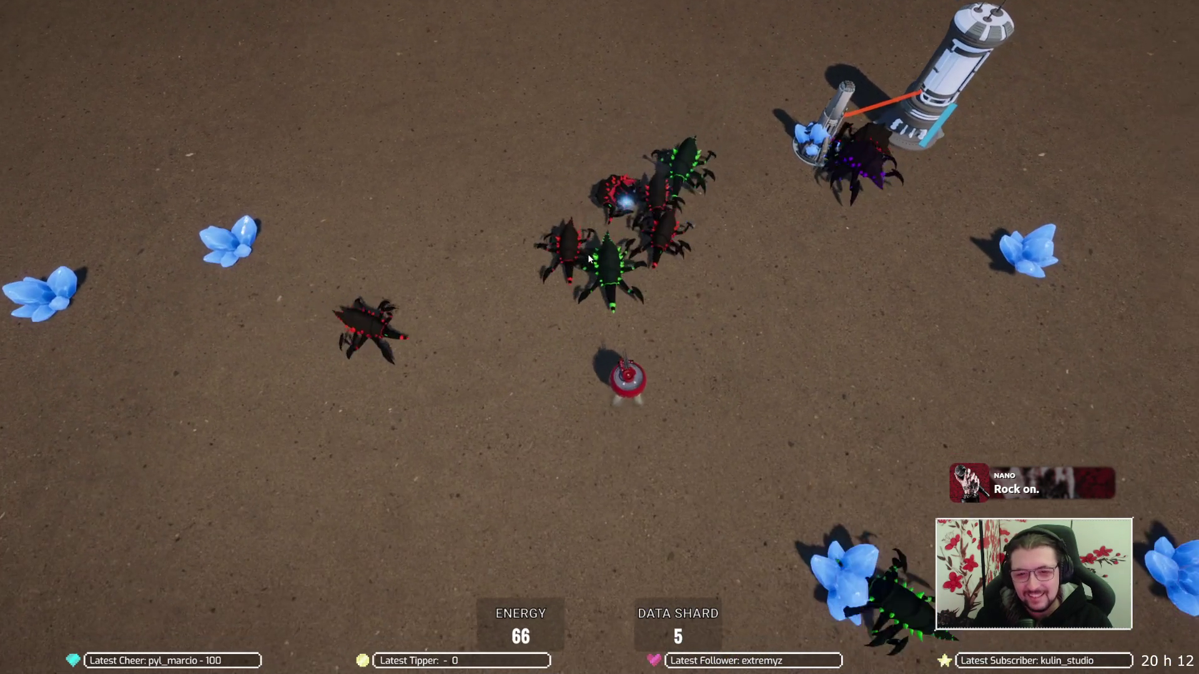
key("d")
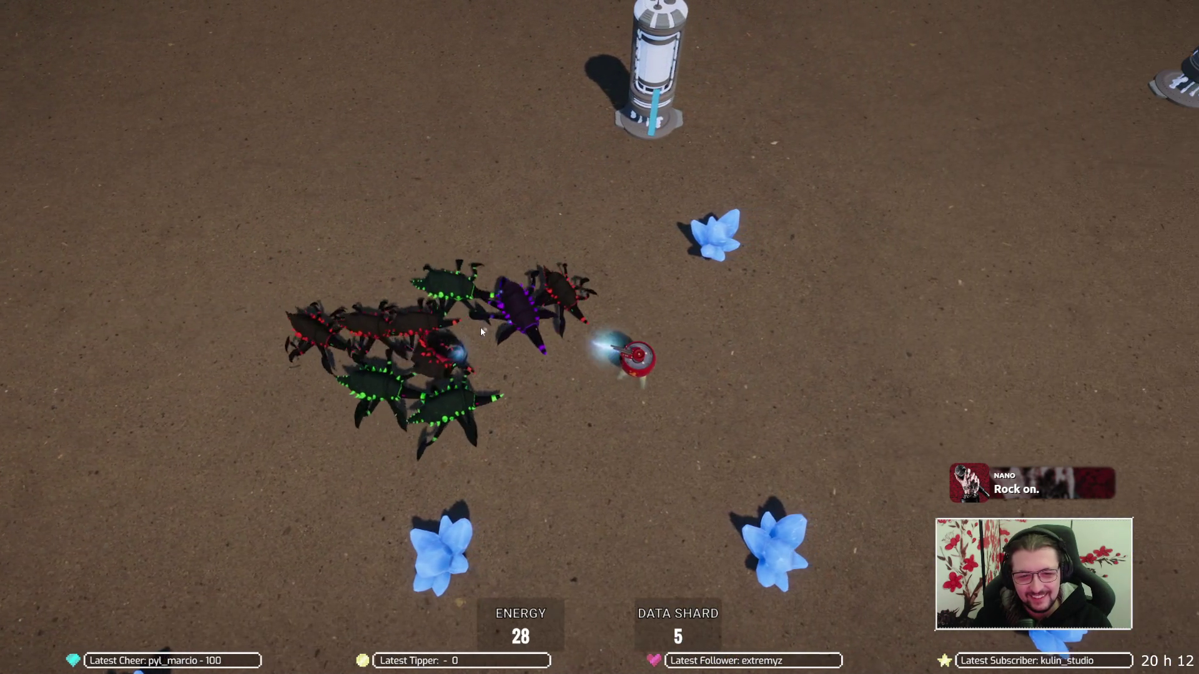
key("d")
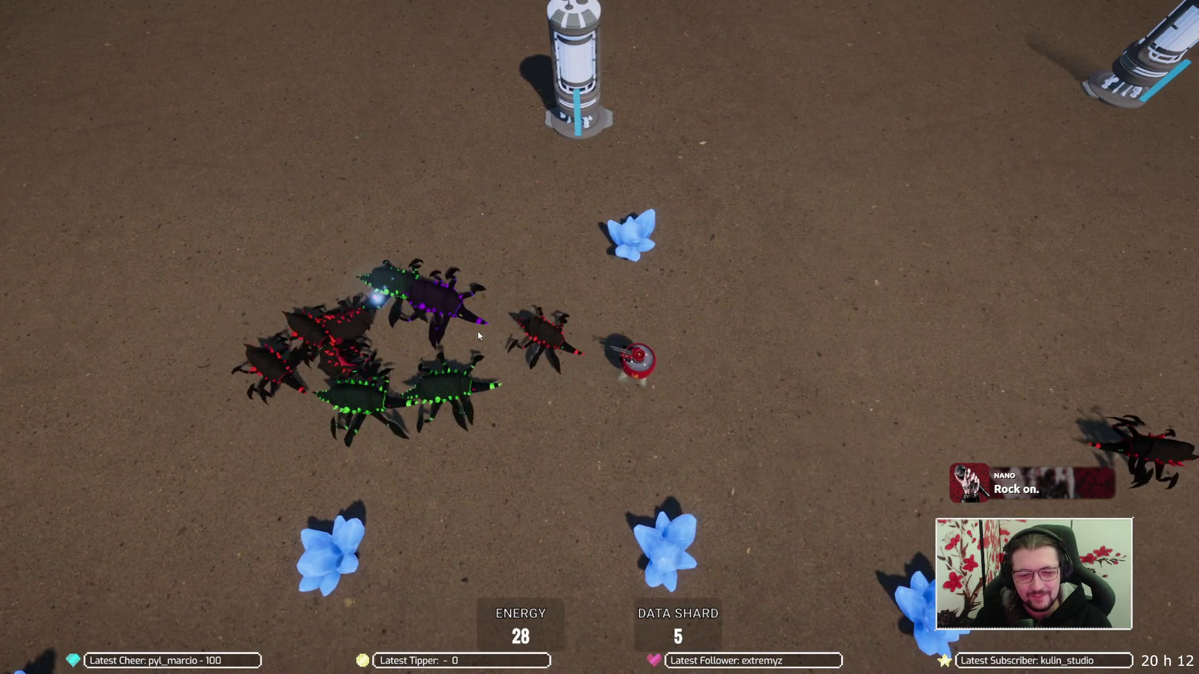
key("w")
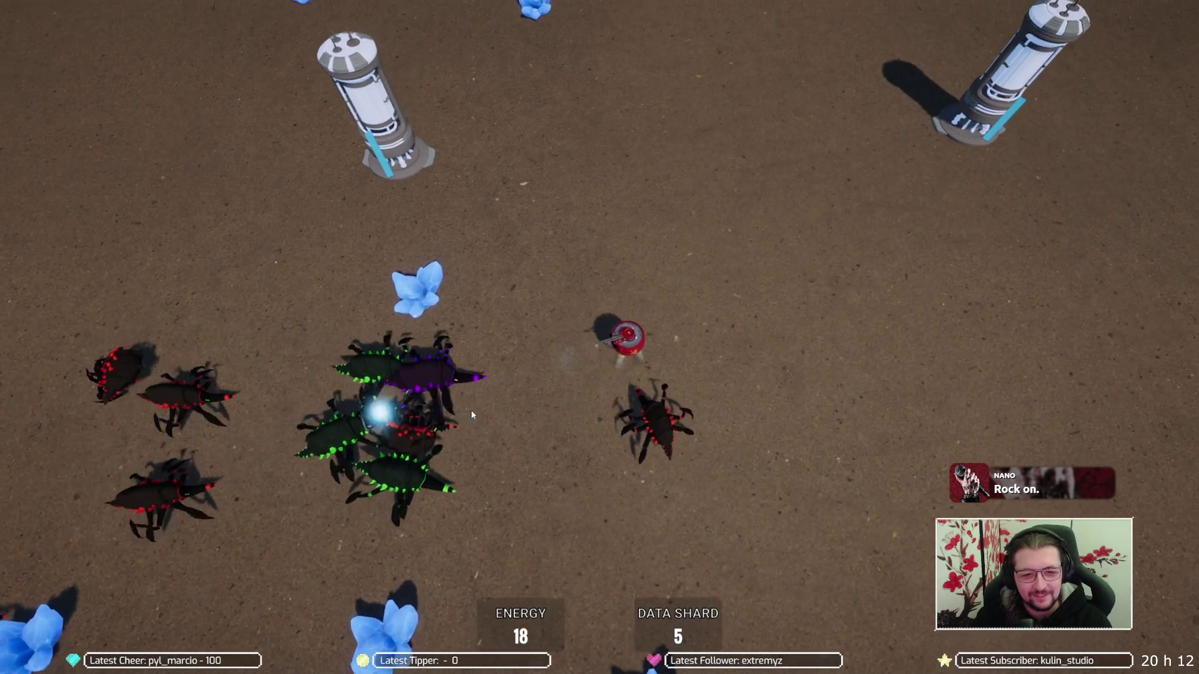
key("d")
key("w")
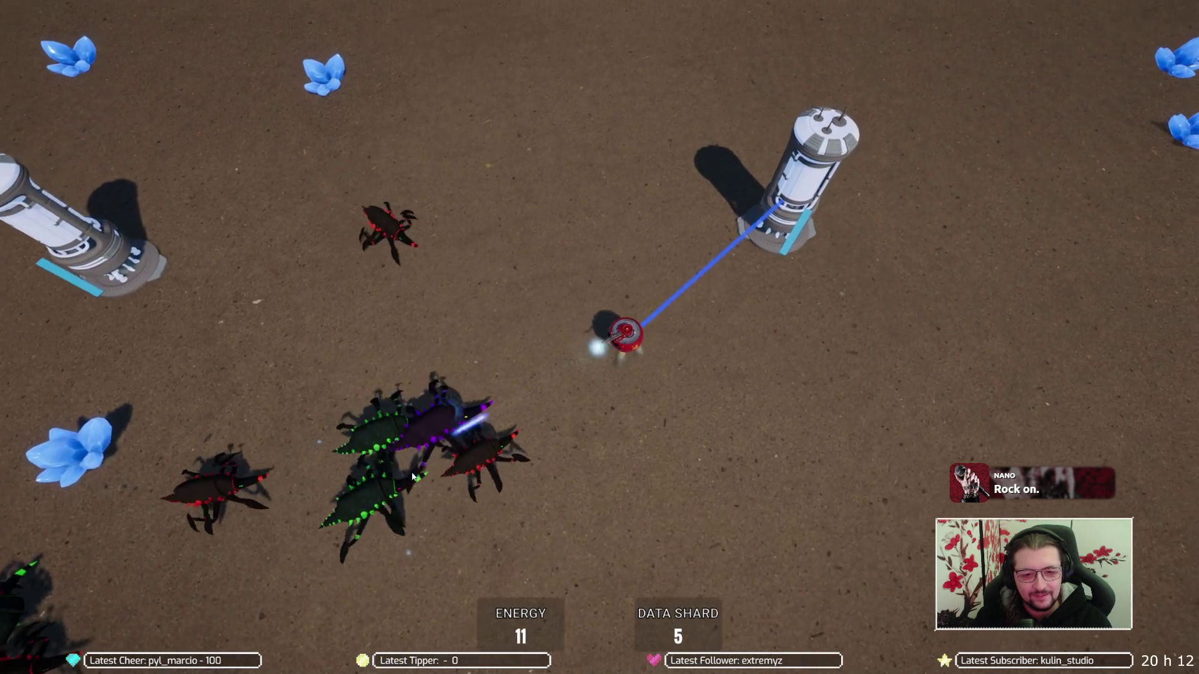
key("d")
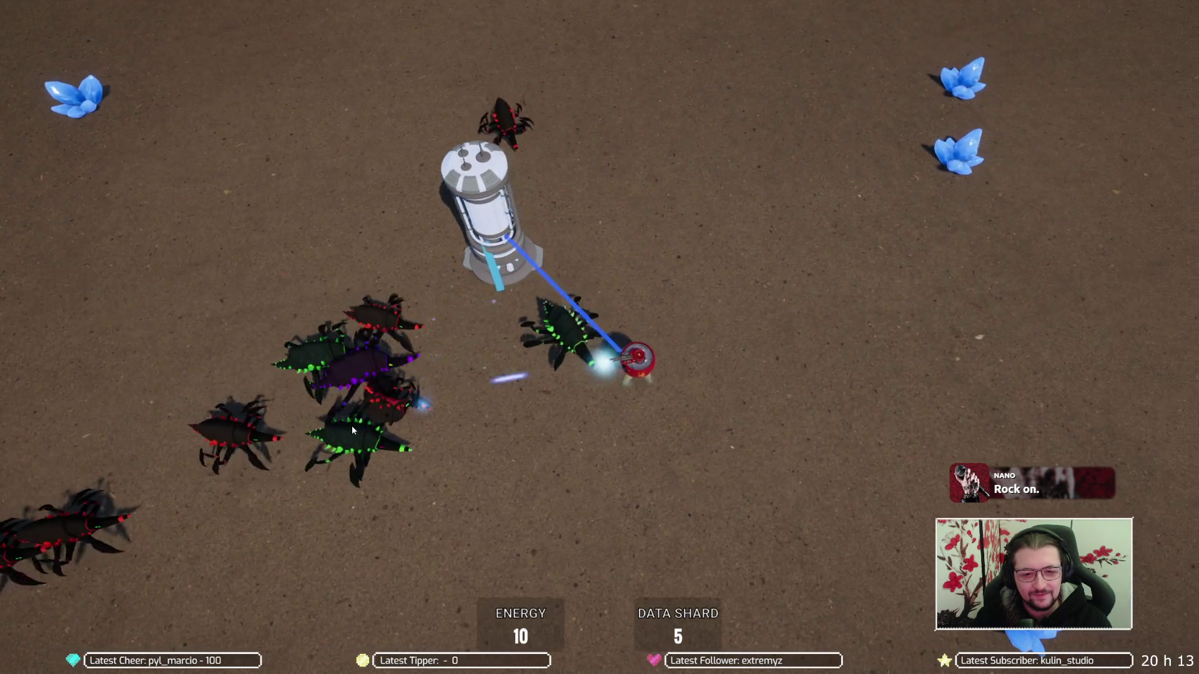
key("d")
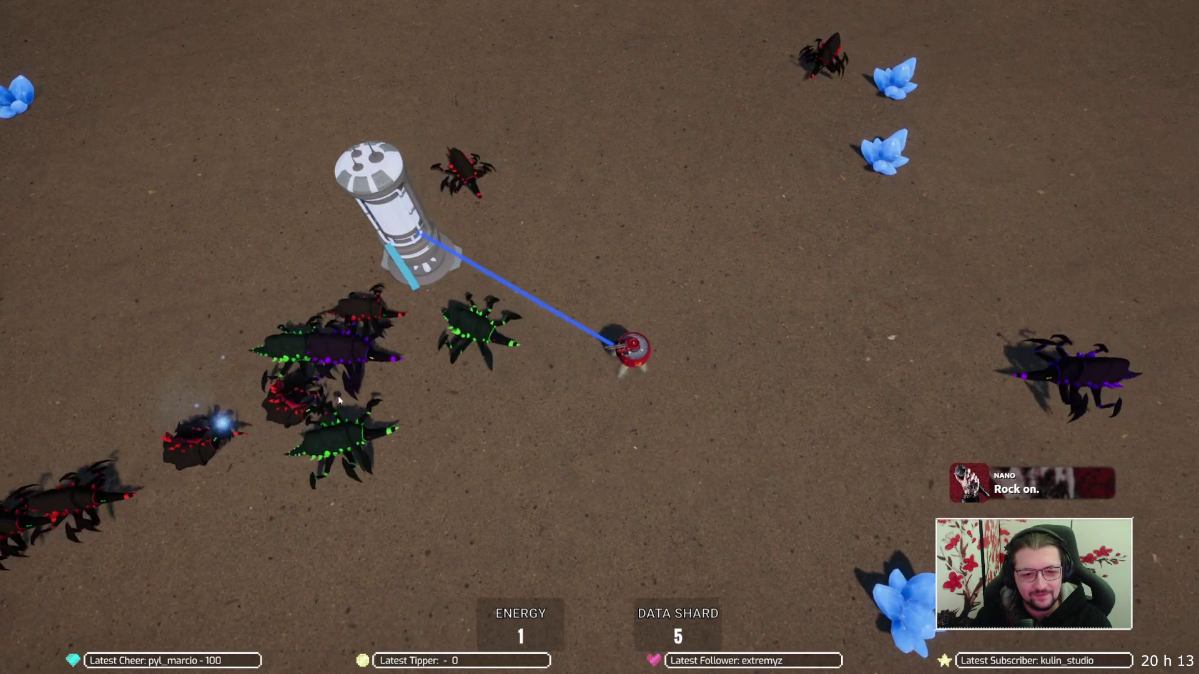
key("w")
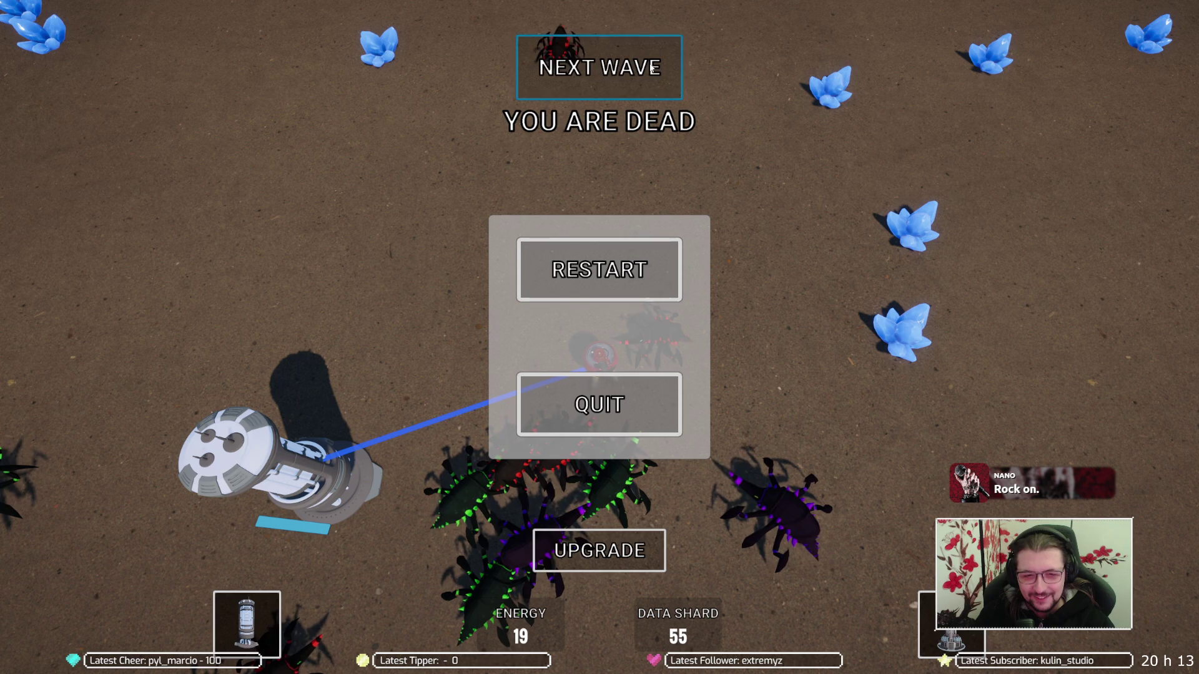
Restart the run from the YOU ARE DEAD panel, returning to the START screen
left_click(629, 53)
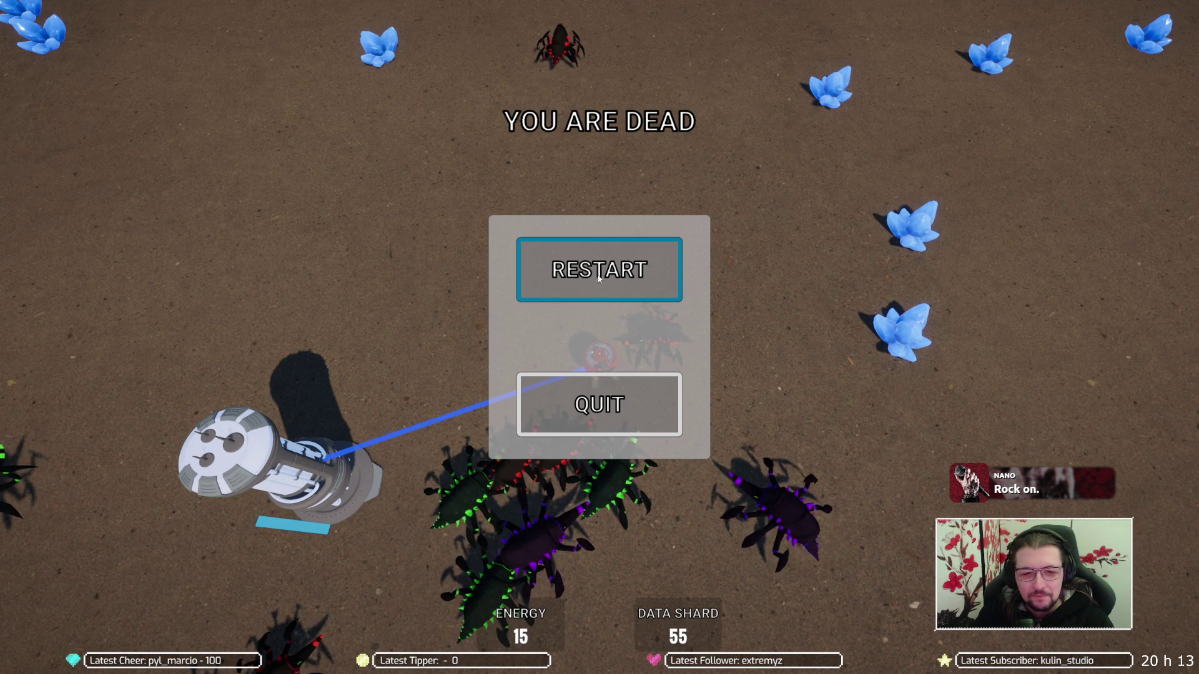
left_click(671, 290)
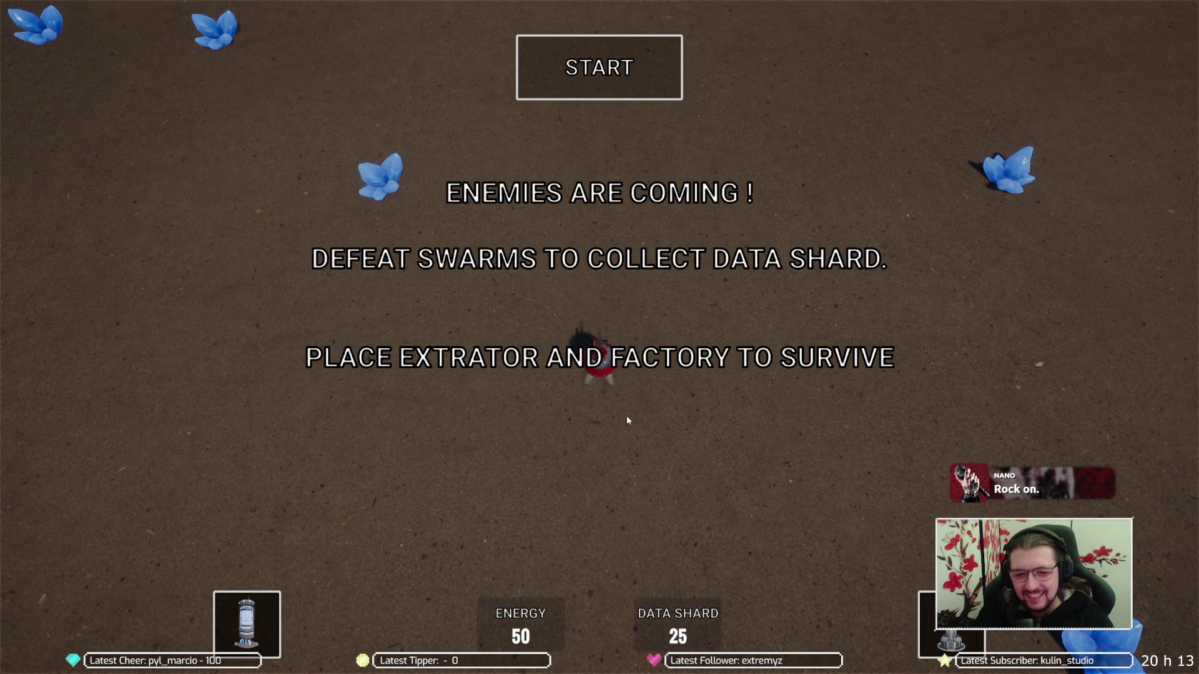
Place a factory beside the top-left extractor, then start the first wave
mouse_move(947, 633)
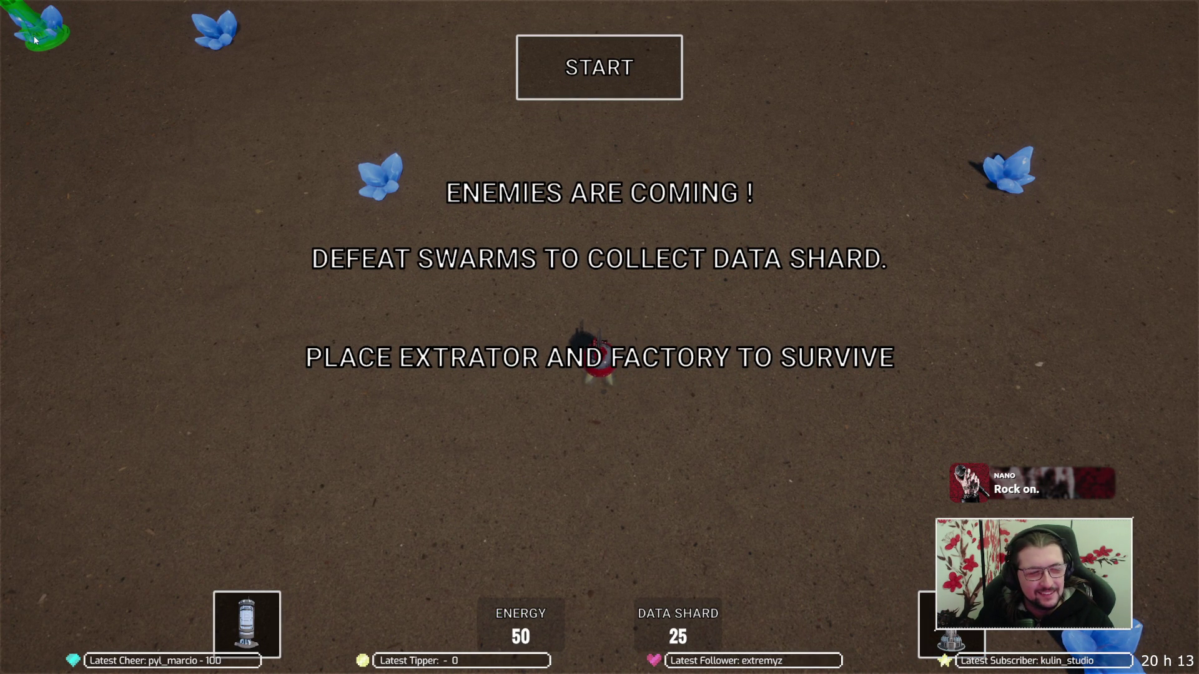
left_click(234, 615)
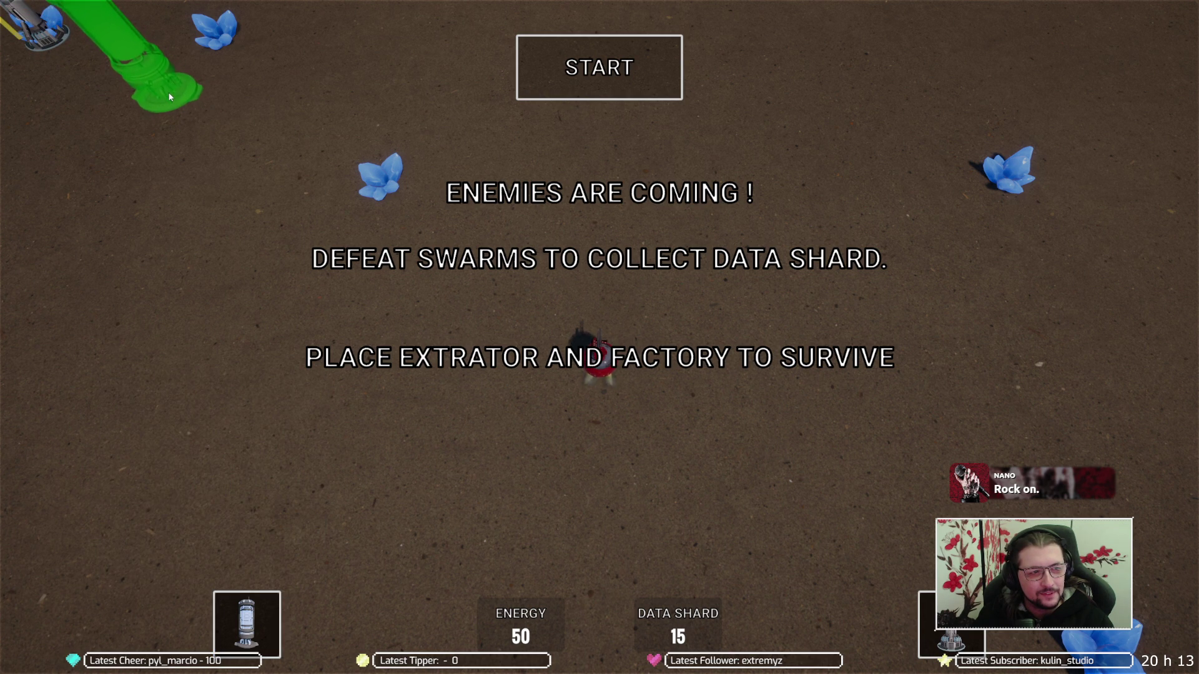
left_click(166, 88)
left_click(637, 97)
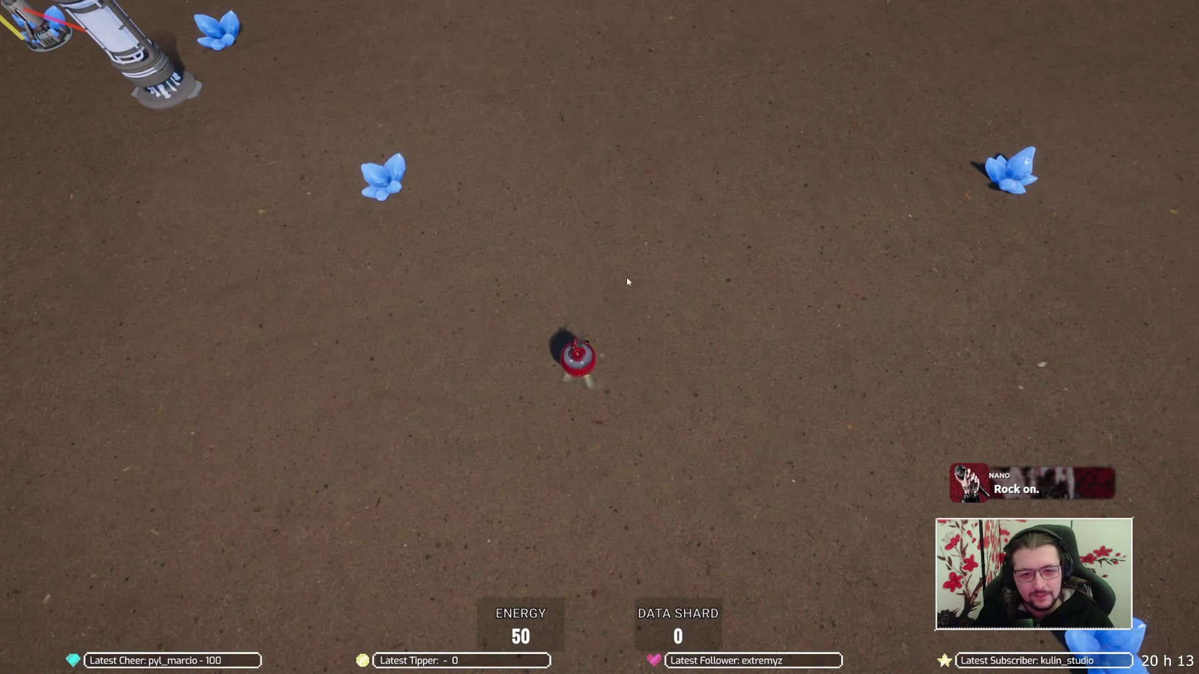
Steer the robot with WASD around the base, fighting spiders until the wave clears at 67 energy, 20 shards
key("a")
key("w")
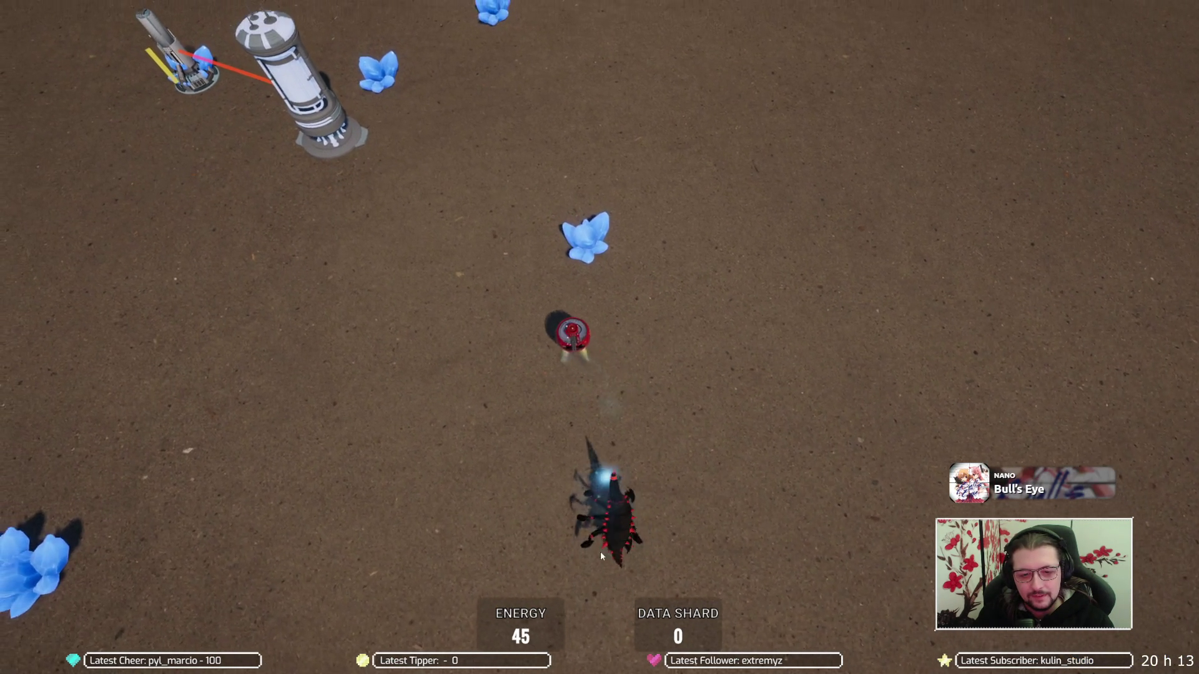
key("a")
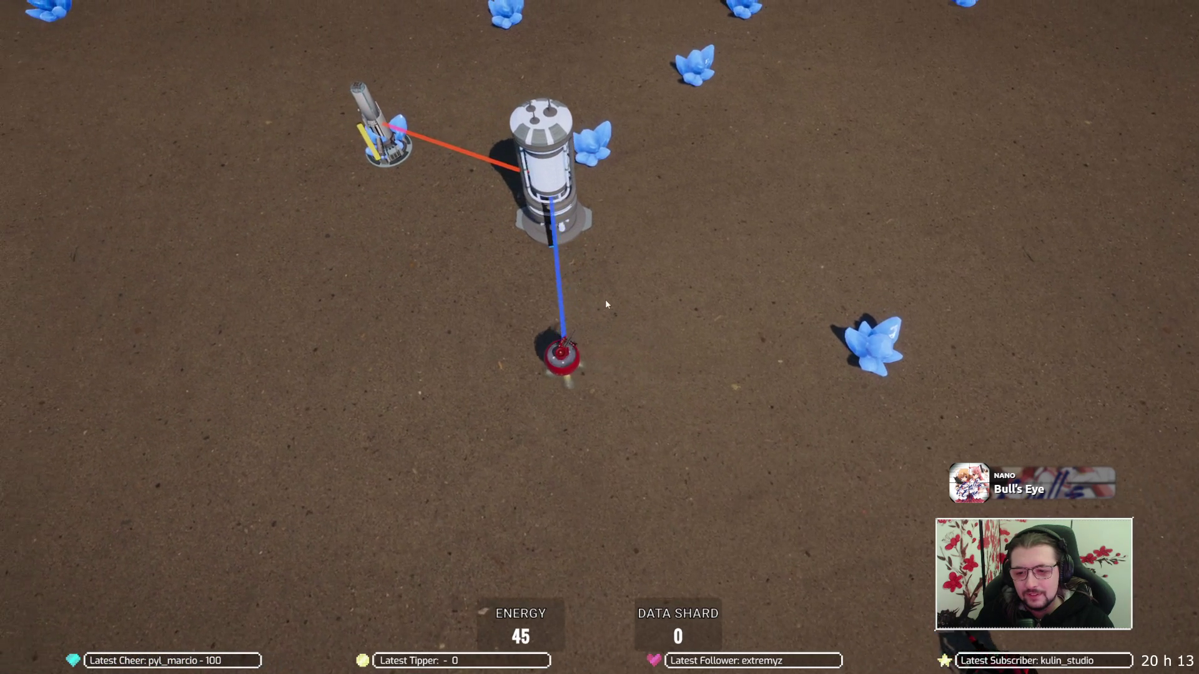
key("a")
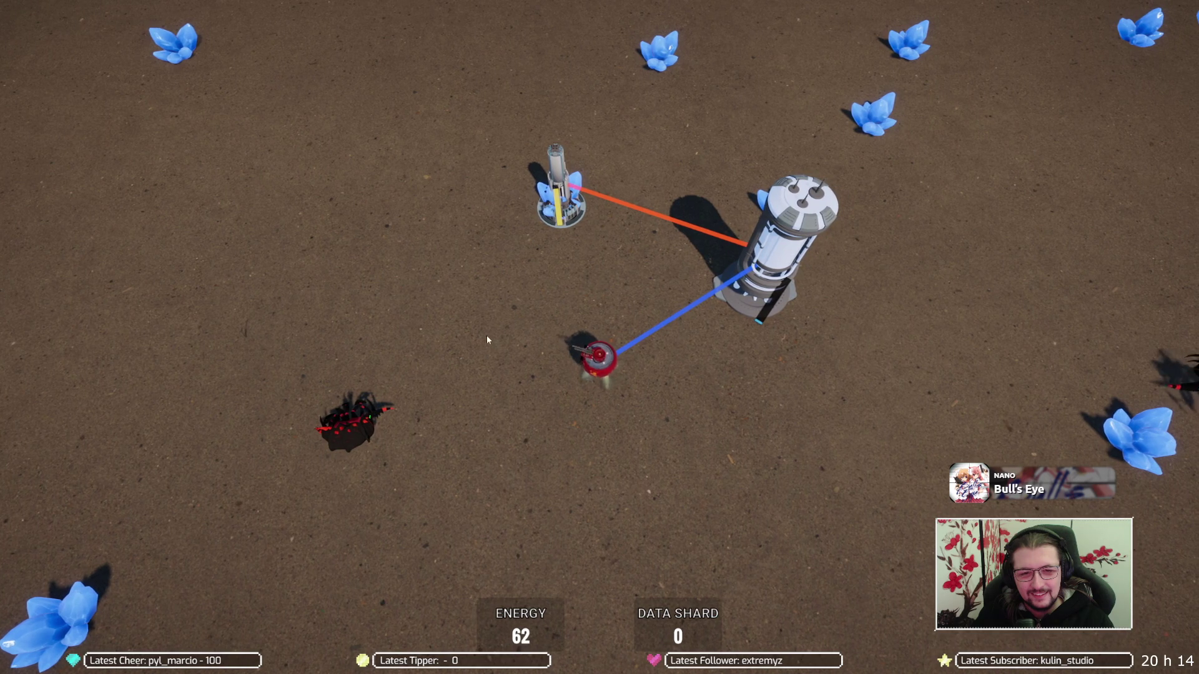
key("d")
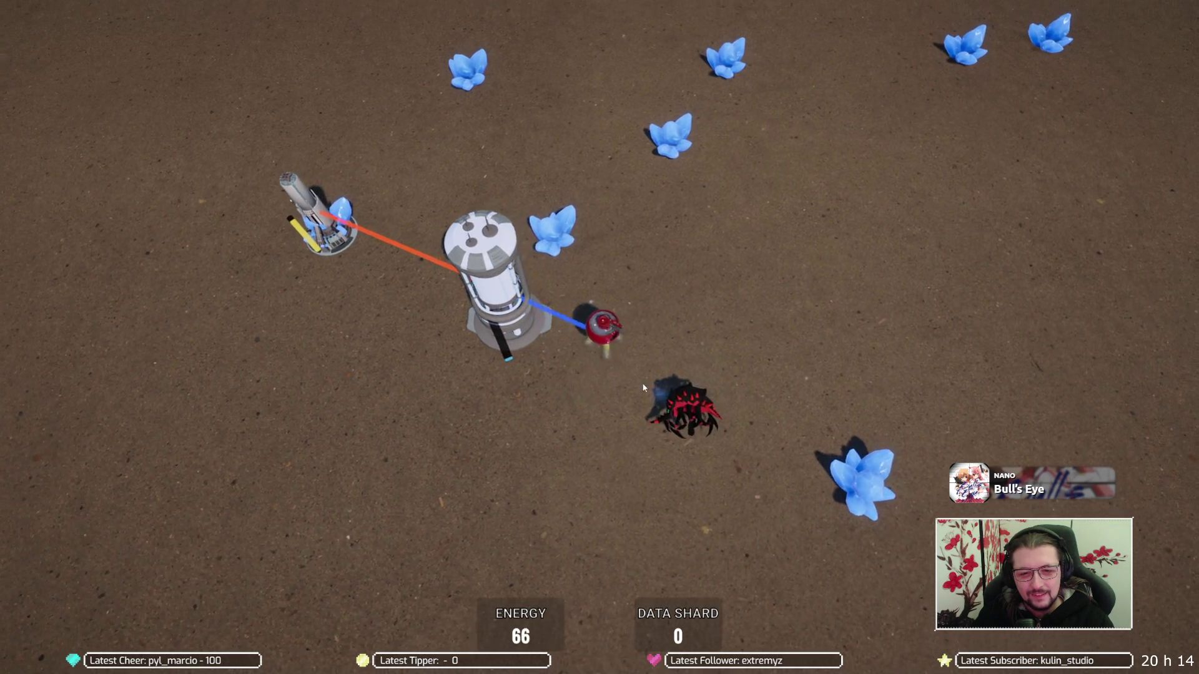
scroll(513, 376, "up", 3)
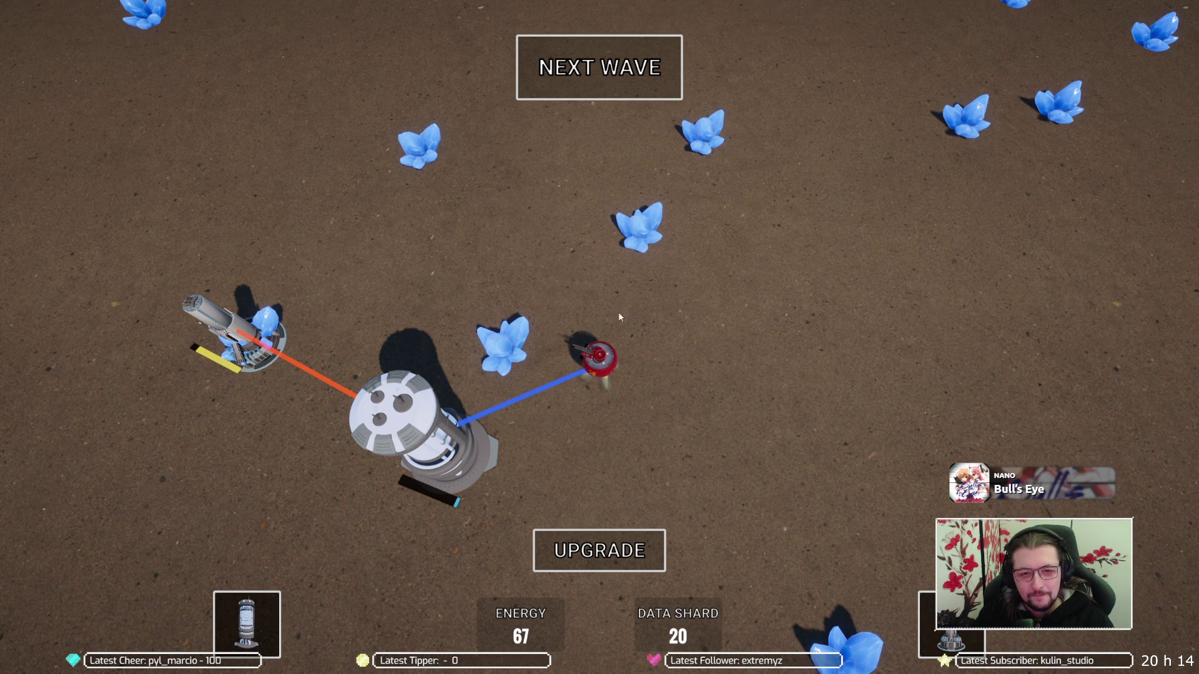
Choose UPGRADE WEAPON, add extractors on the crystal by the robot and the upper crystal, and start the next wave
left_click(632, 566)
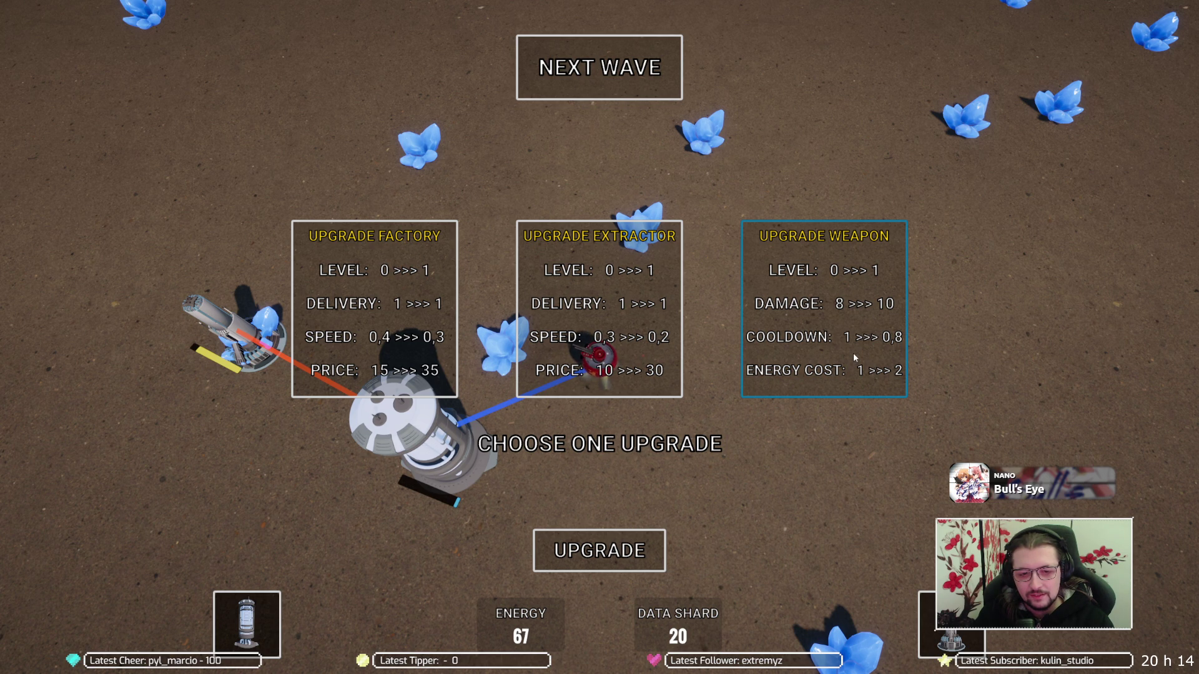
left_click(852, 353)
left_click(951, 628)
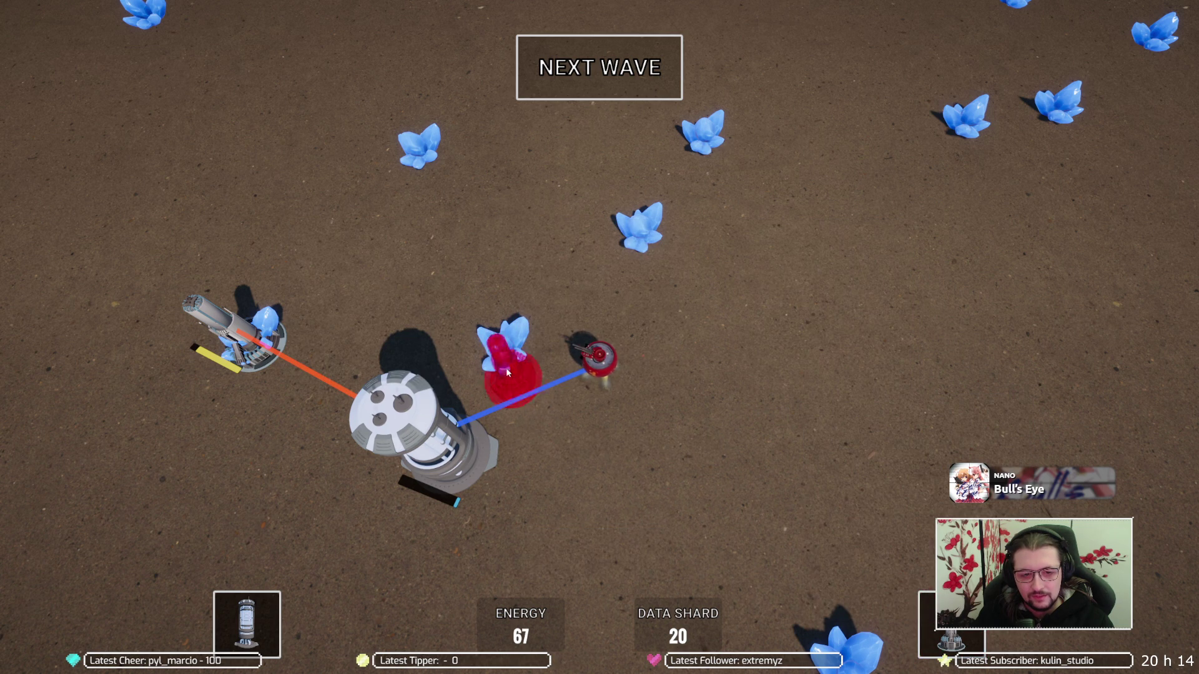
left_click(502, 347)
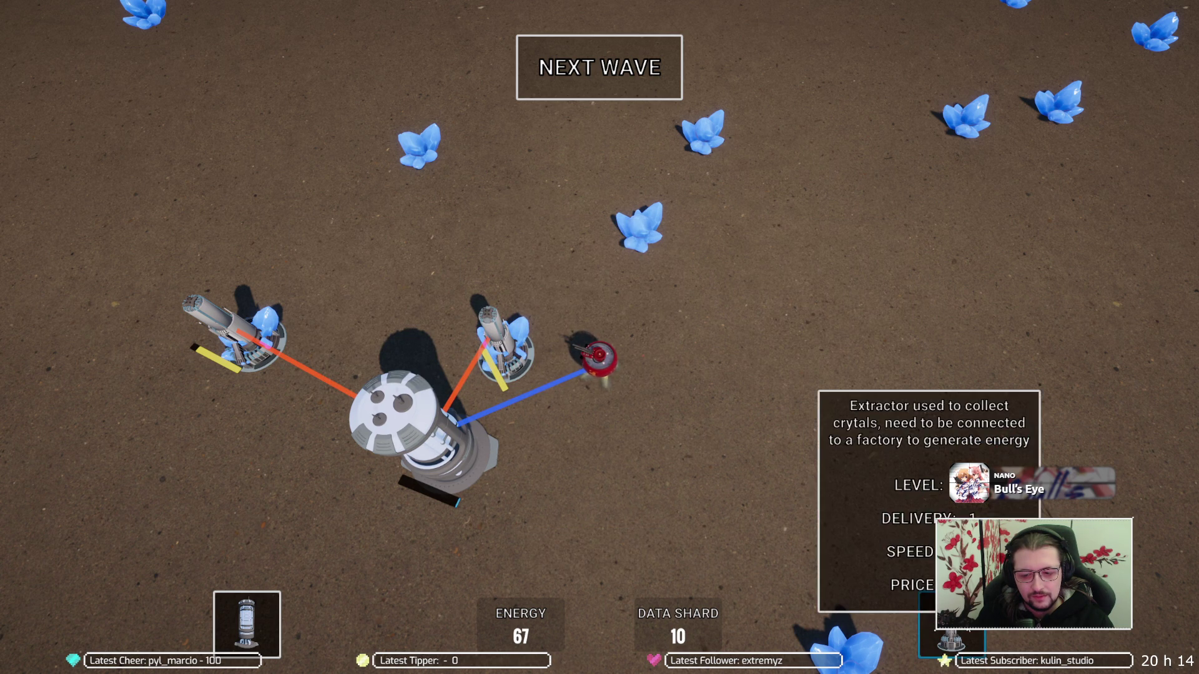
left_click(951, 627)
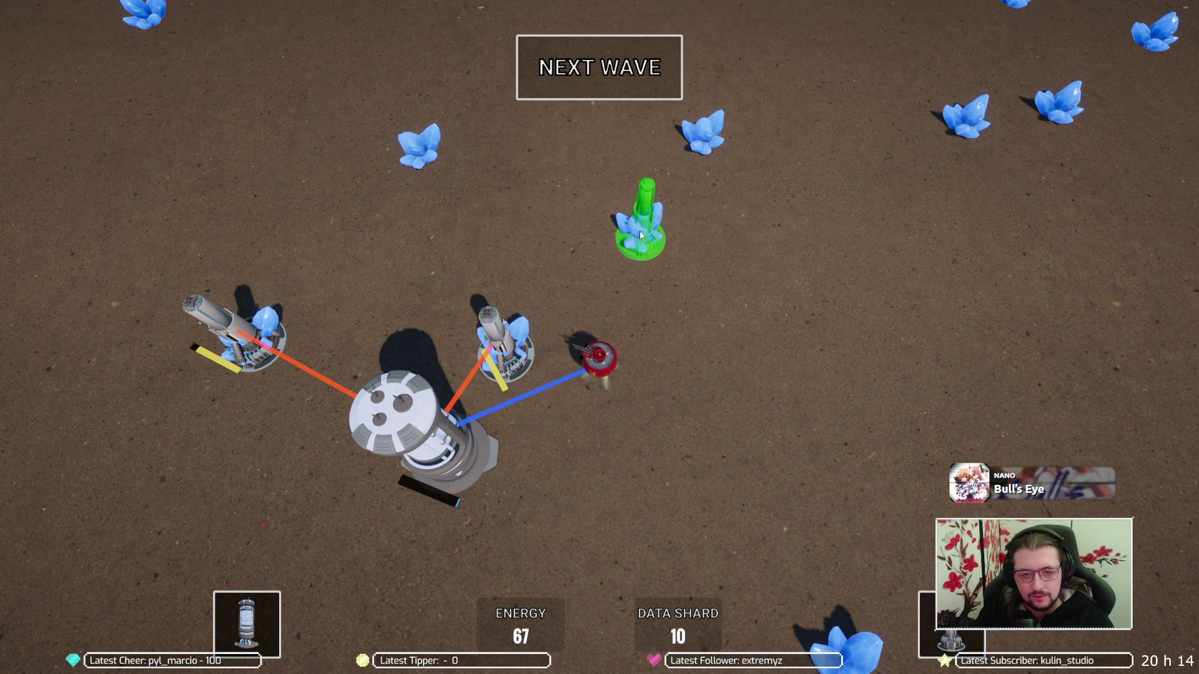
left_click(559, 41)
Chase spiders on the left and right of the base, circling back toward the towers
key("a")
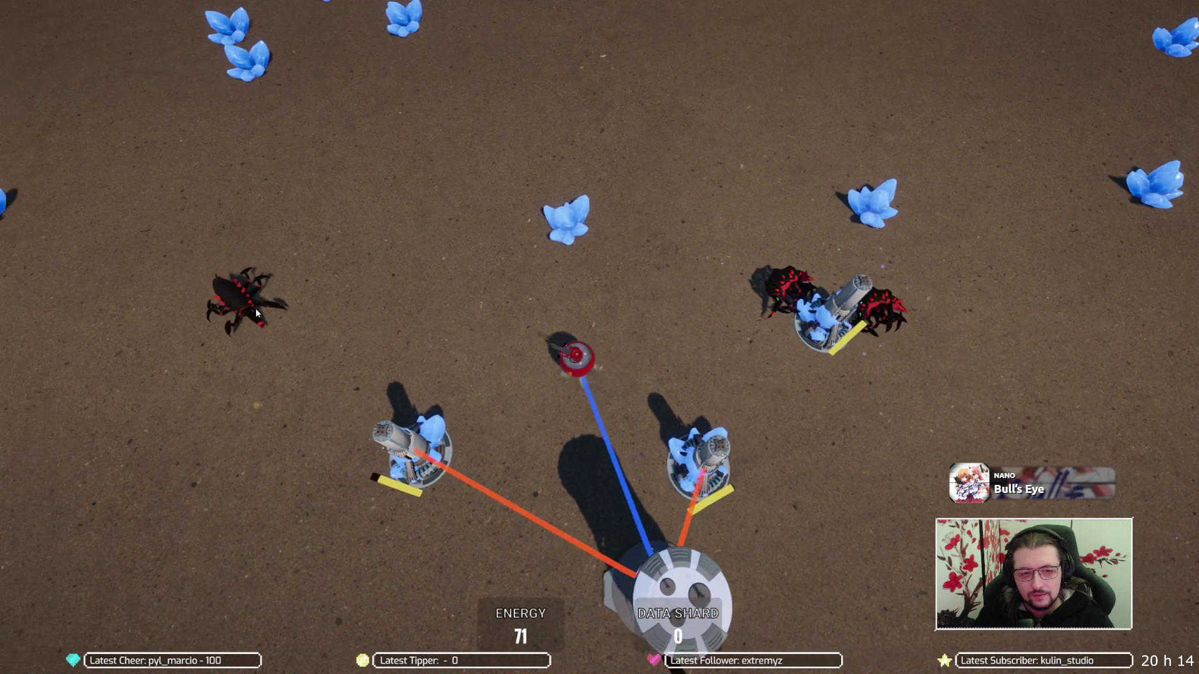
key("s")
Fight the spiders below and to the lower right, staying near the factory until the wave clears at 103 energy, 25 shards
key("s")
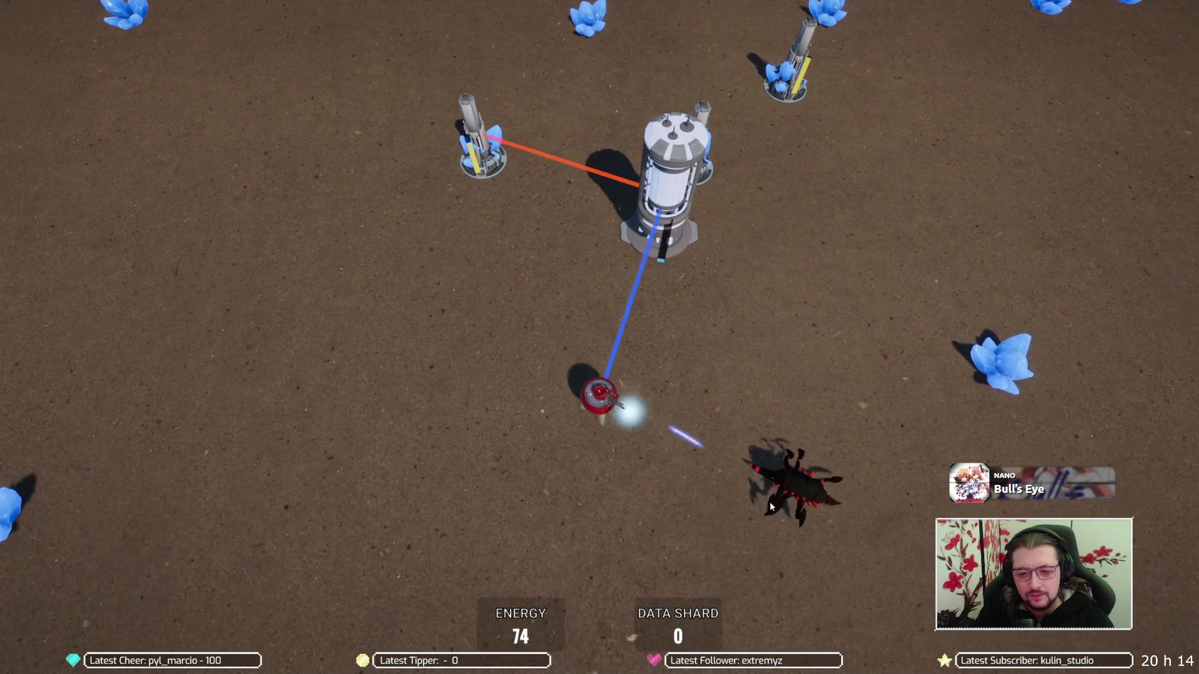
key("a")
key("w")
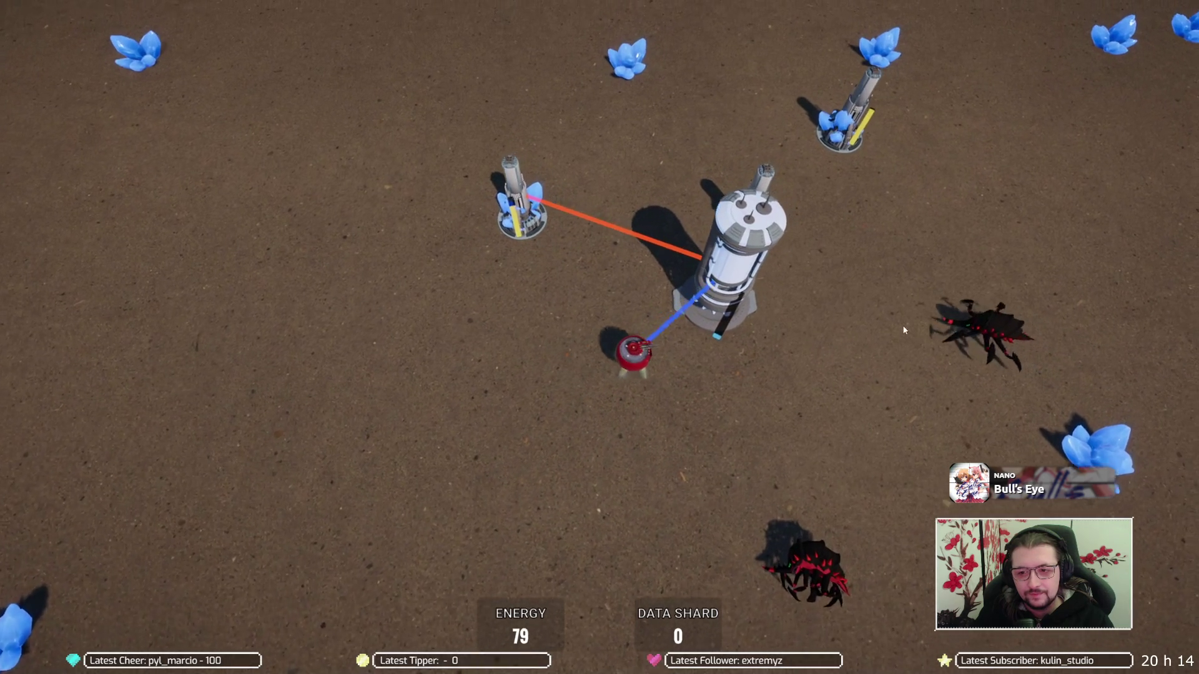
key("d")
key("w")
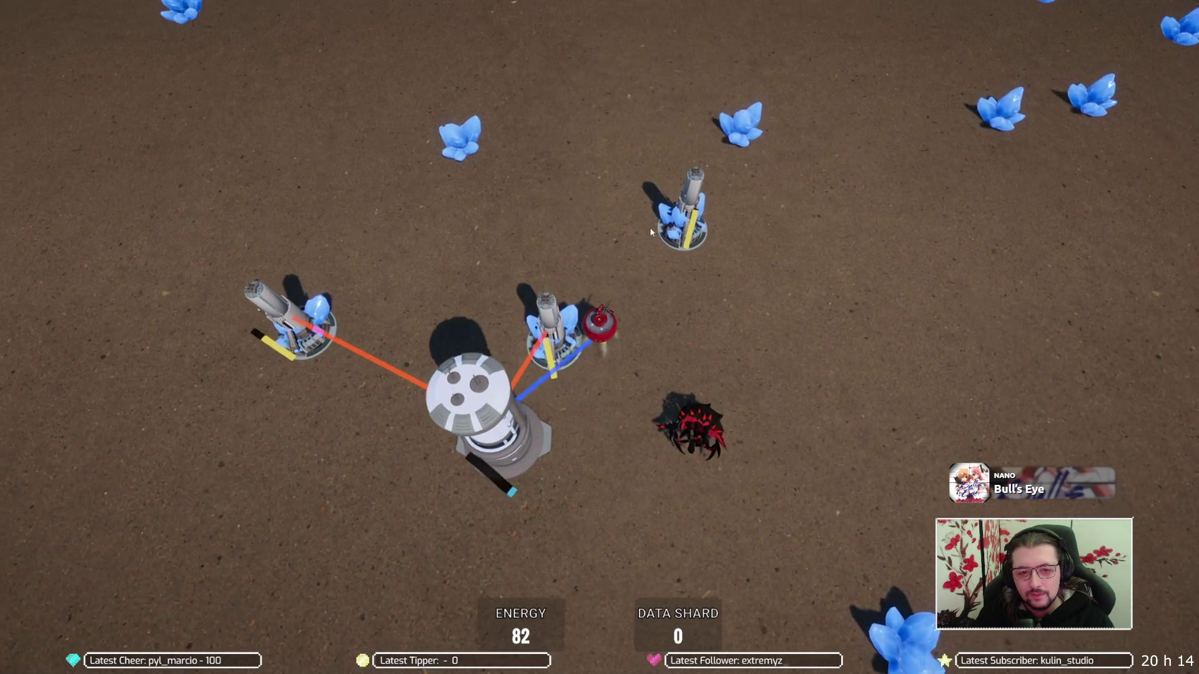
key("w")
key("a")
key("s")
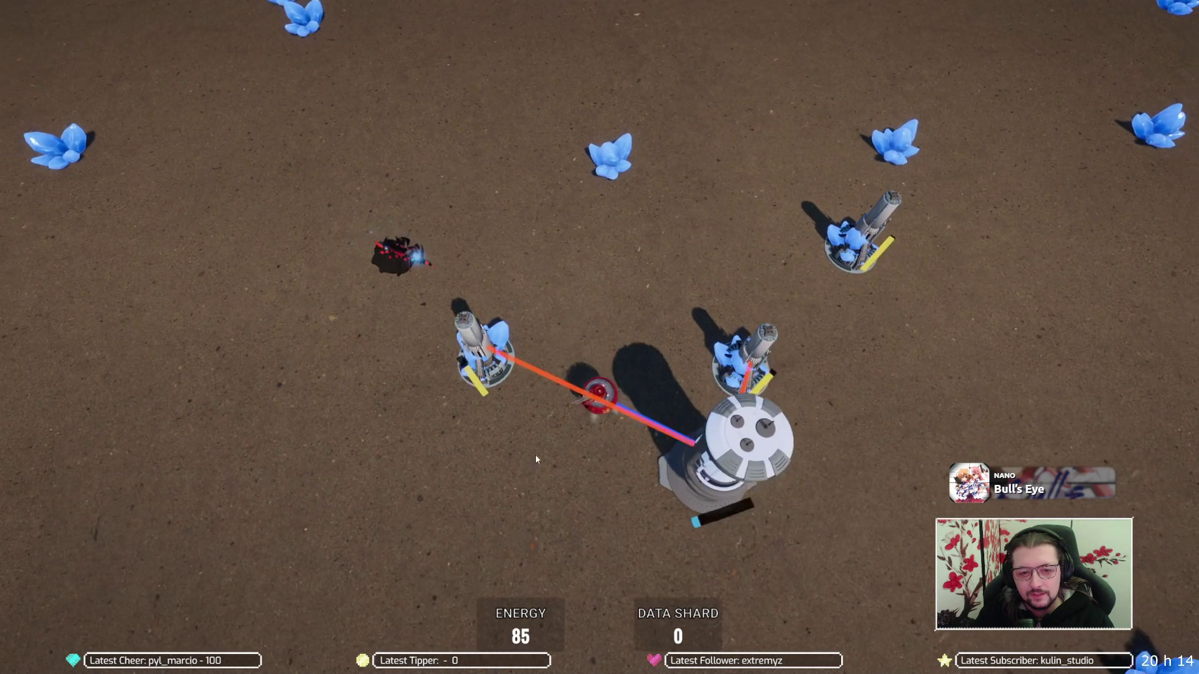
key("s")
key("d")
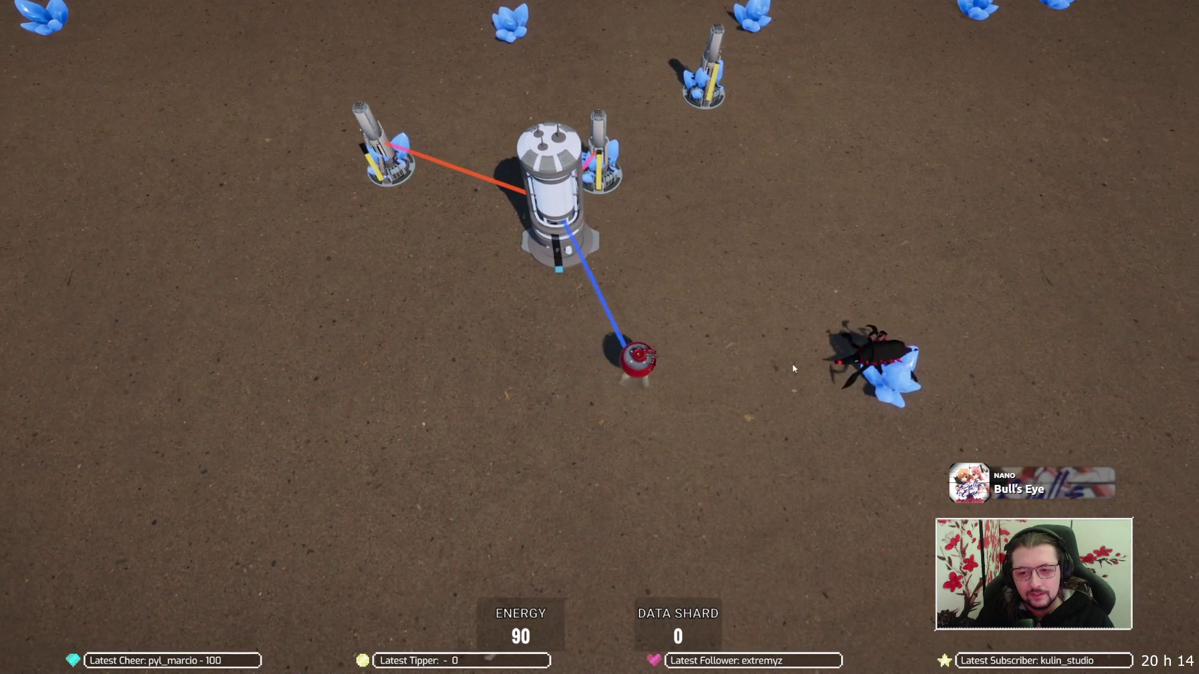
key("a")
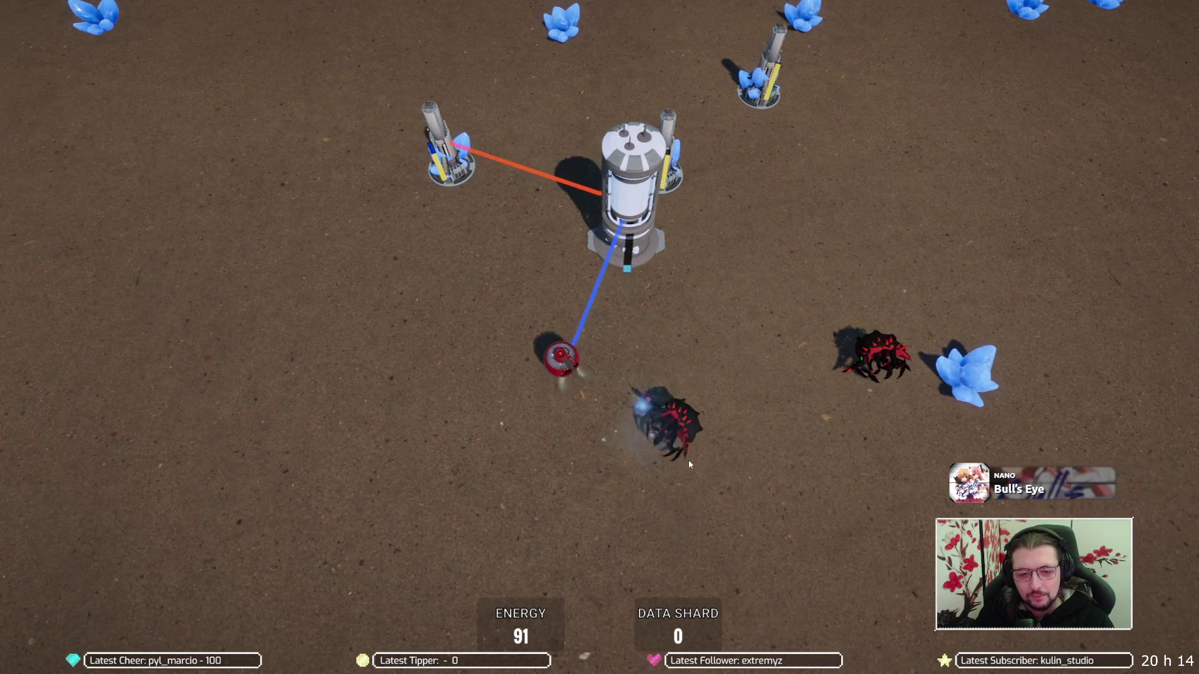
key("a")
key("w")
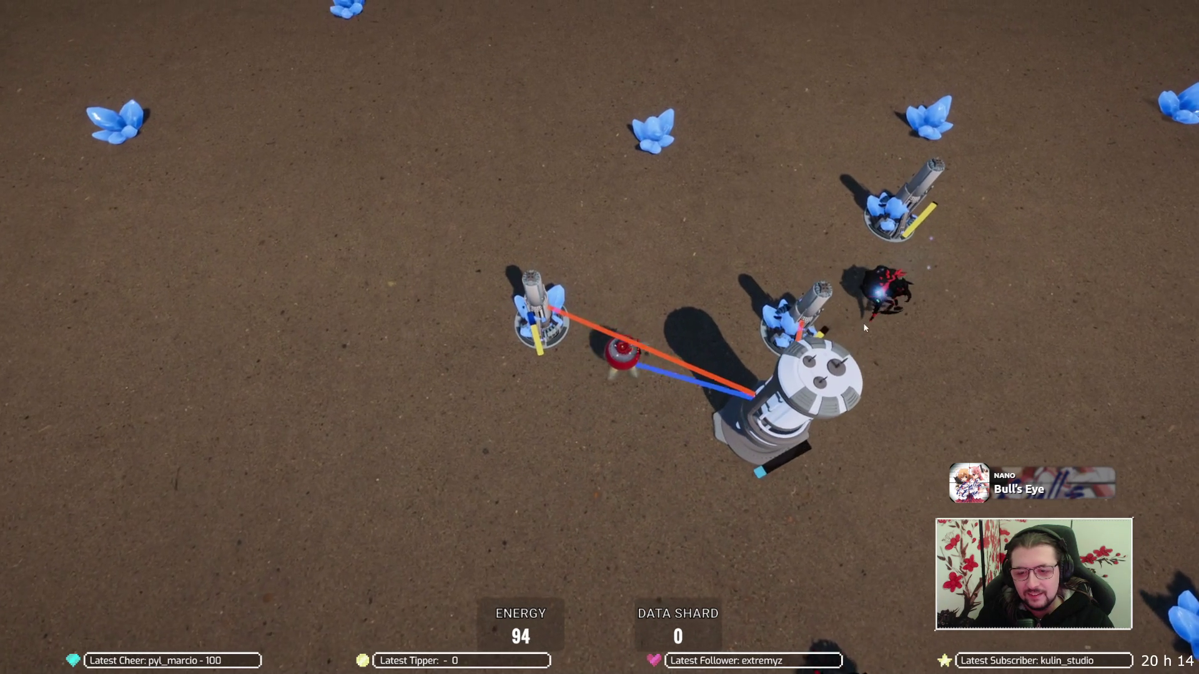
key("d")
key("s")
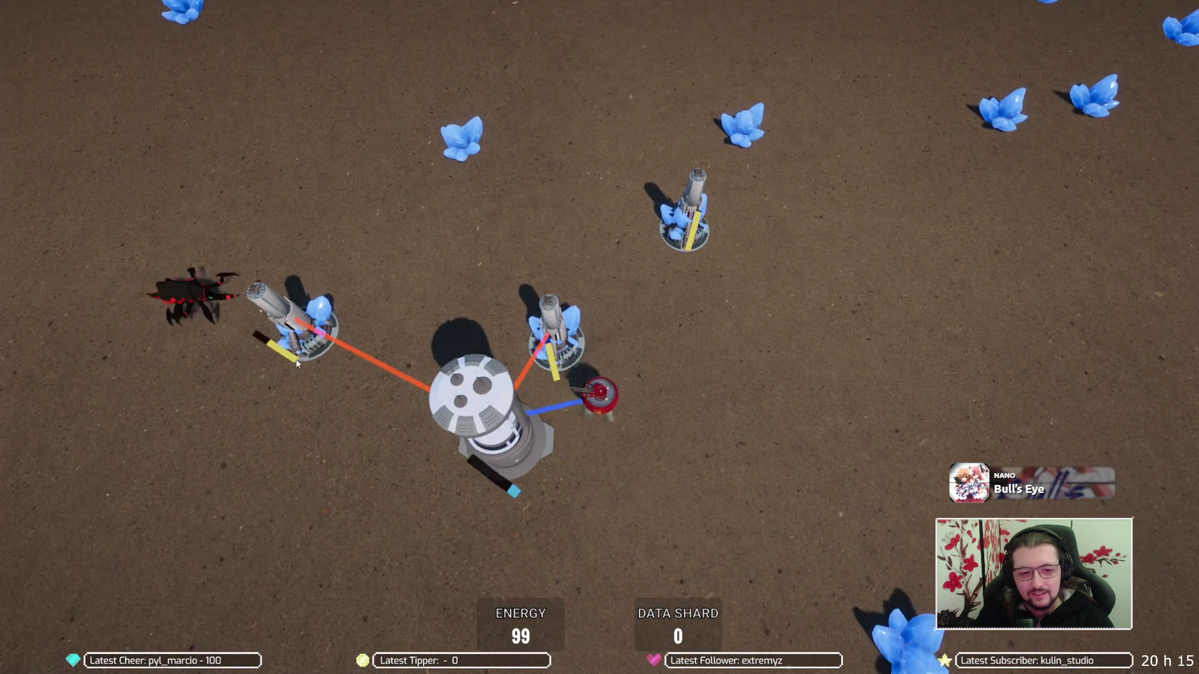
key("s")
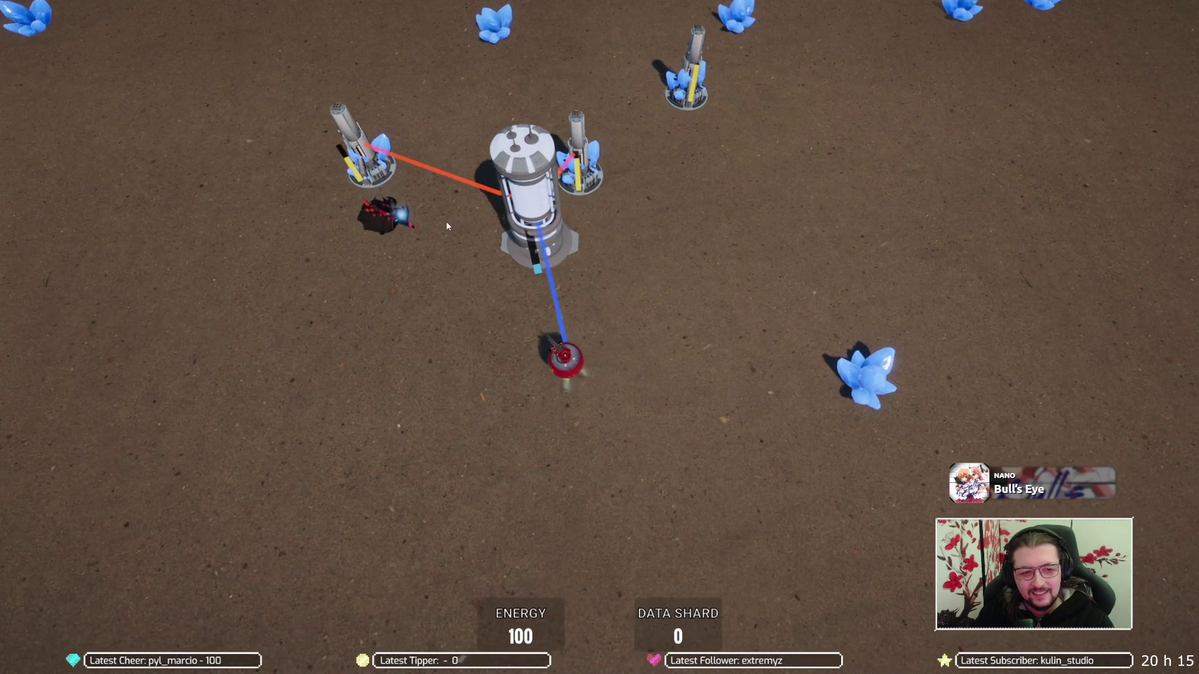
key("a")
key("w")
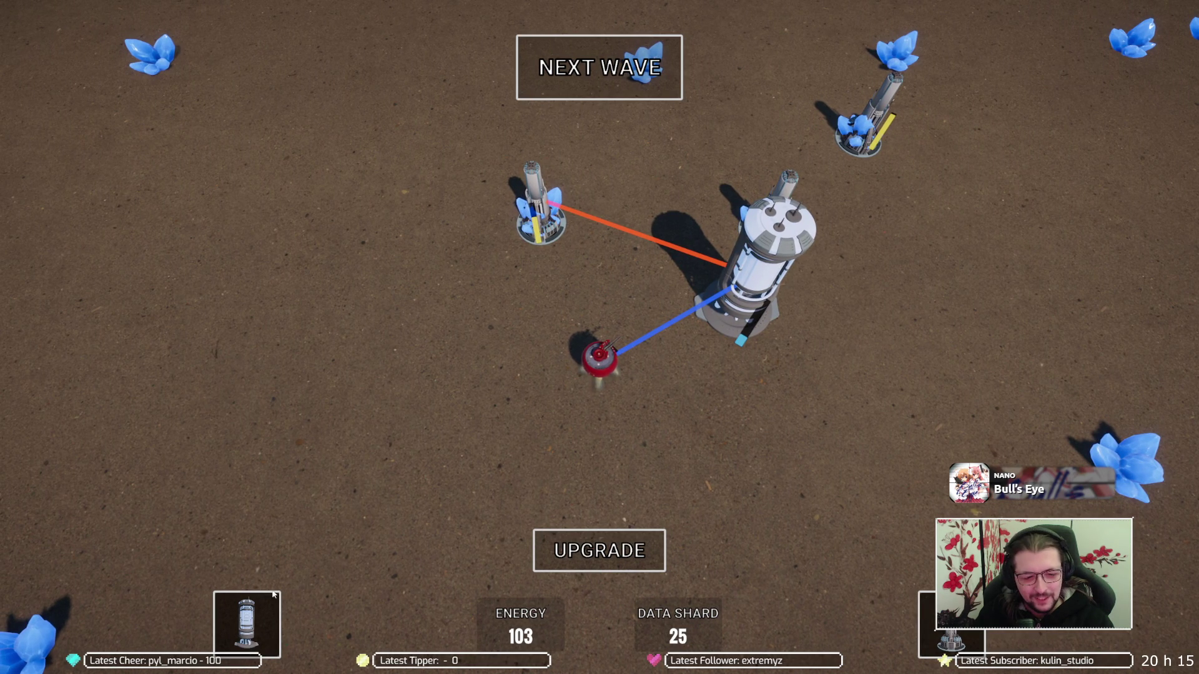
Place a second factory by the top-right extractor, choose UPGRADE EXTRACTOR, and start the next wave with E
left_click(248, 624)
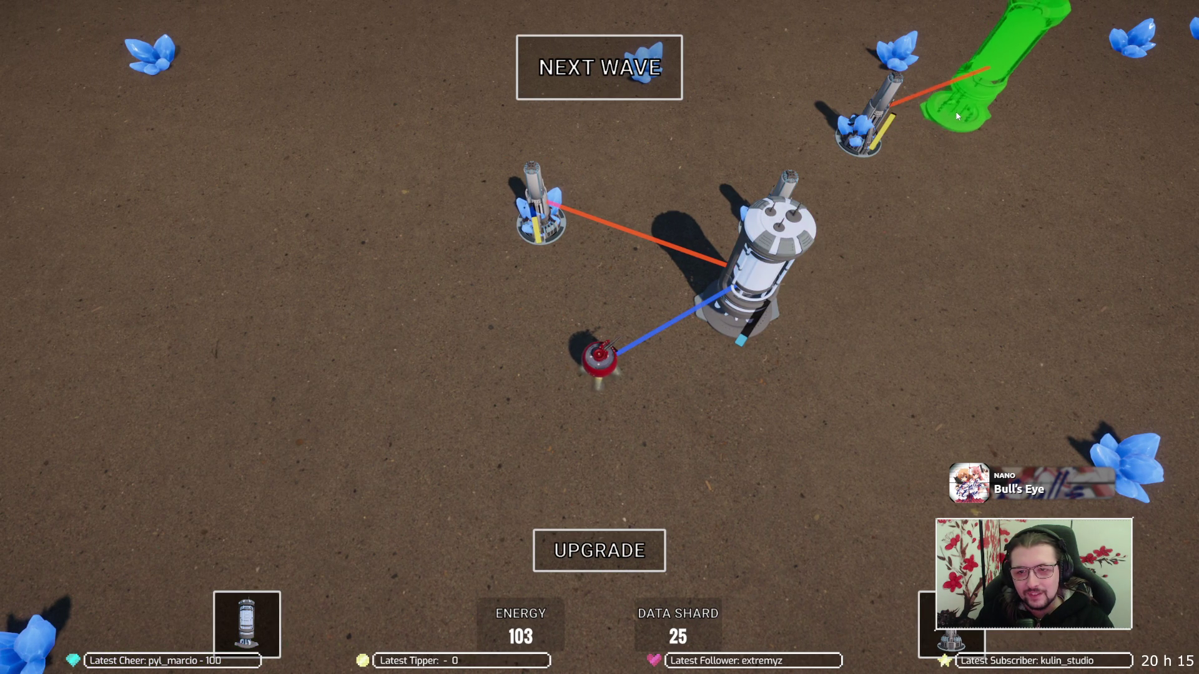
left_click(953, 116)
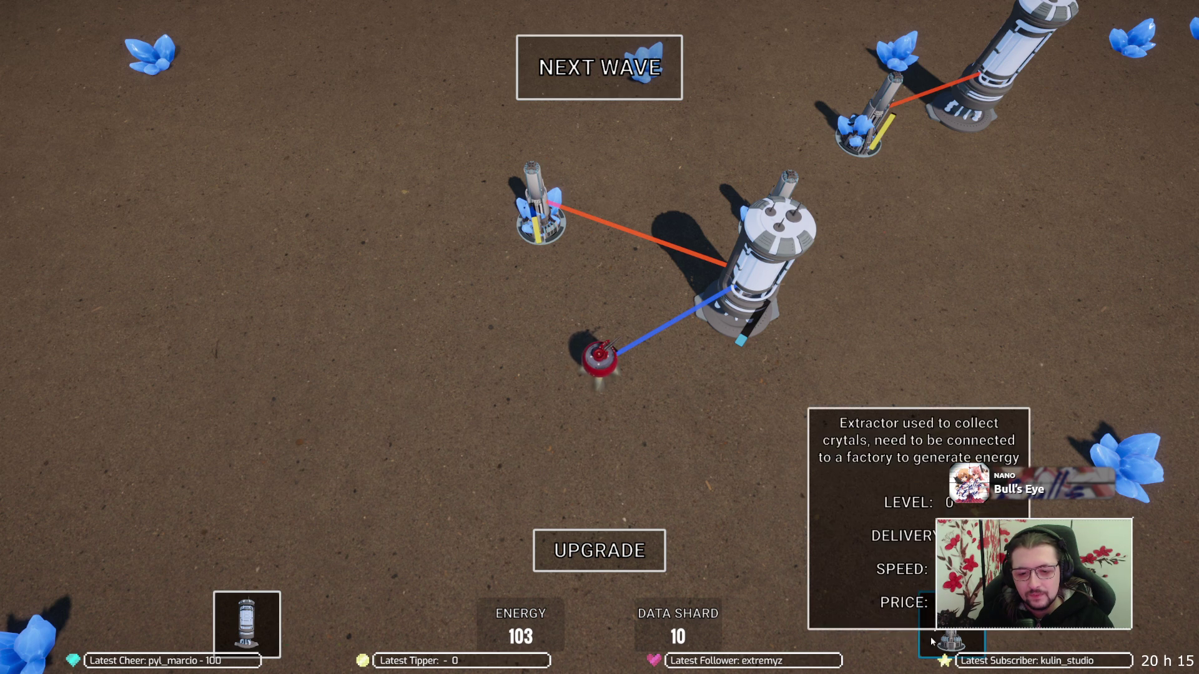
left_click(628, 566)
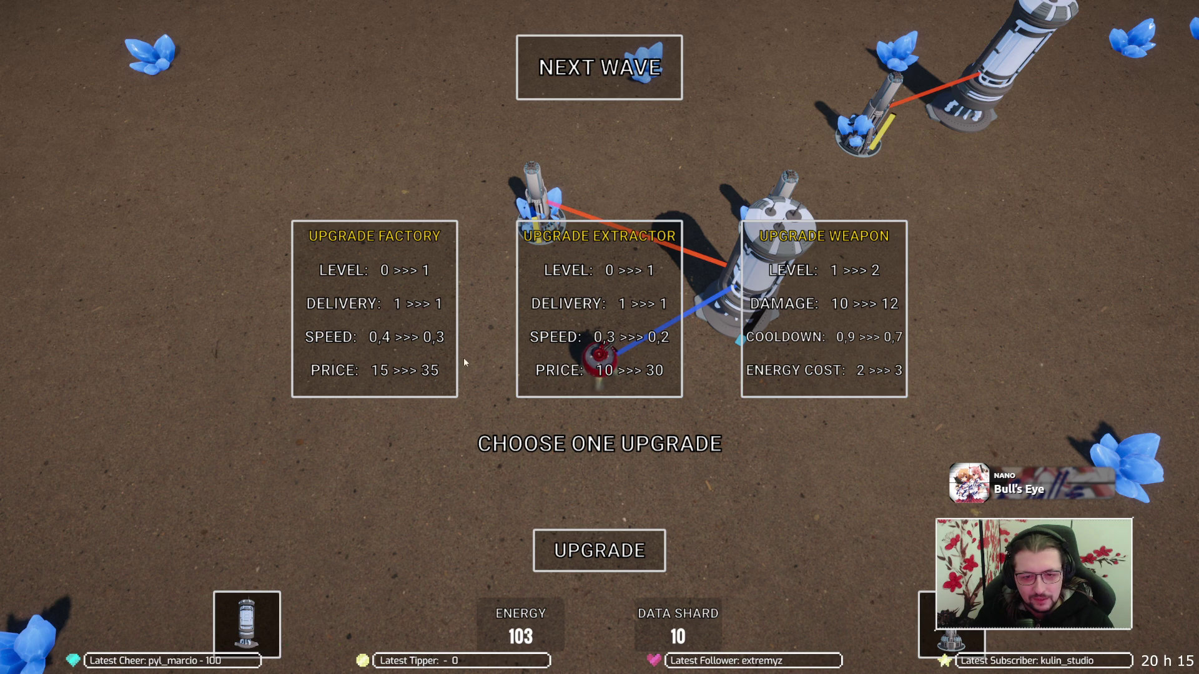
left_click(545, 320)
key("e")
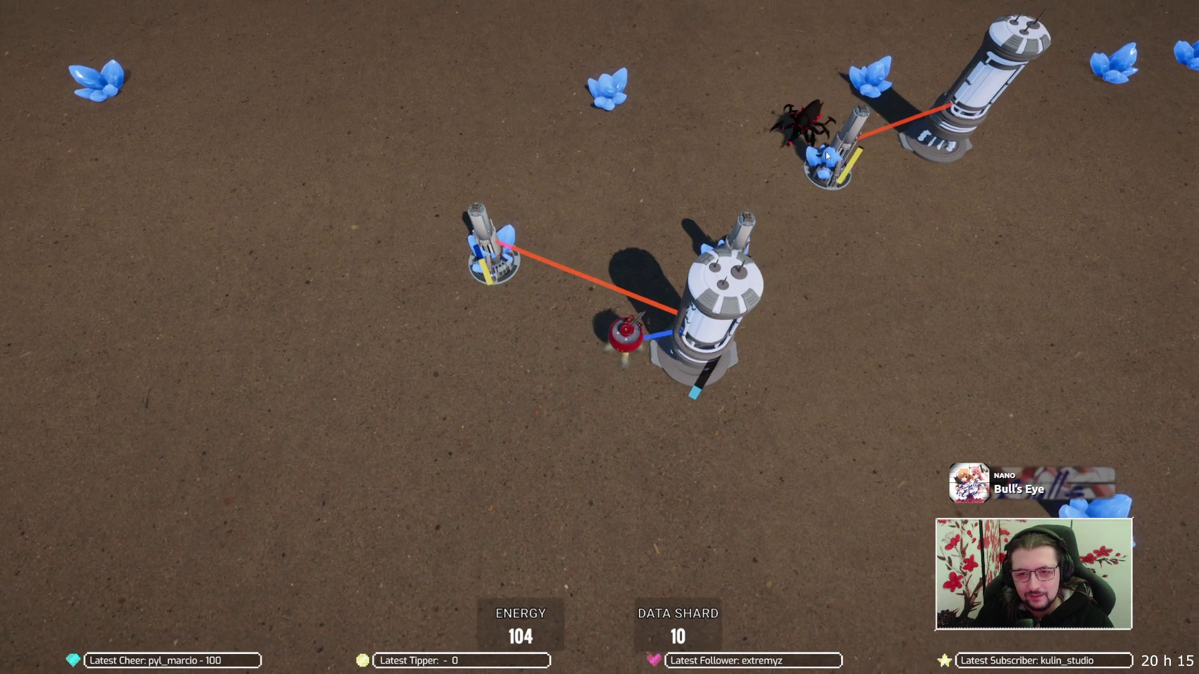
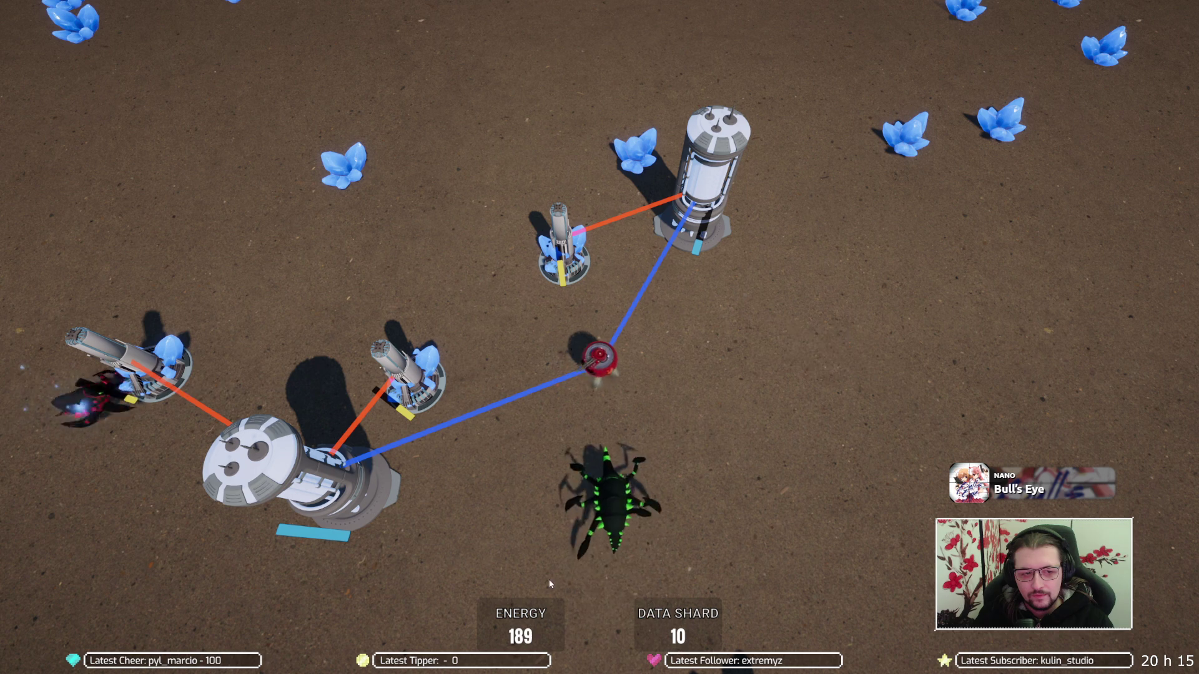
Take the weapon upgrade, place a second extractor beside the central tower, and start the next wave
scroll(580, 553, "up", 2)
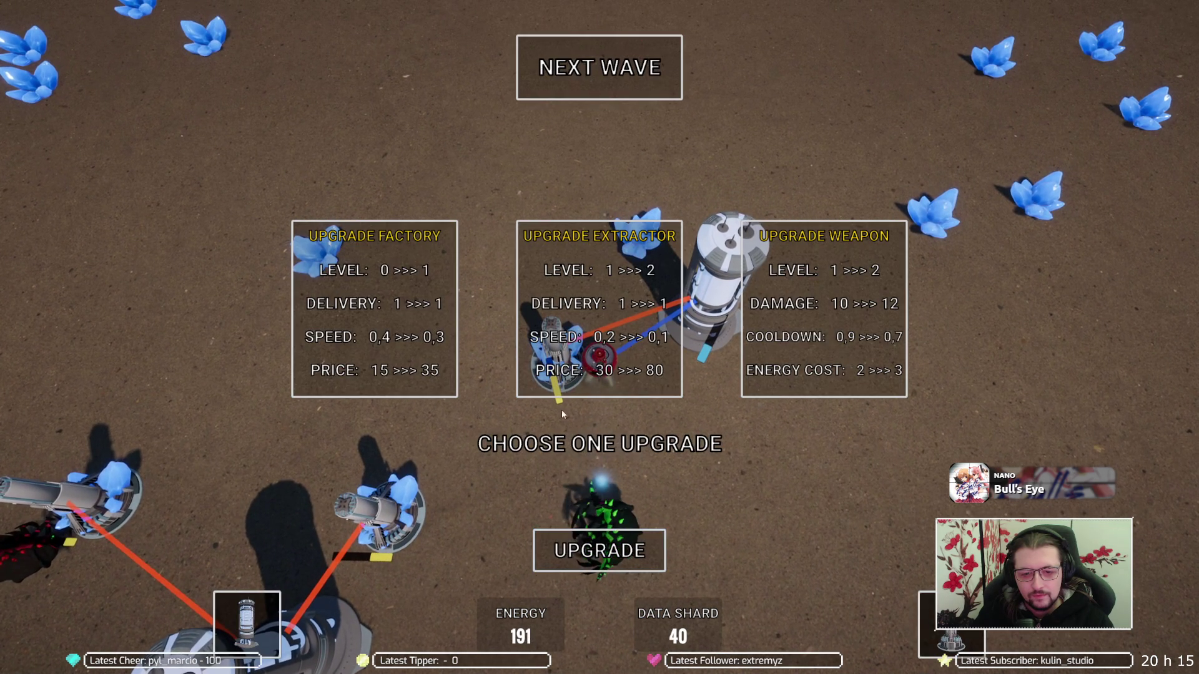
left_click(846, 334)
left_click(951, 630)
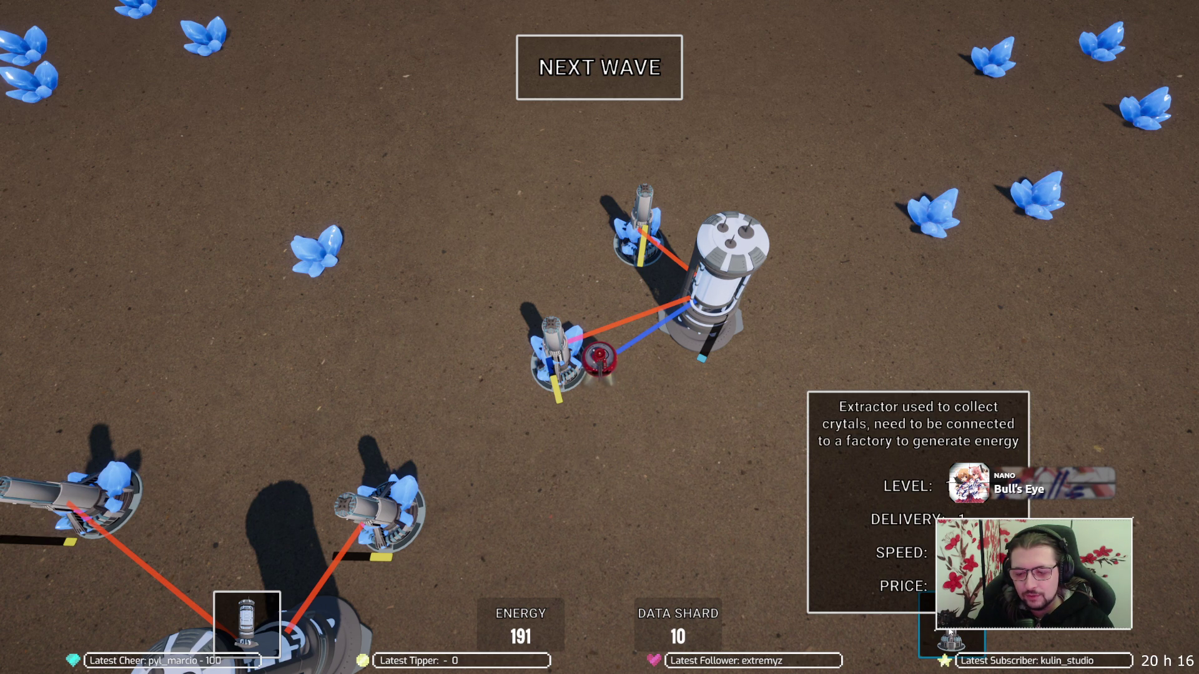
left_click(950, 631)
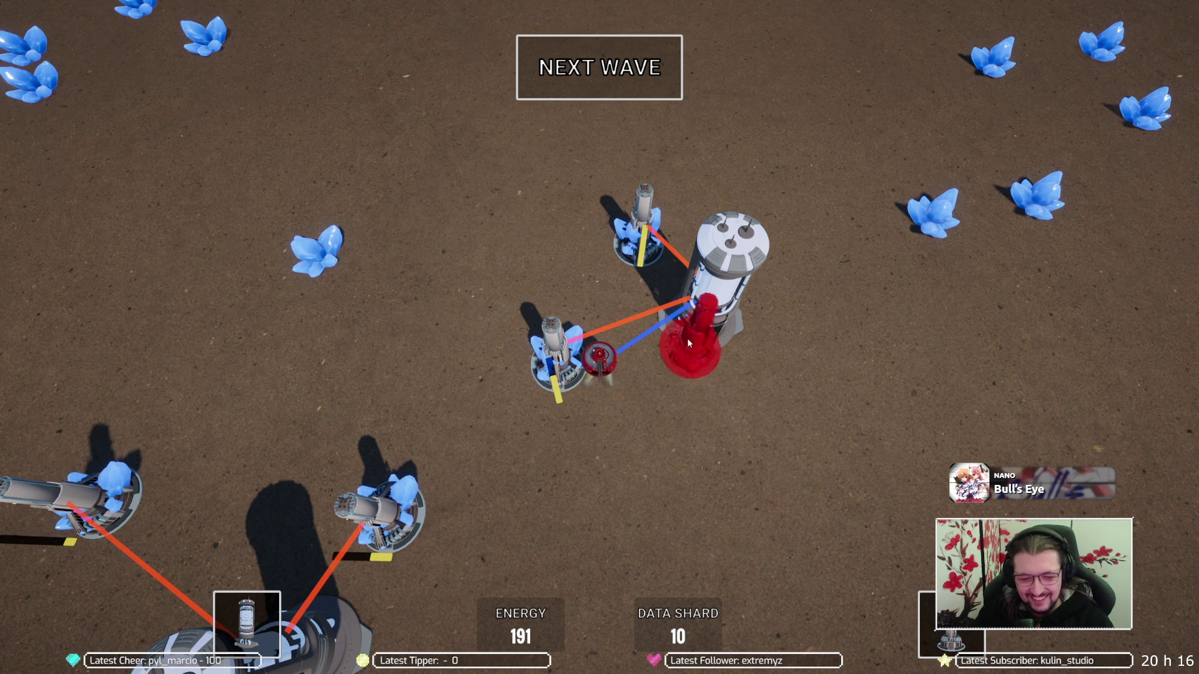
left_click(609, 88)
Steer the robot around the base, down below the main tower and left toward the enemies
key("s")
key("d")
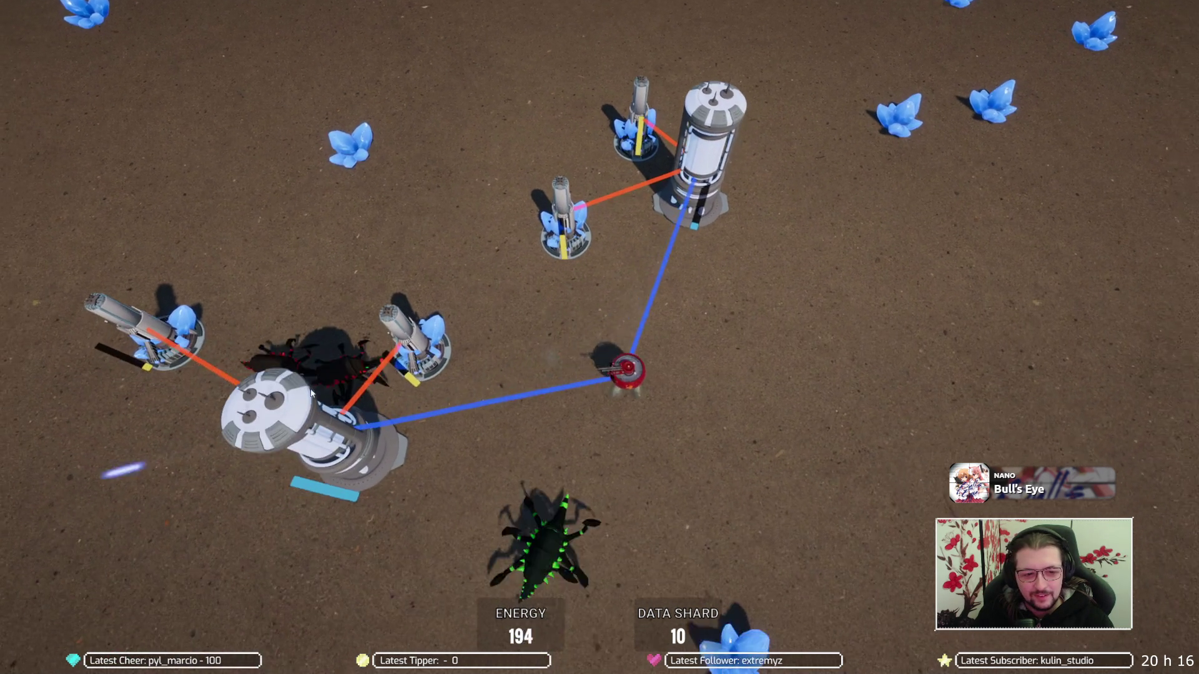
key("d")
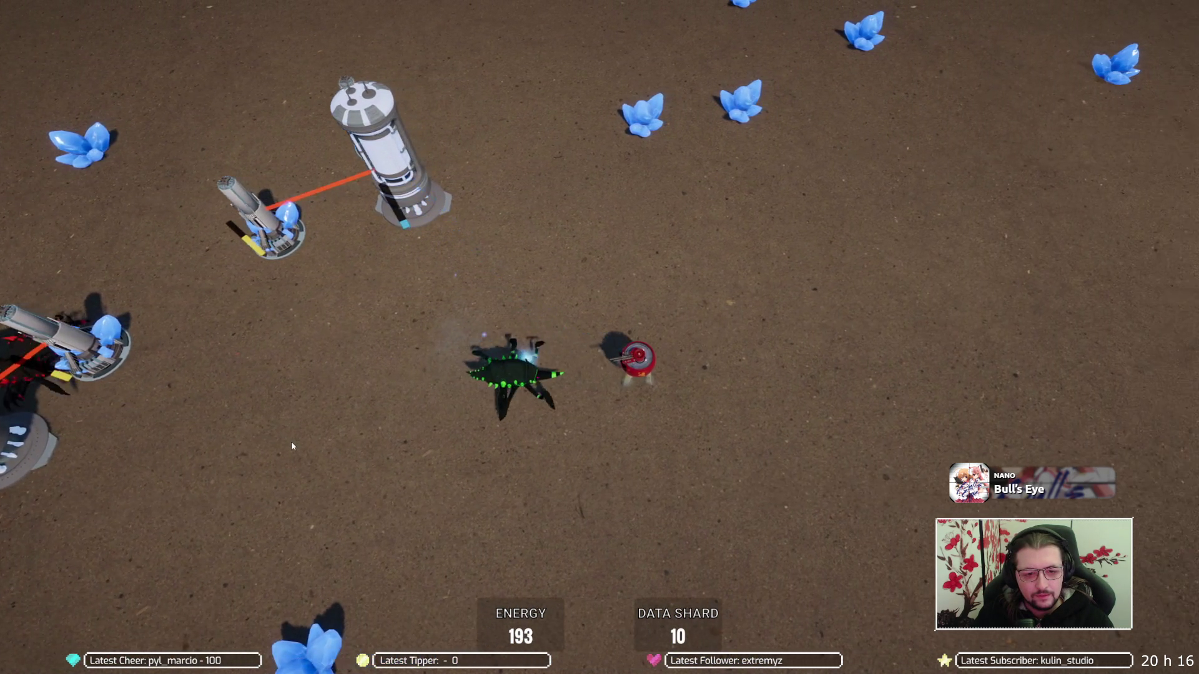
key("a")
key("s")
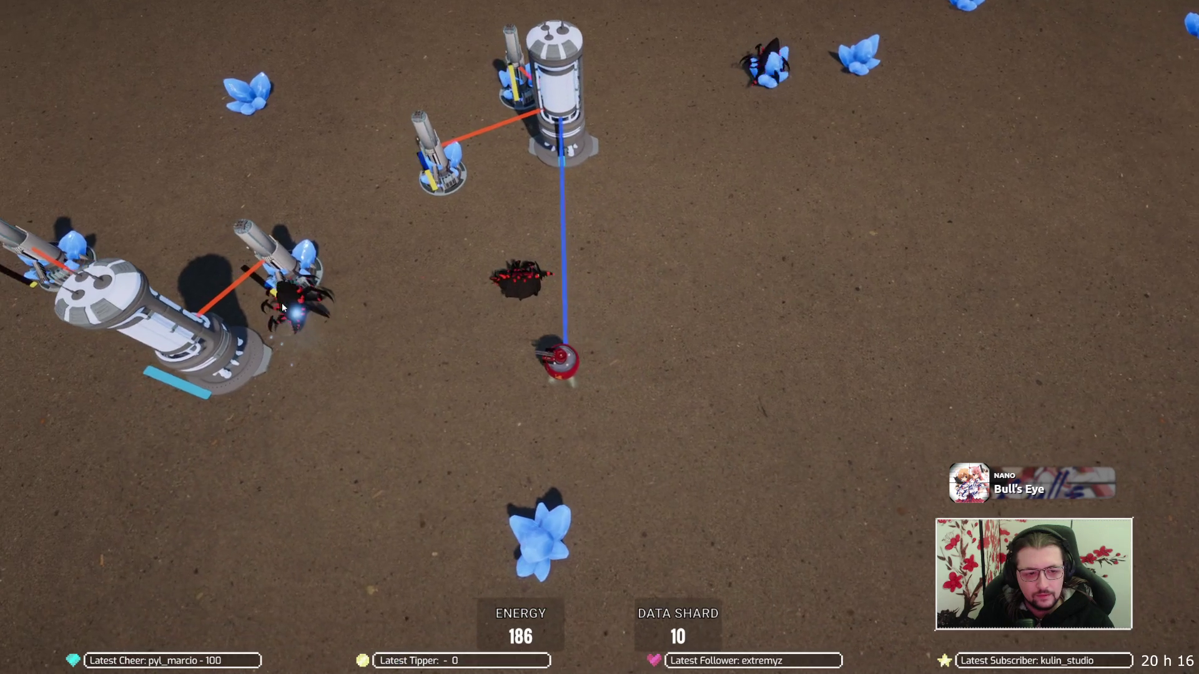
key("a")
key("w")
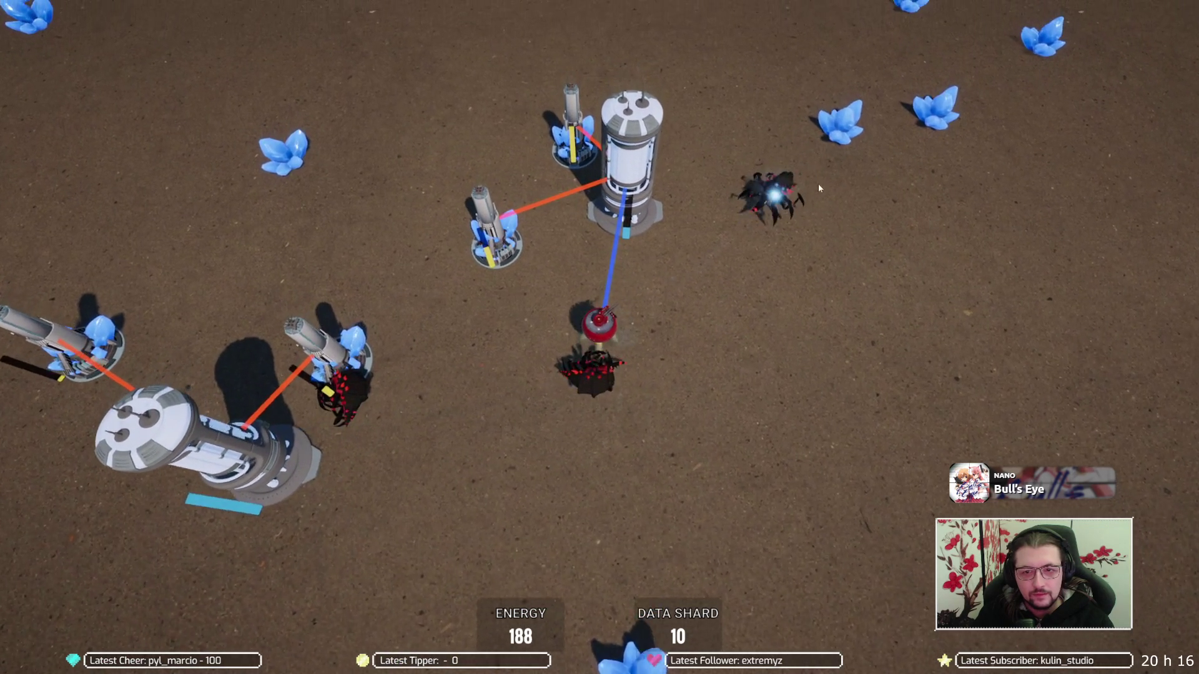
key("s")
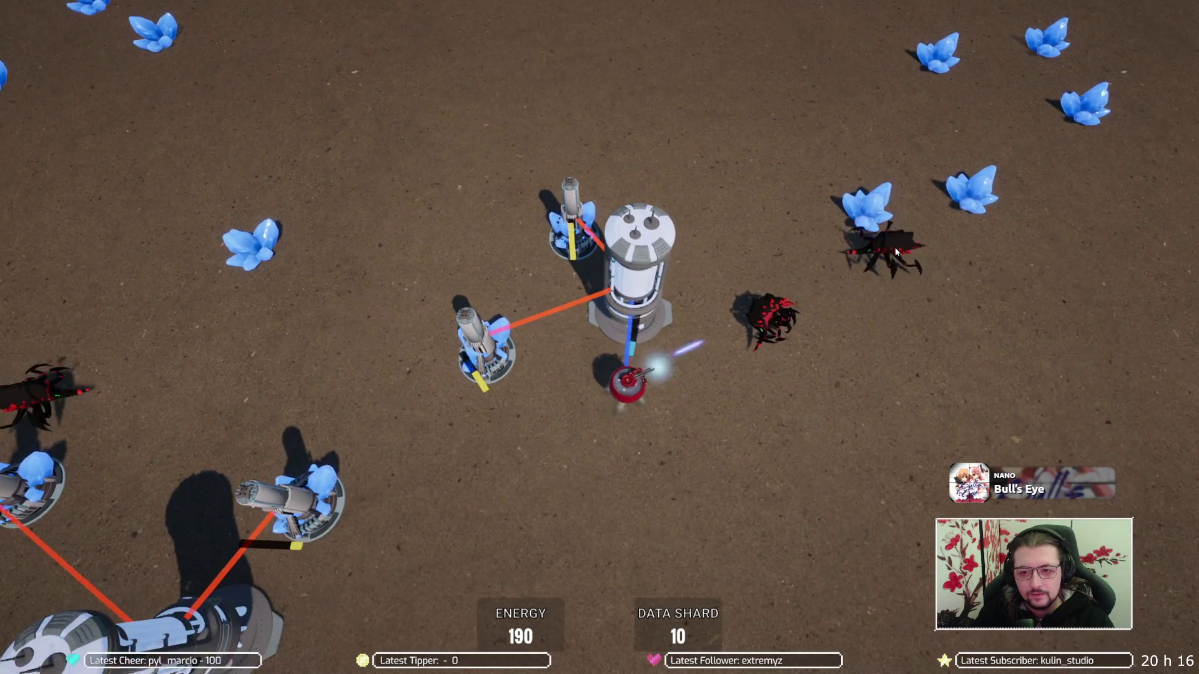
key("s")
key("a")
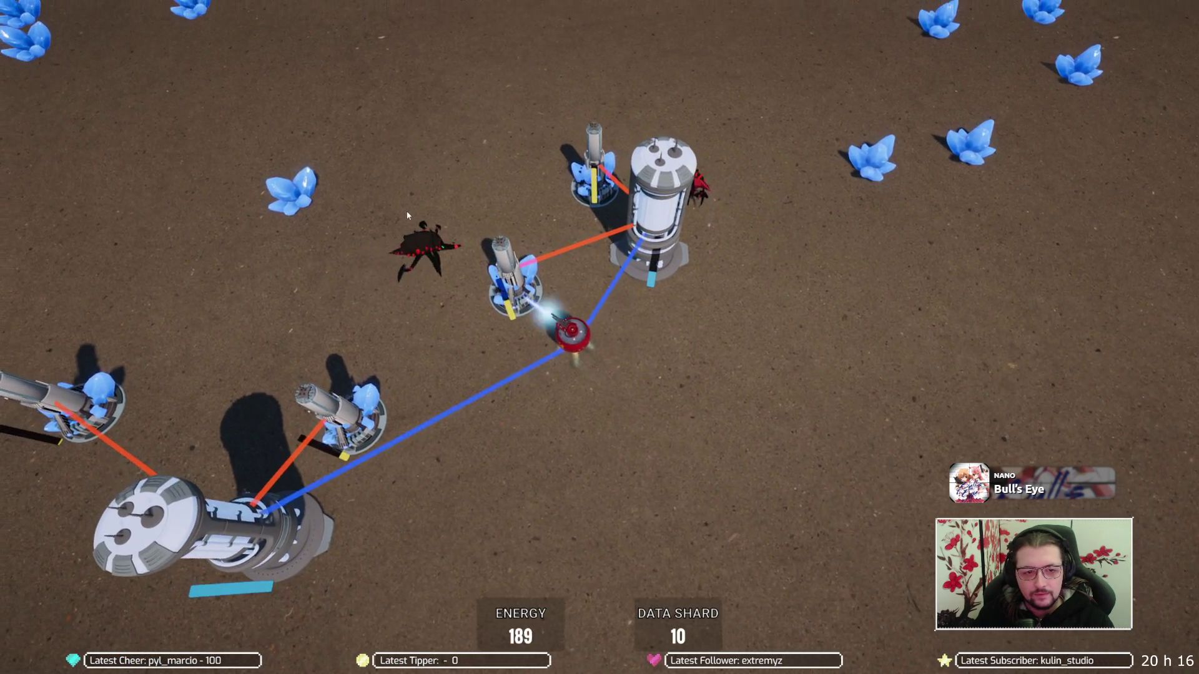
key("a")
key("w")
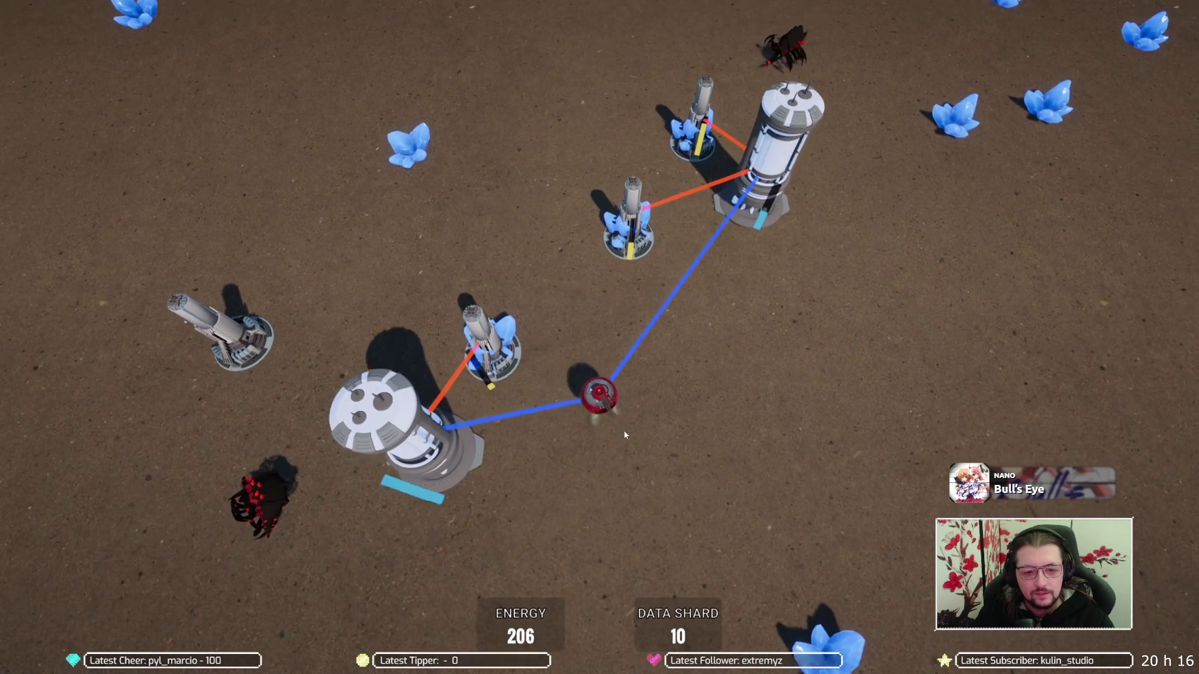
Pilot the robot up-left past the extractors, then right and up until the wave clears
key("w")
key("a")
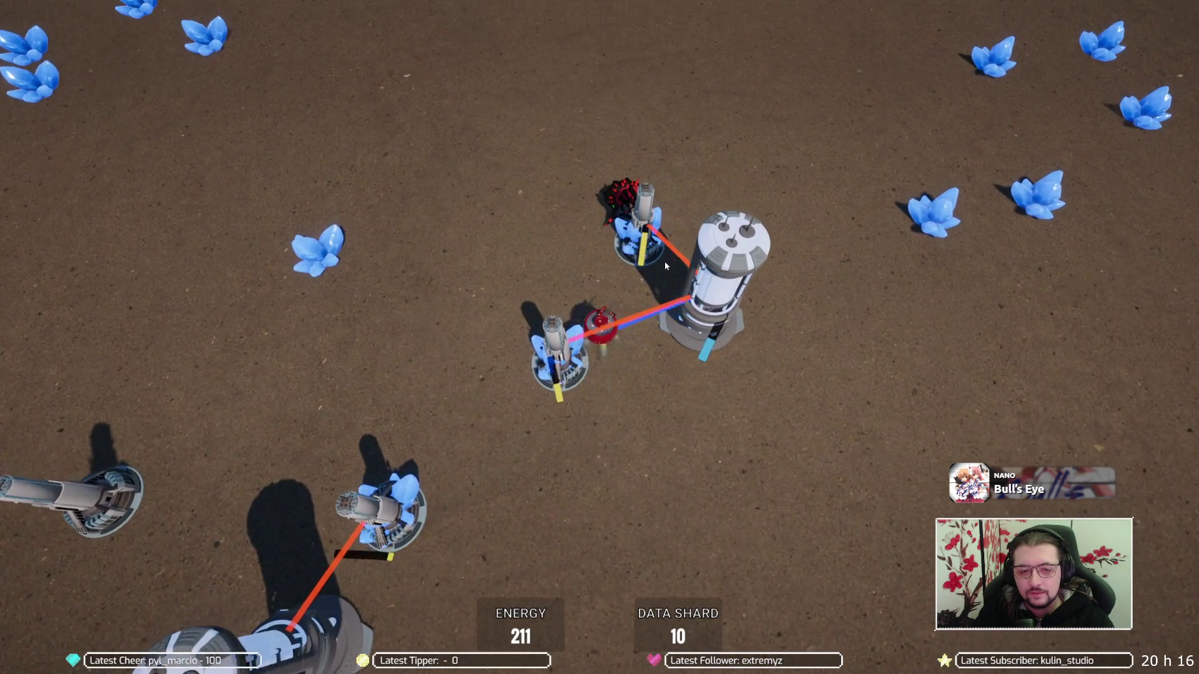
key("a")
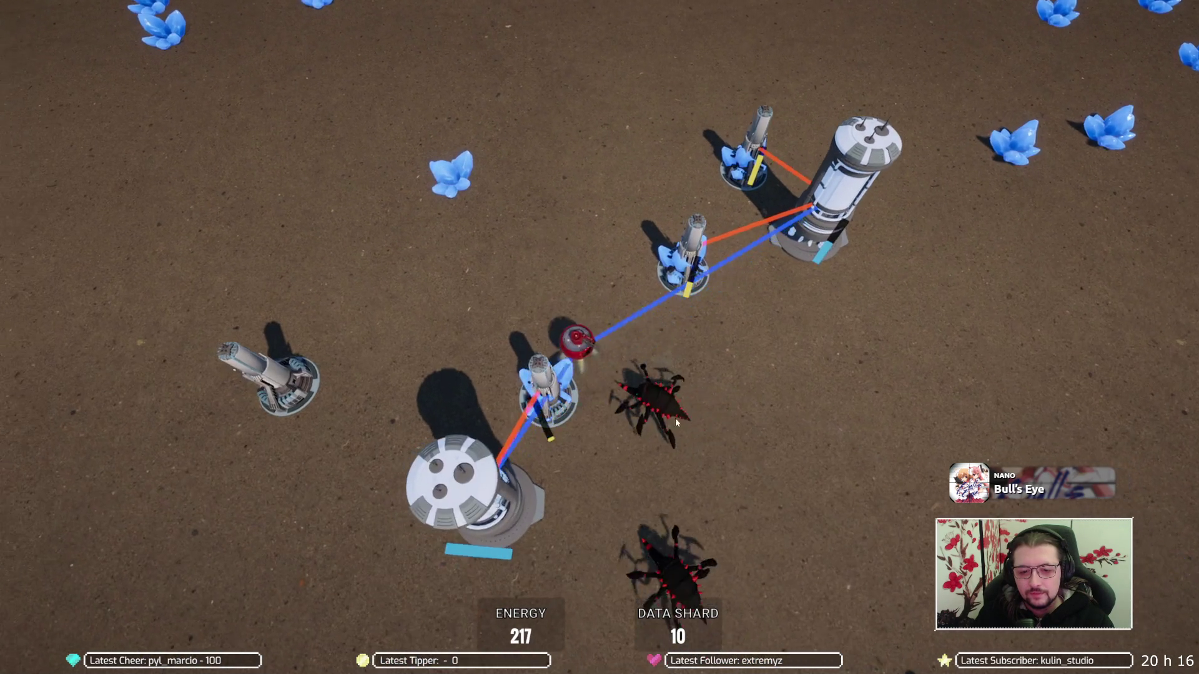
key("s")
key("a")
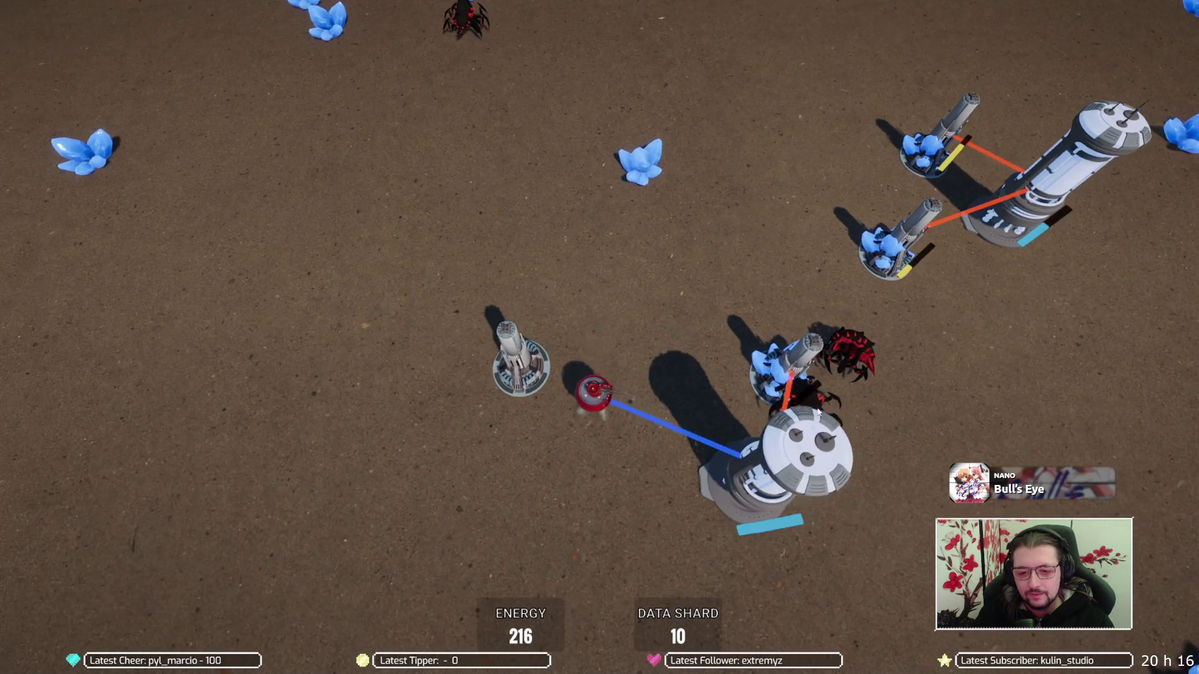
key("w")
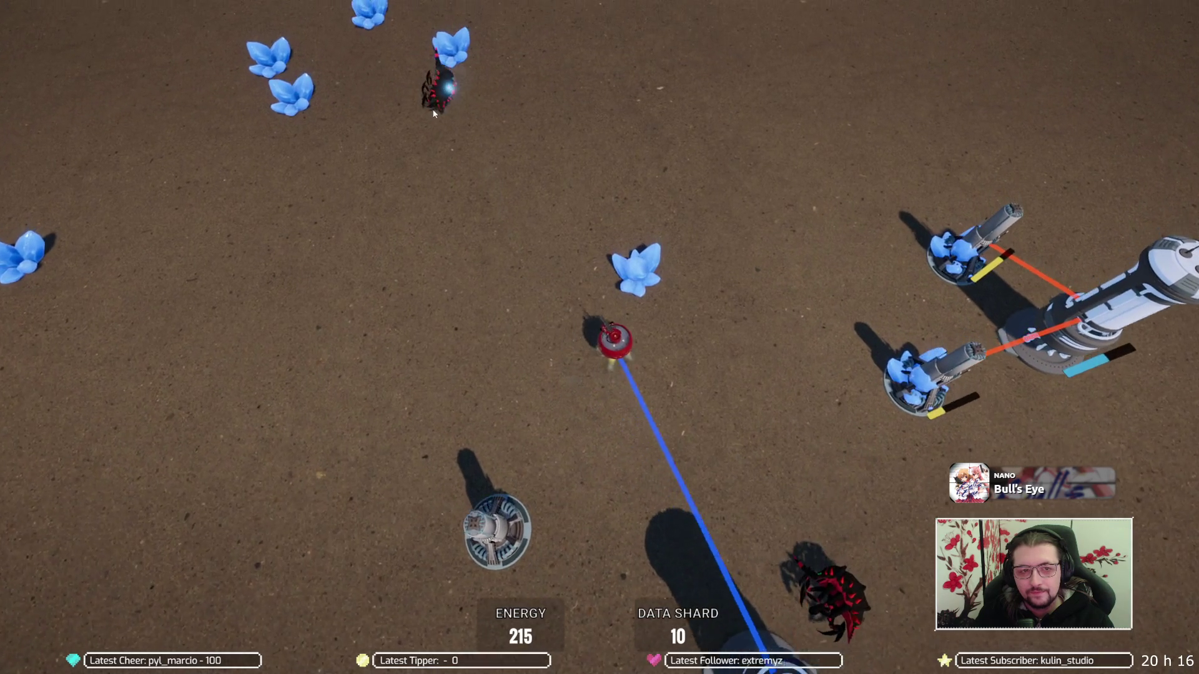
key("d")
scroll(641, 342, "down", 2)
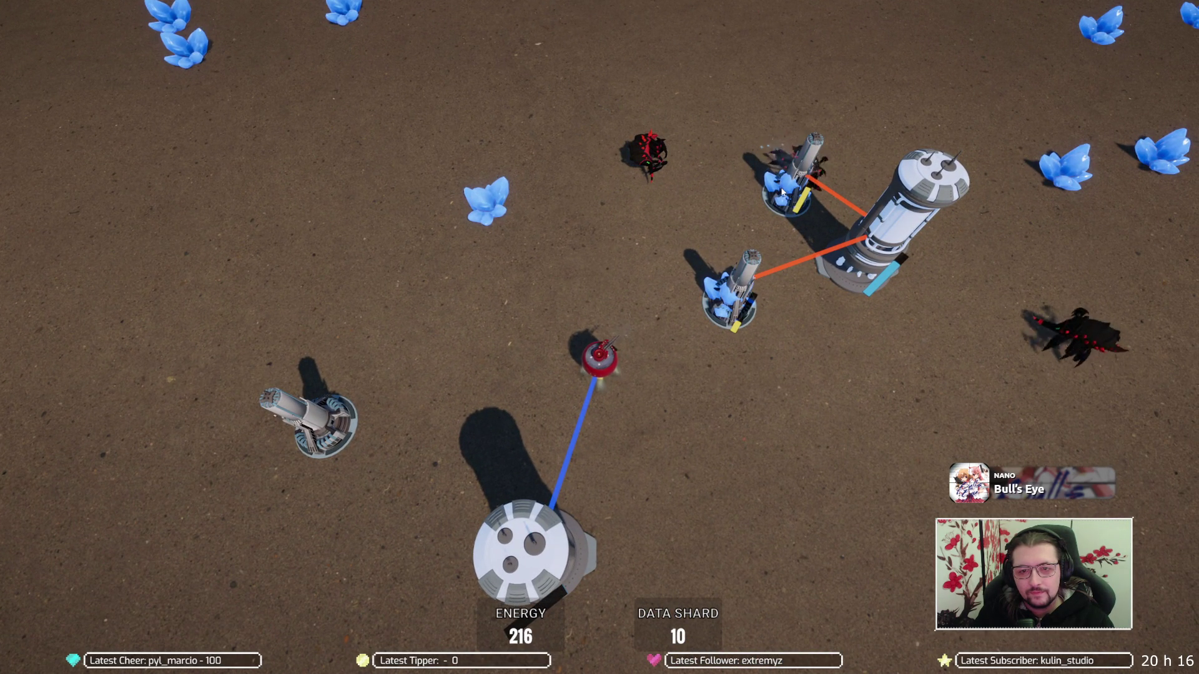
key("d")
key("d")
key("s")
key("w")
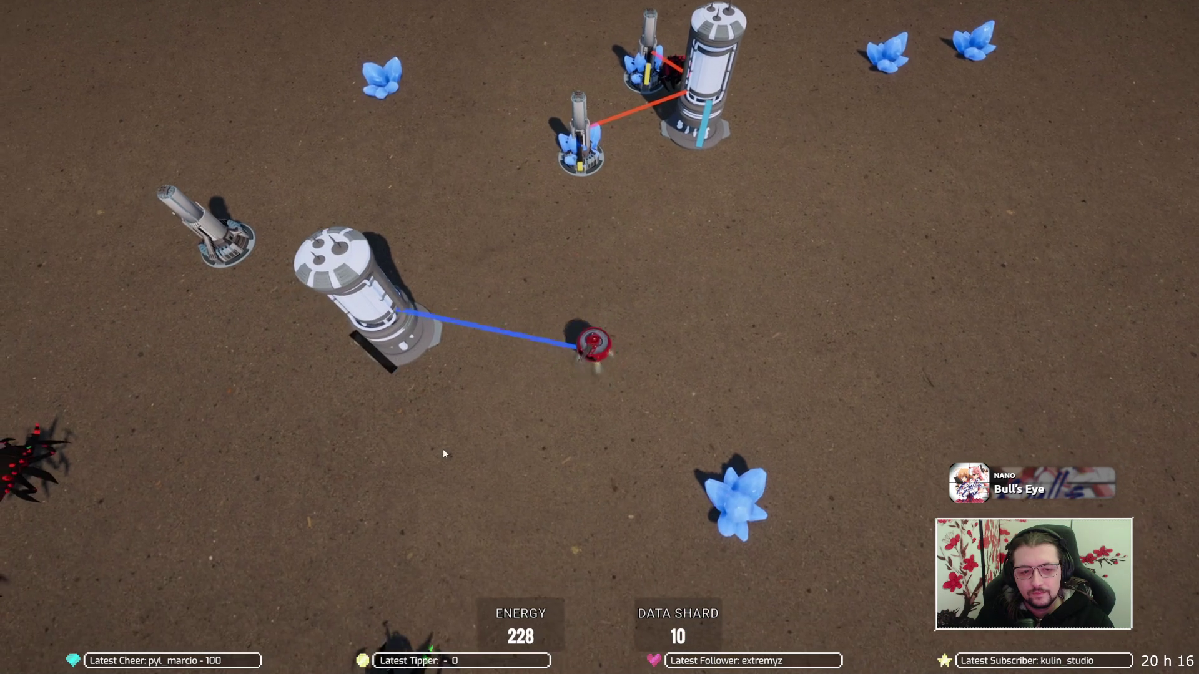
key("w")
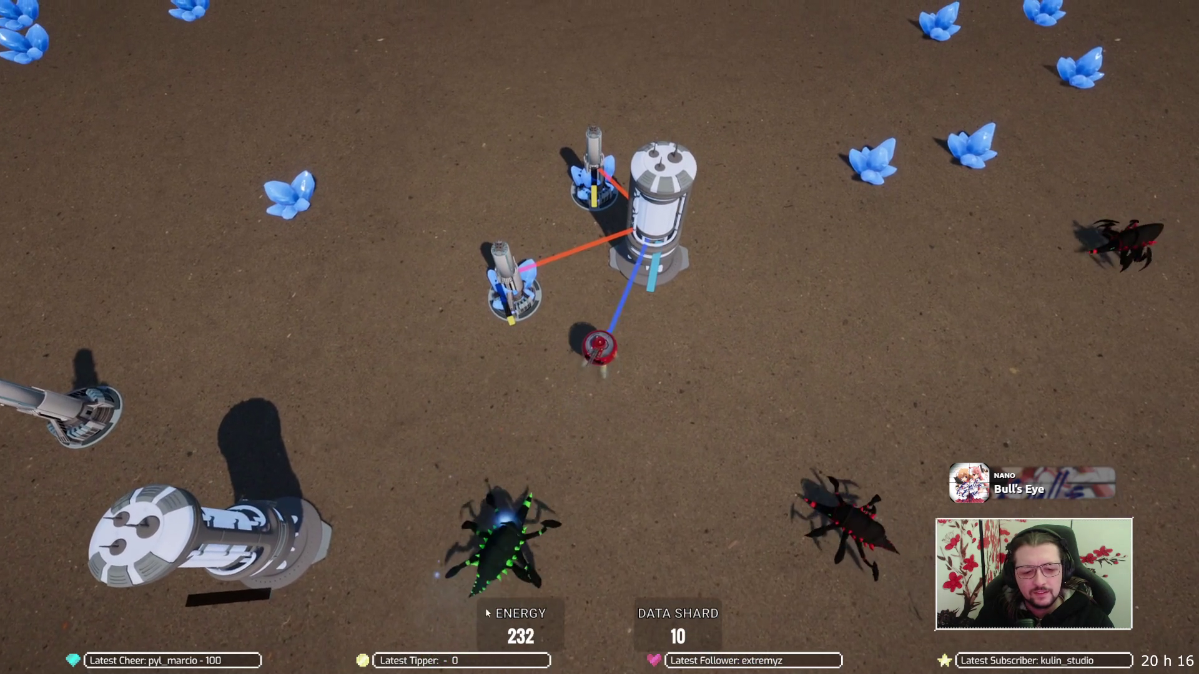
key("a")
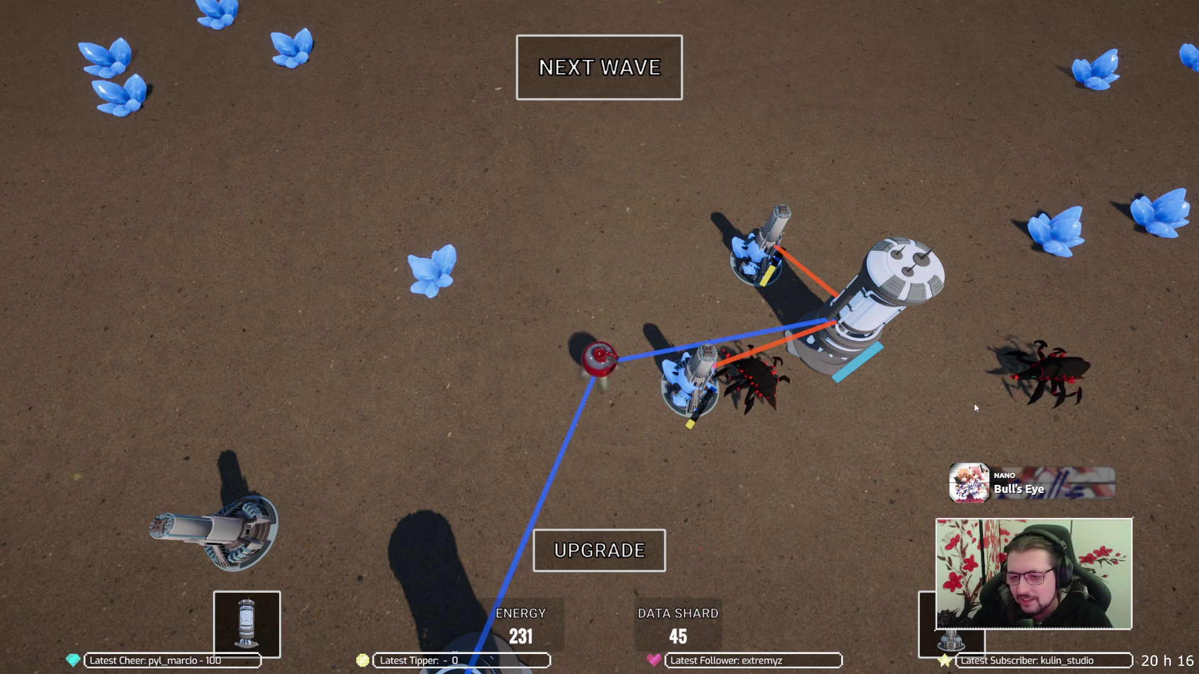
Take the level 3 weapon upgrade
left_click(595, 547)
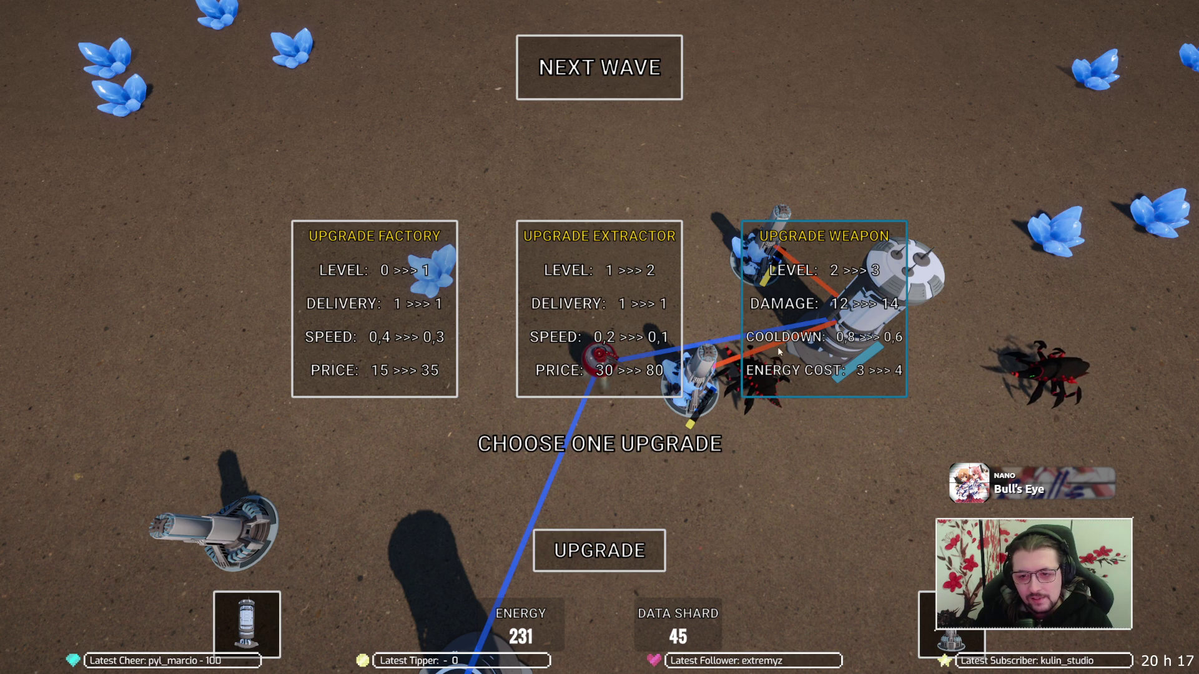
left_click(843, 303)
left_click(846, 303)
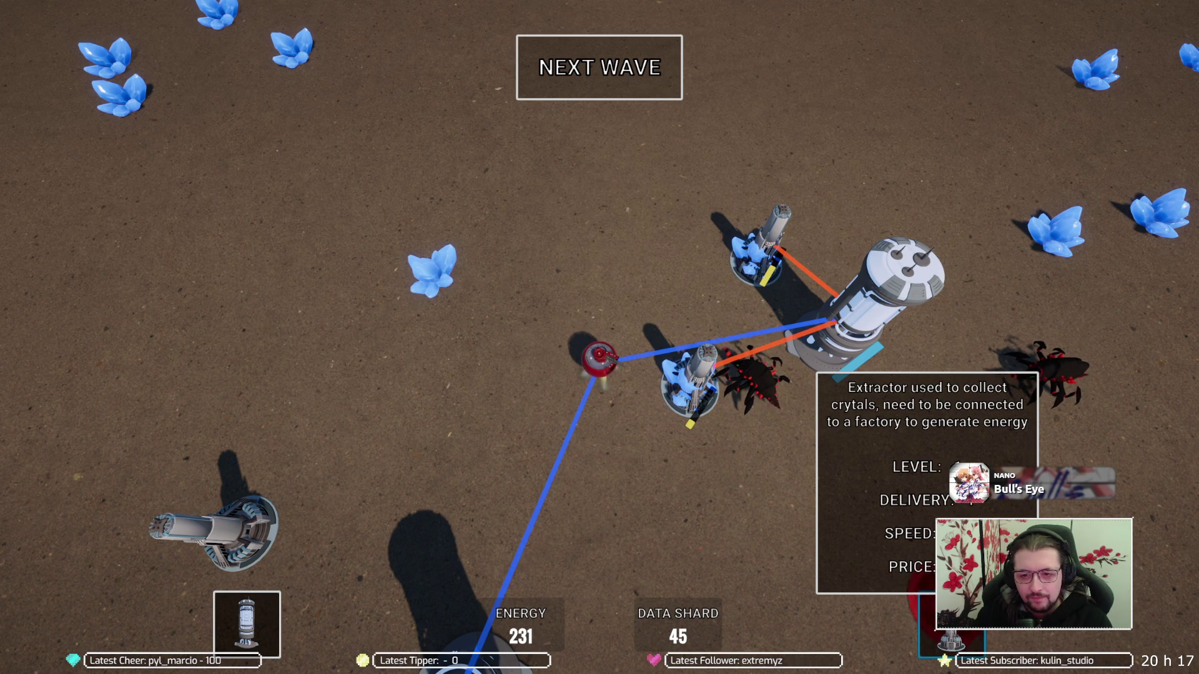
Place a factory and a linked extractor on the top-right crystals, then launch the next wave
left_click_drag(924, 596, 807, 547)
mouse_move(246, 624)
left_mouse_down()
mouse_move(174, 575)
mouse_move(435, 467)
mouse_move(440, 493)
mouse_move(896, 237)
mouse_move(1081, 164)
left_mouse_up()
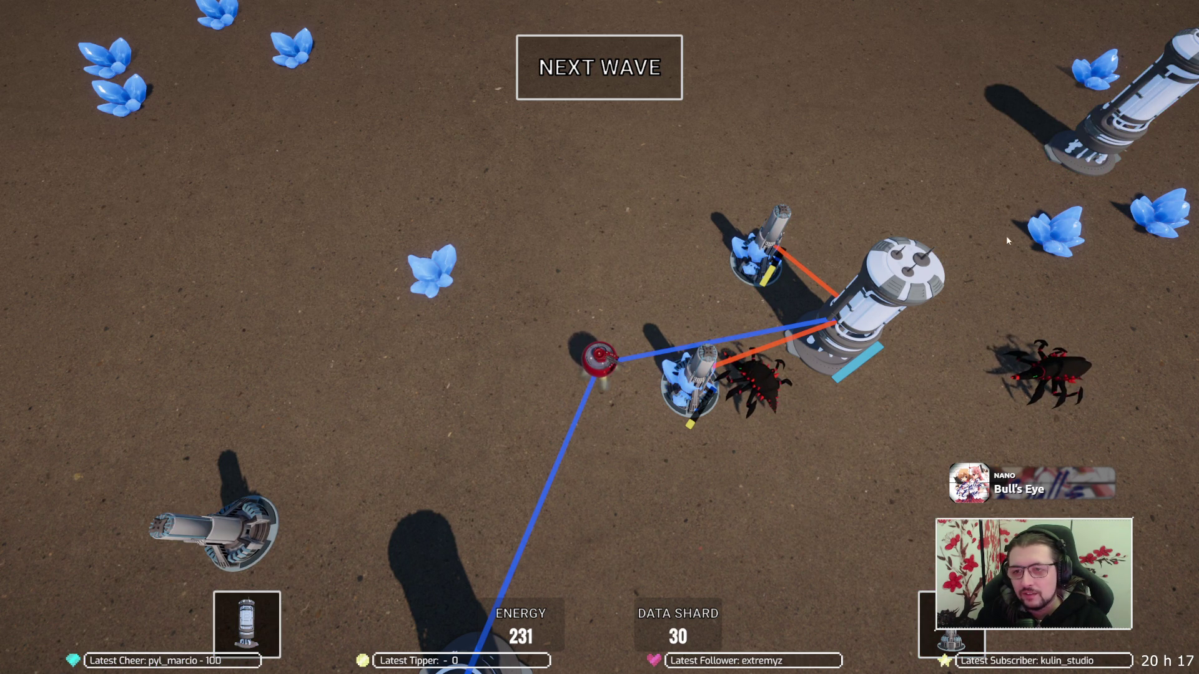
left_click_drag(952, 627, 1155, 173)
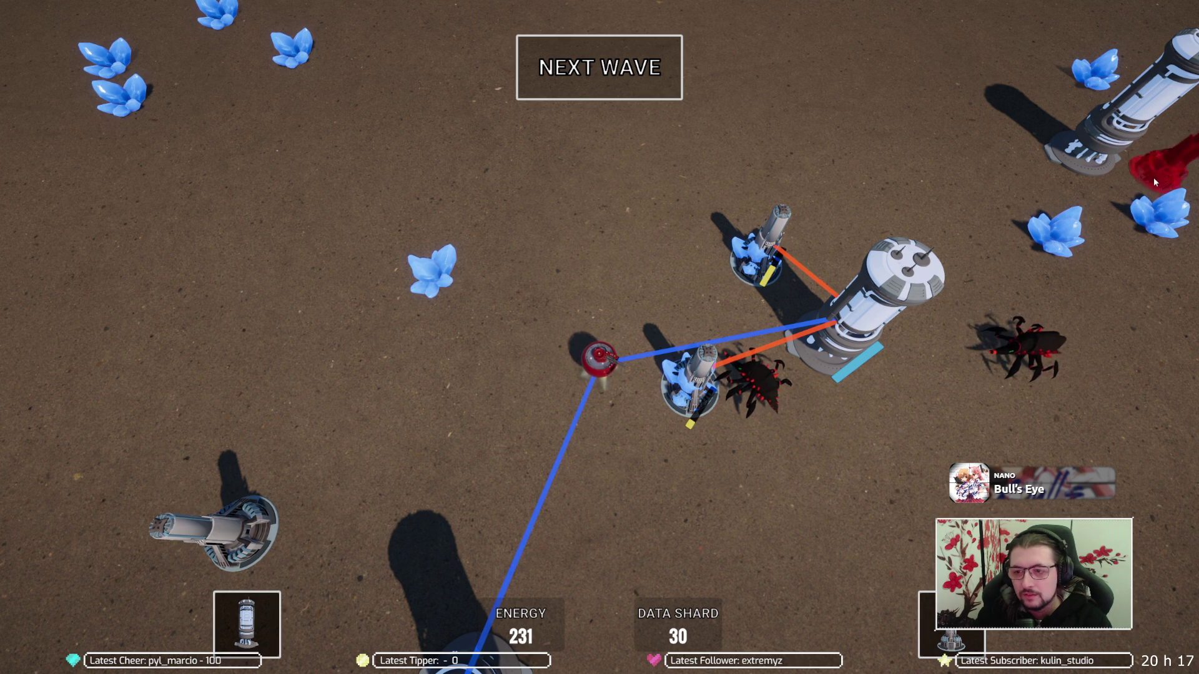
mouse_move(952, 628)
left_mouse_down()
mouse_move(1057, 231)
mouse_move(657, 176)
left_mouse_up()
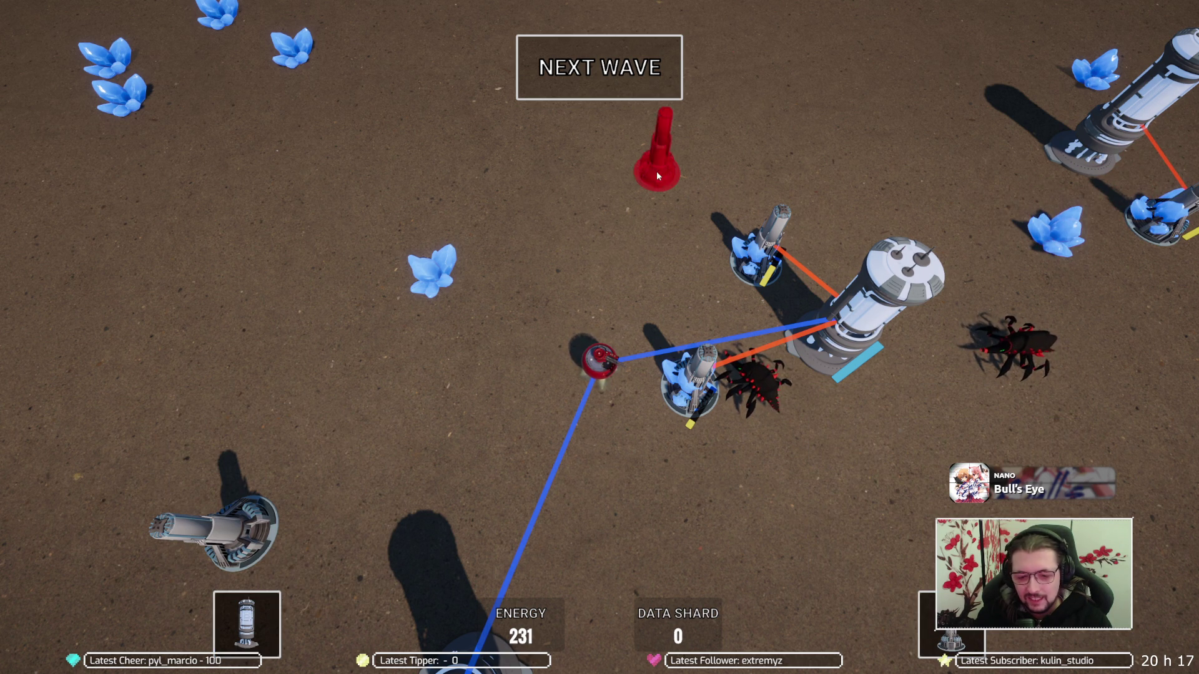
left_click(615, 83)
Move the drone down past the tower and right across the field, fighting bugs
key("d")
key("w")
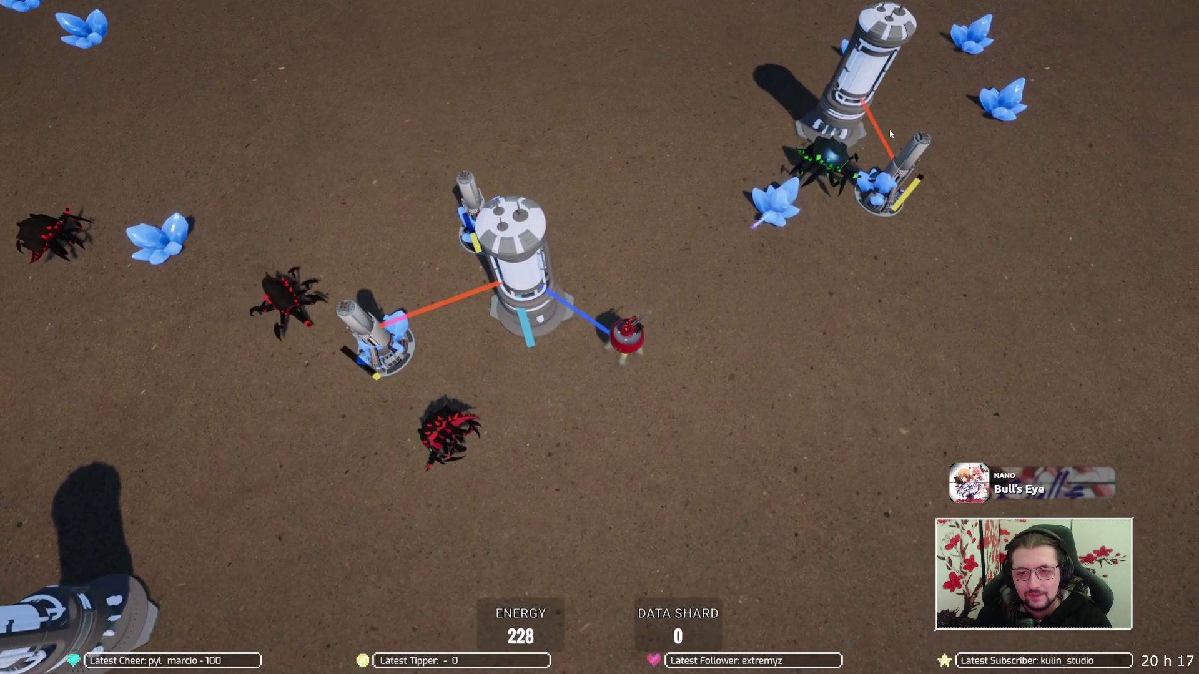
key("s")
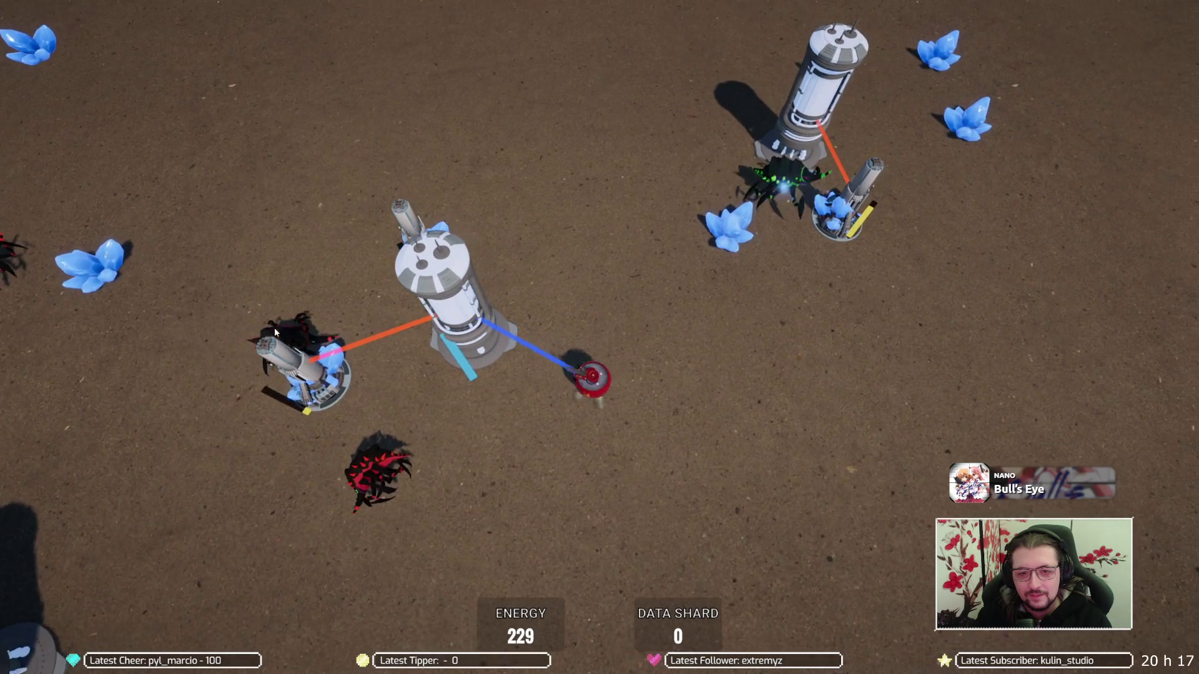
key("a")
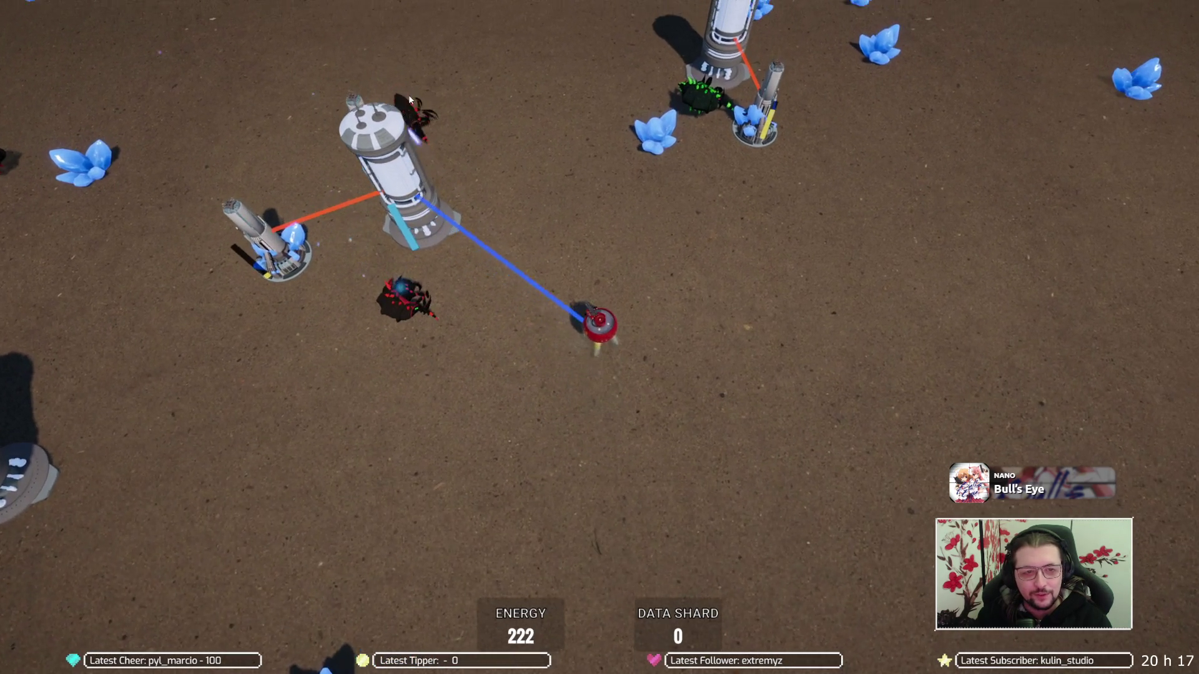
key("w")
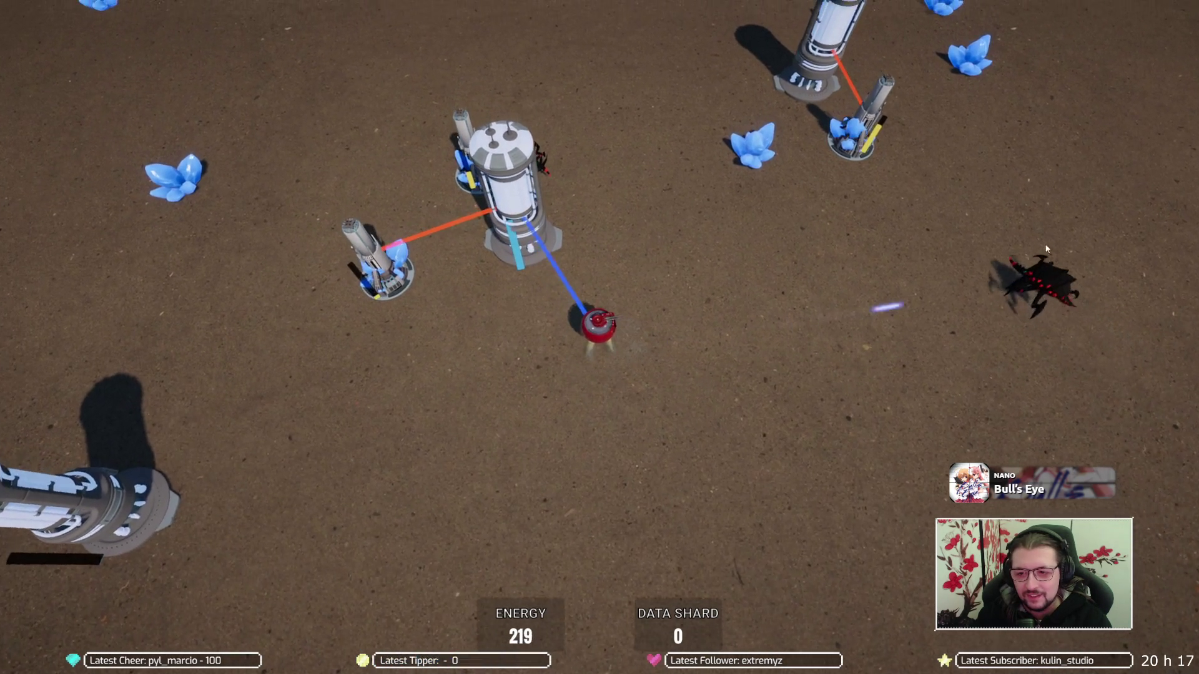
key("s")
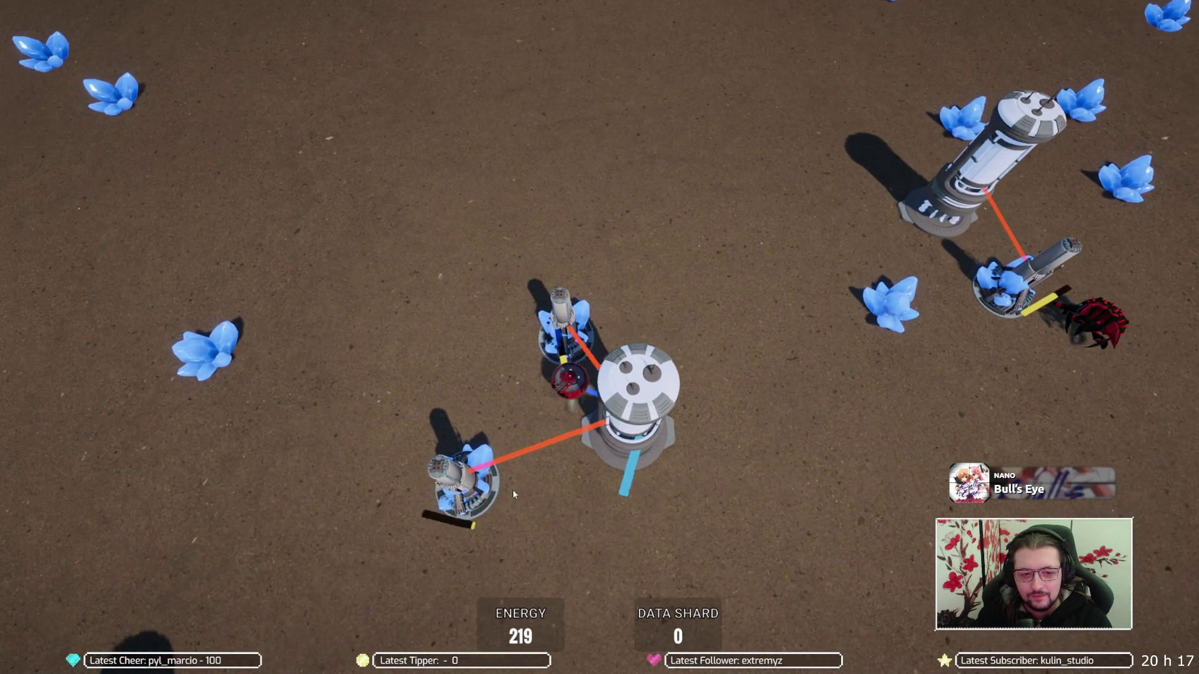
key("d")
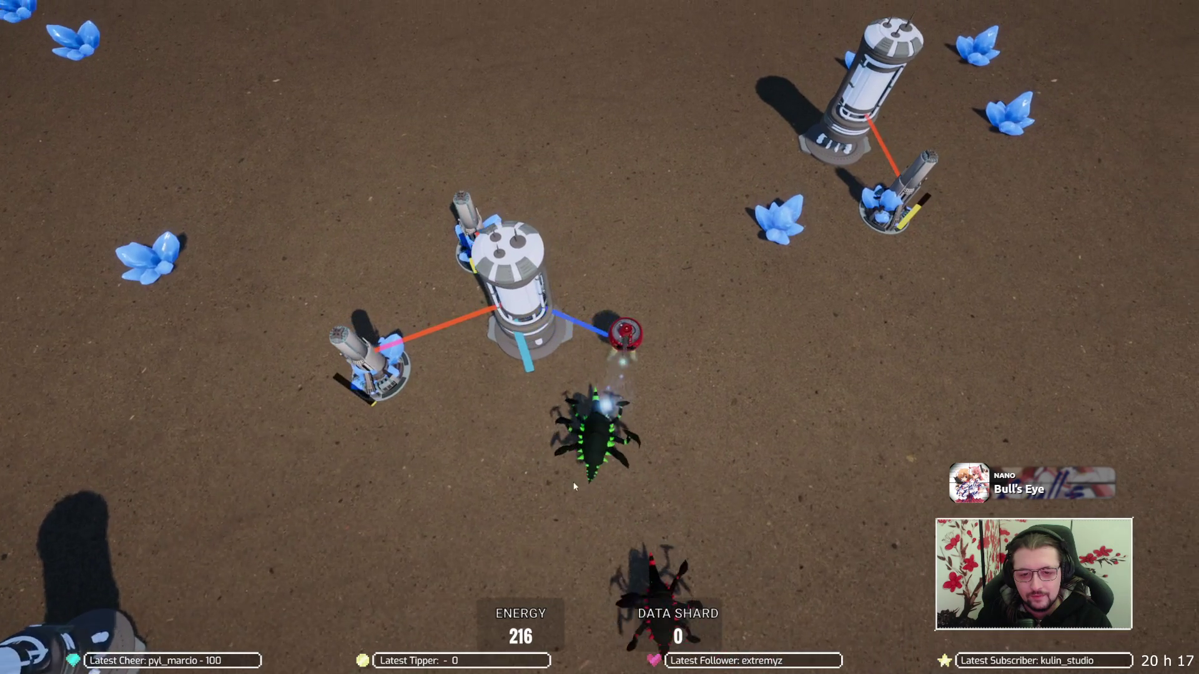
key("w")
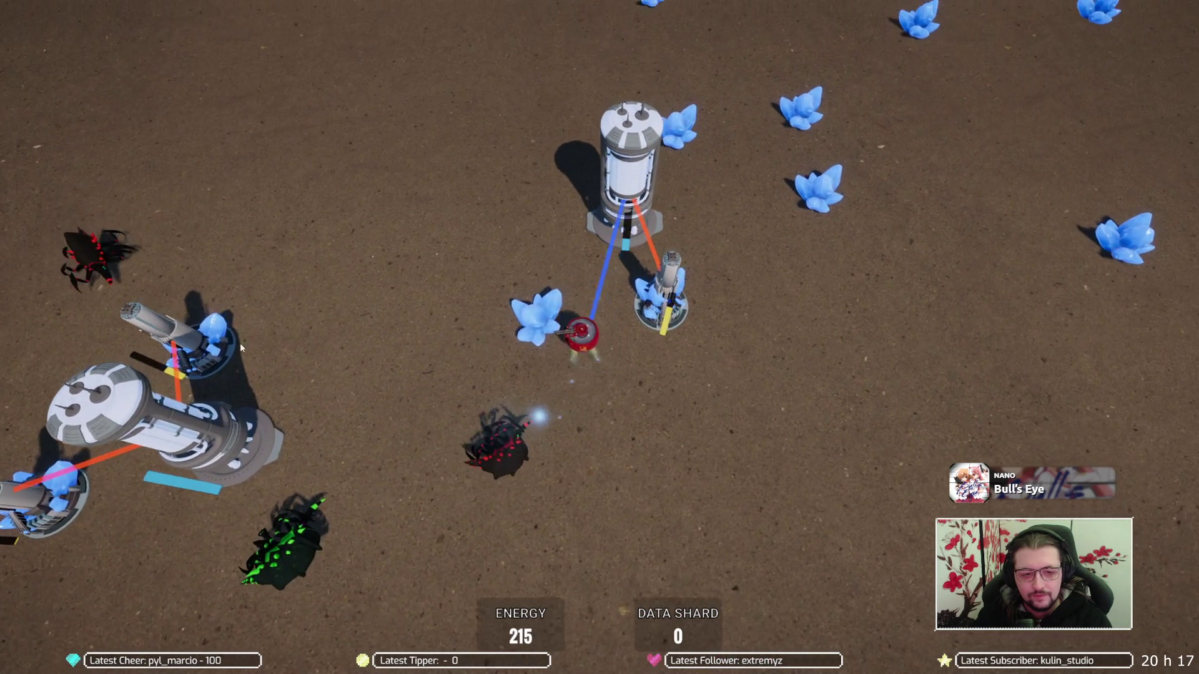
key("a")
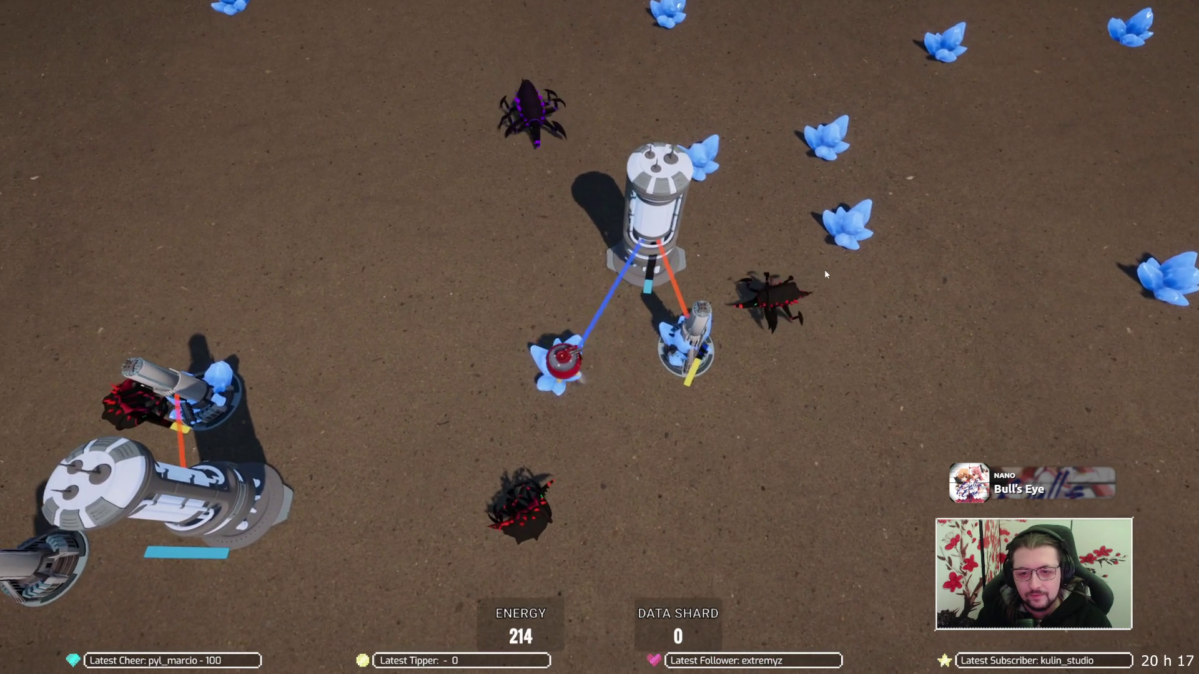
Steer the drone around the left towers and toward the green bug until the wave ends
key("a")
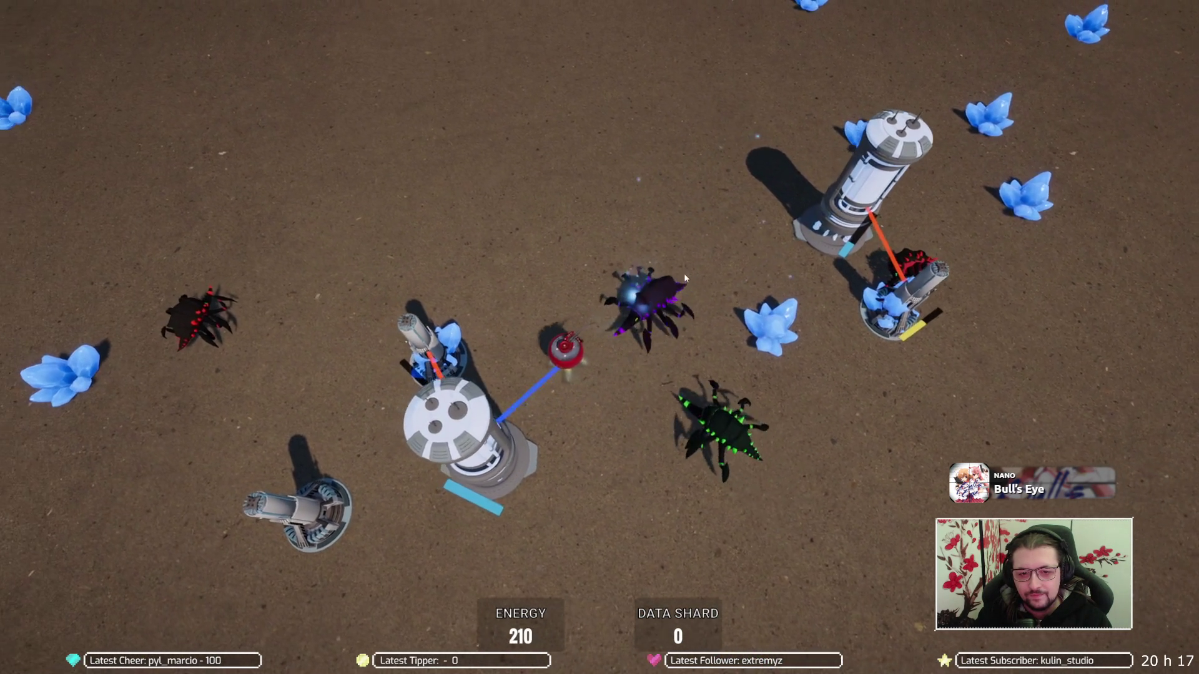
key("w")
key("d")
key("s")
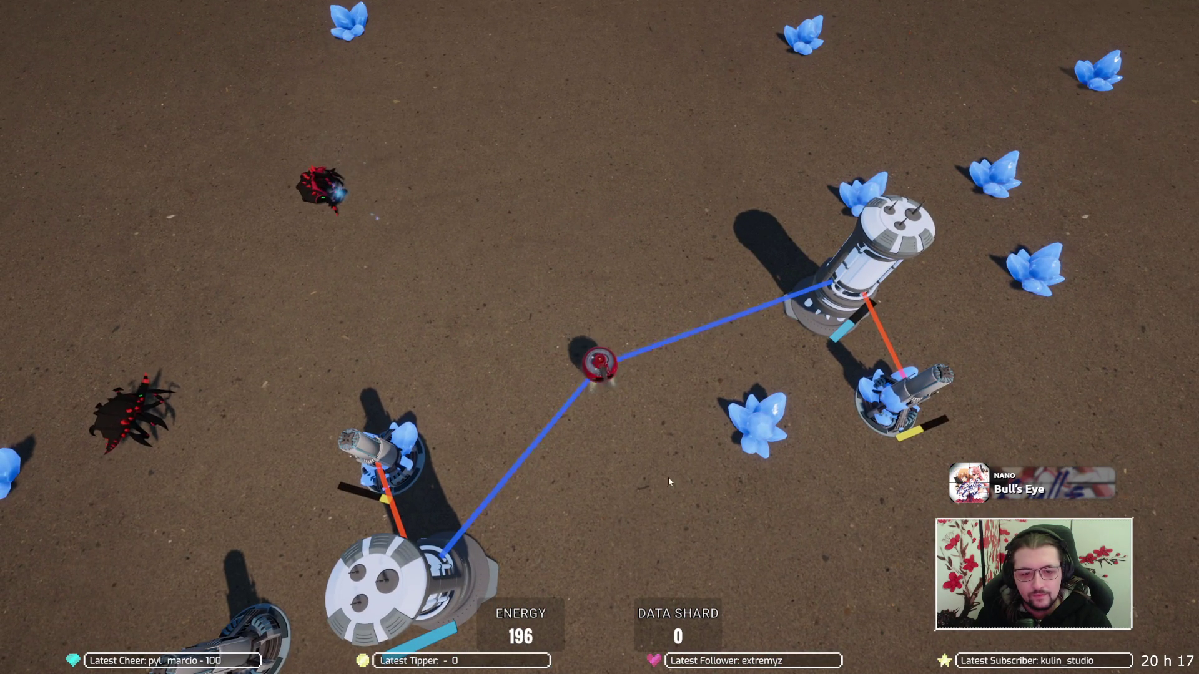
key("d")
key("w")
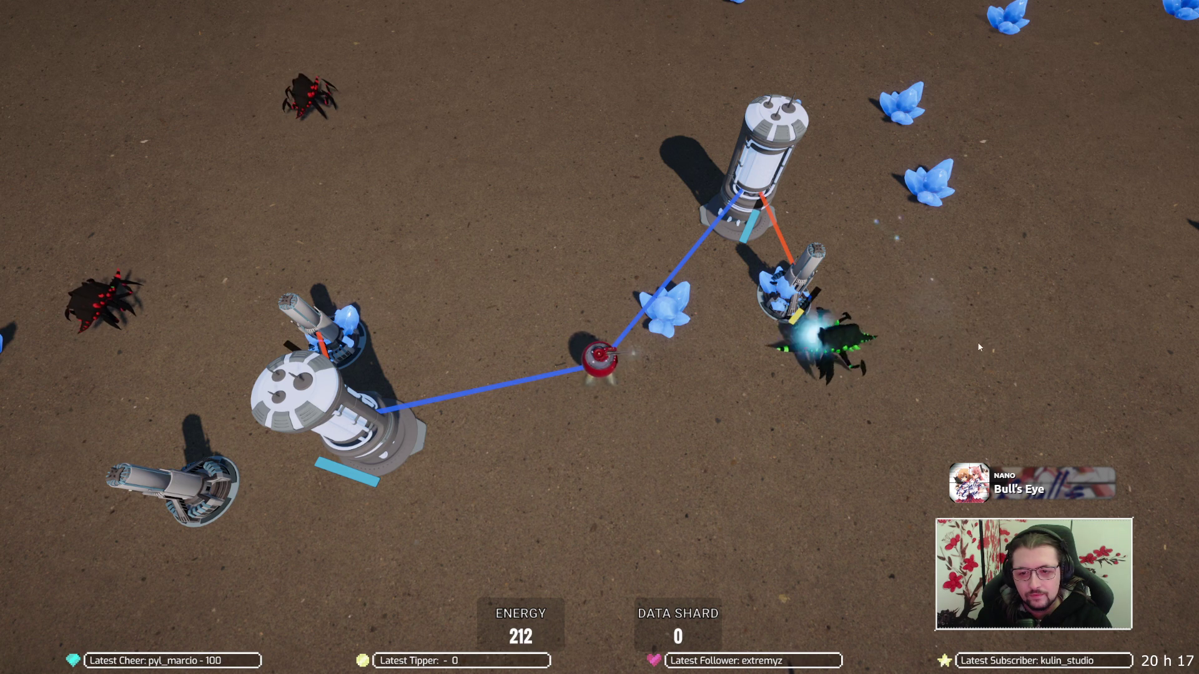
key("a")
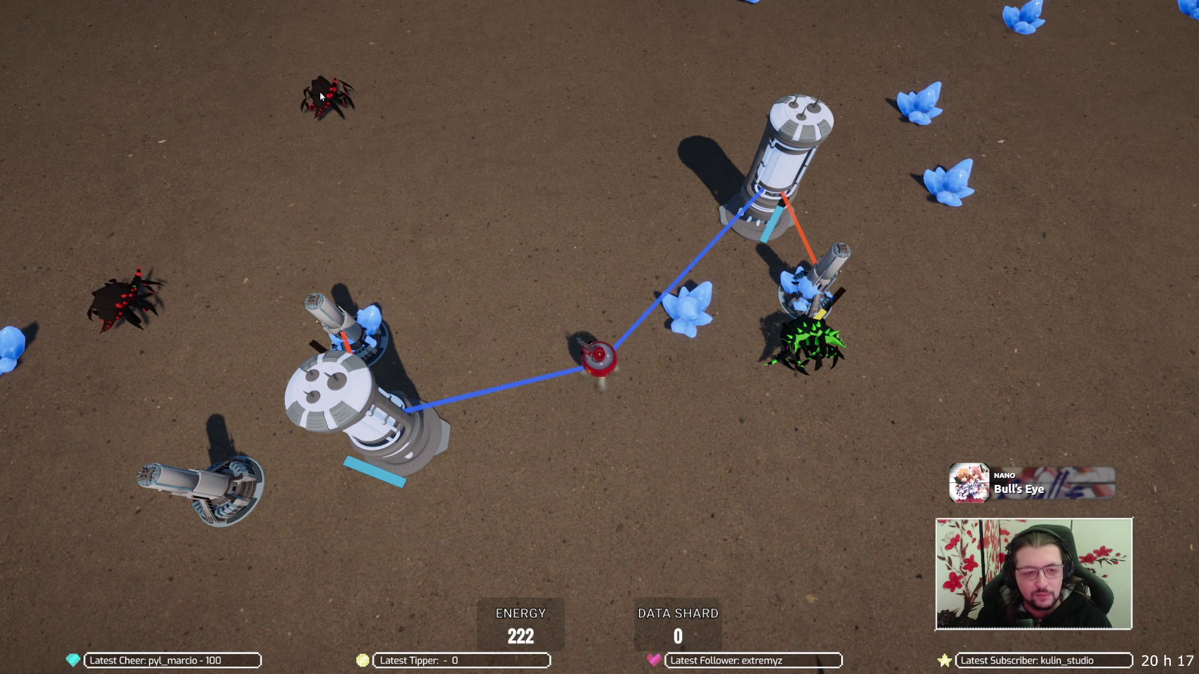
key("w")
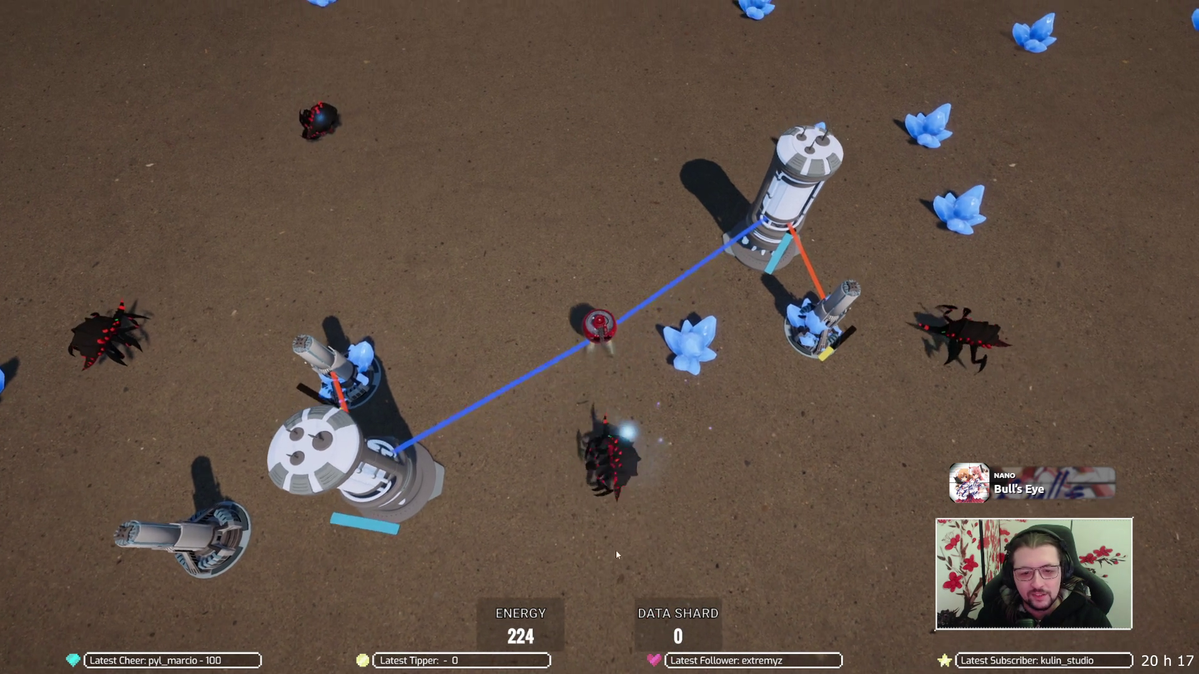
key("s")
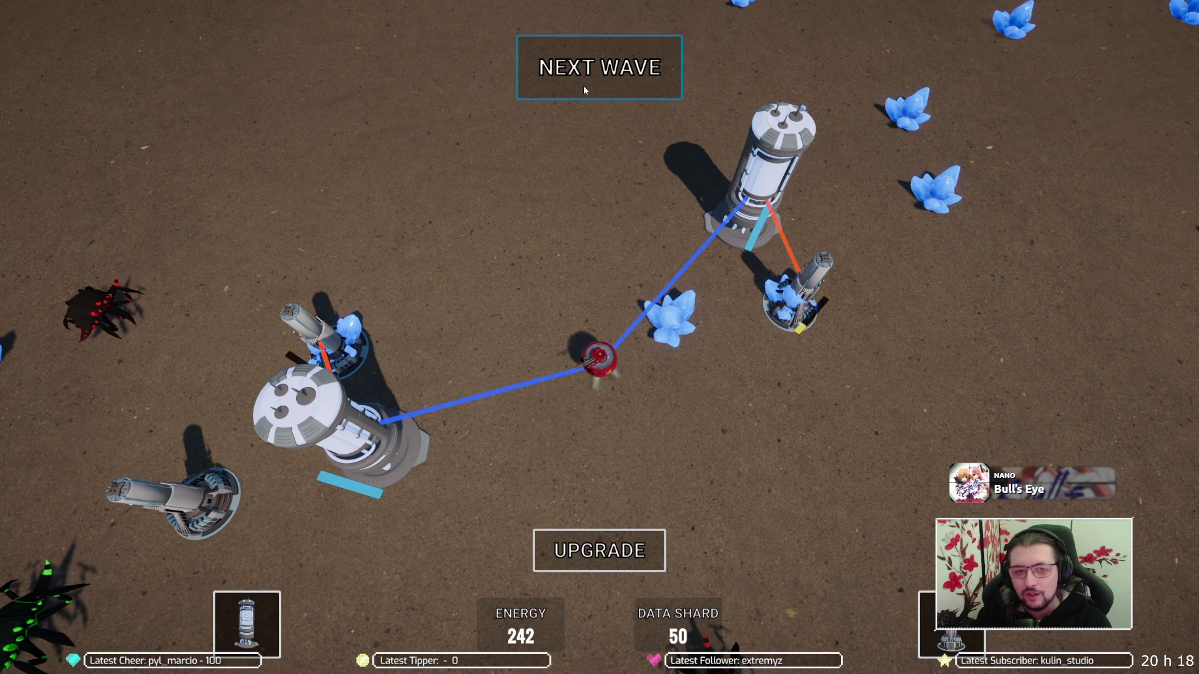
Buy the extractor upgrade for 30 data shards, place an extractor by the crystals, and start the next wave
left_click(615, 551)
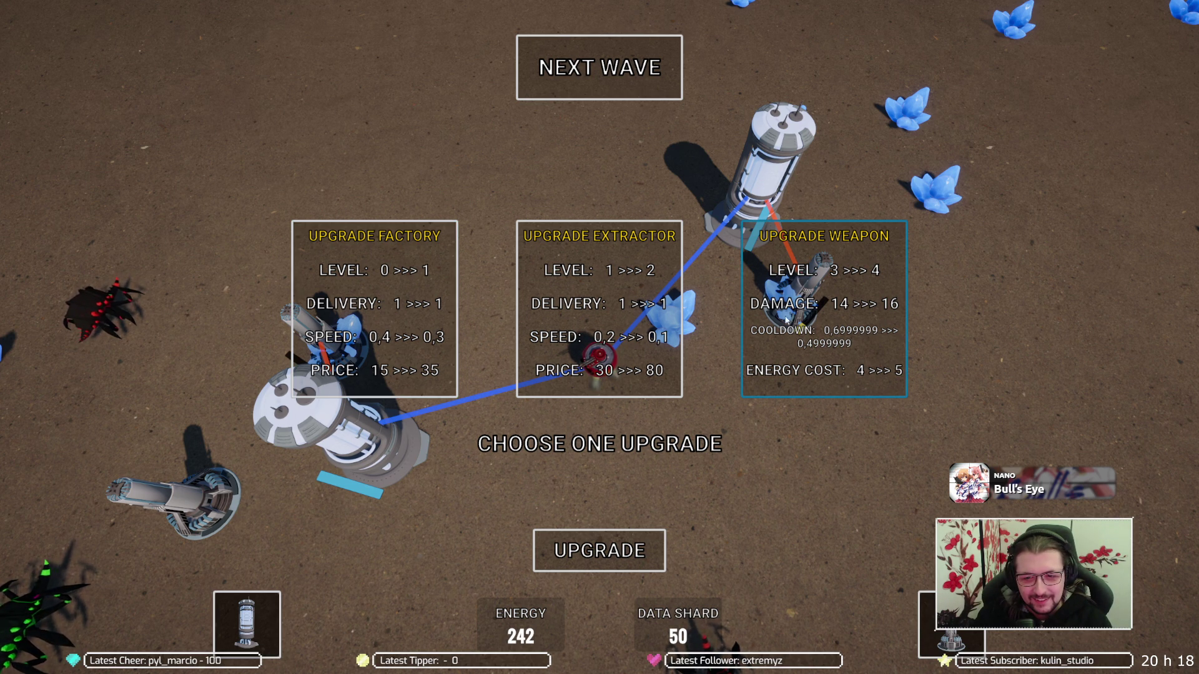
left_click(828, 317)
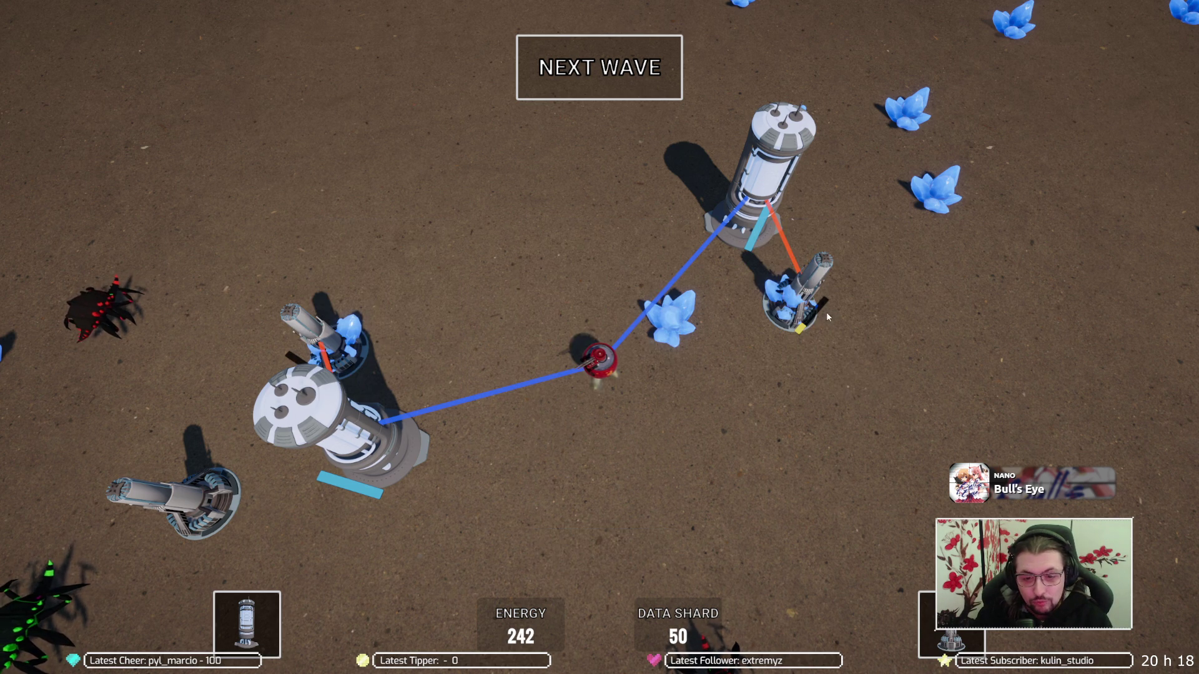
left_click(954, 632)
left_click(945, 190)
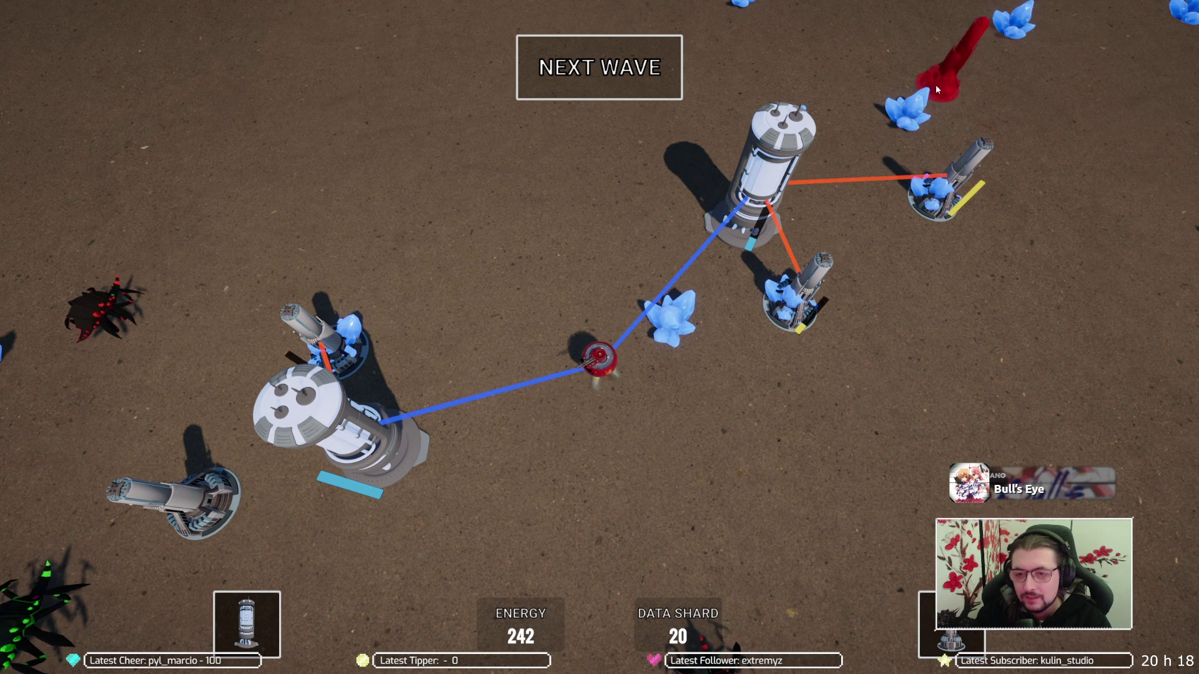
left_click(582, 74)
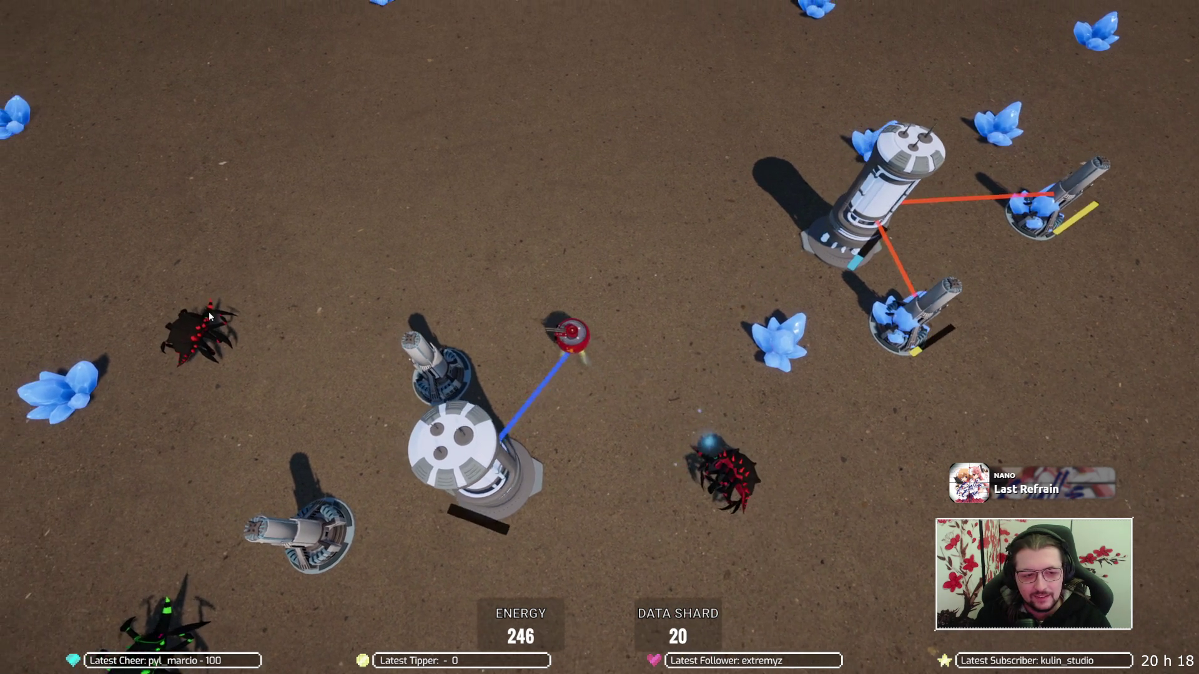
Attack the red, purple and green bugs while moving the drone up-right and up-left
key("s")
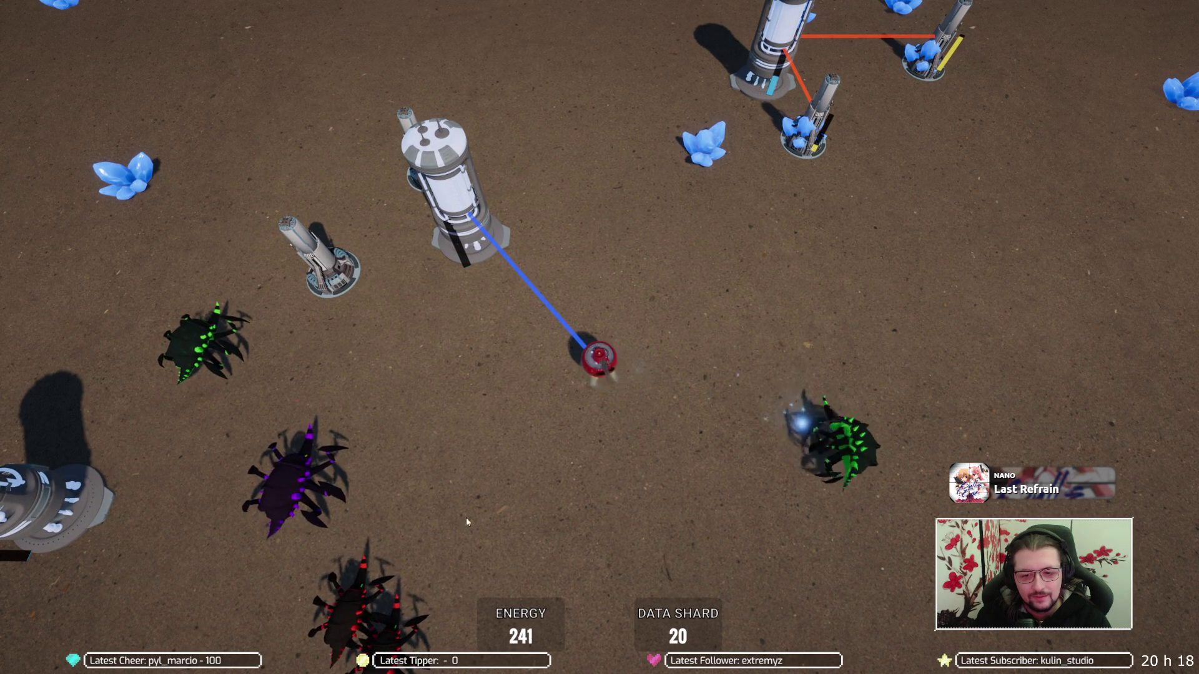
left_click(378, 638)
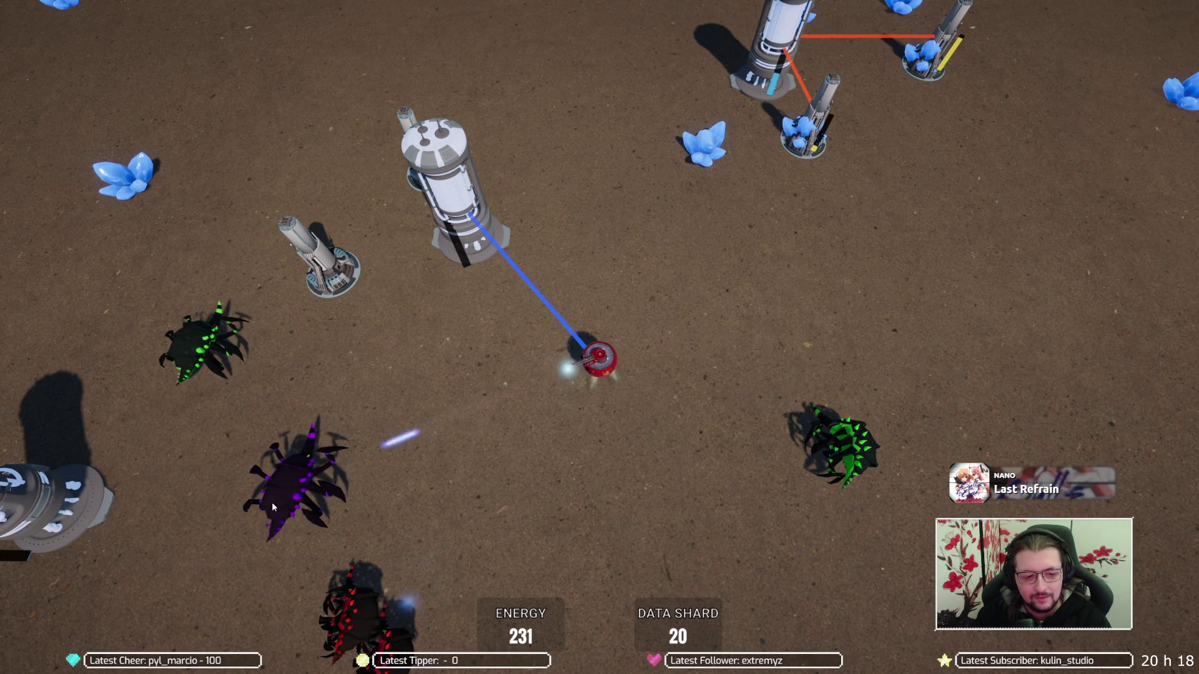
left_click(271, 502)
left_click(213, 363)
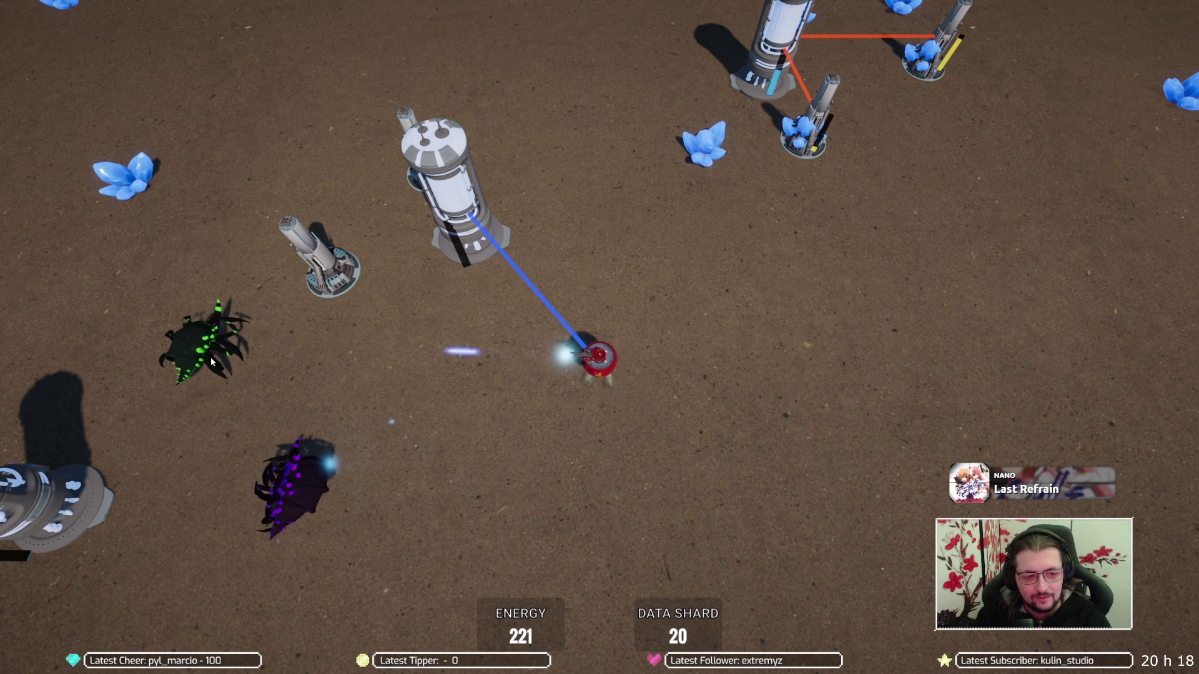
left_click(213, 361)
key("w")
key("d")
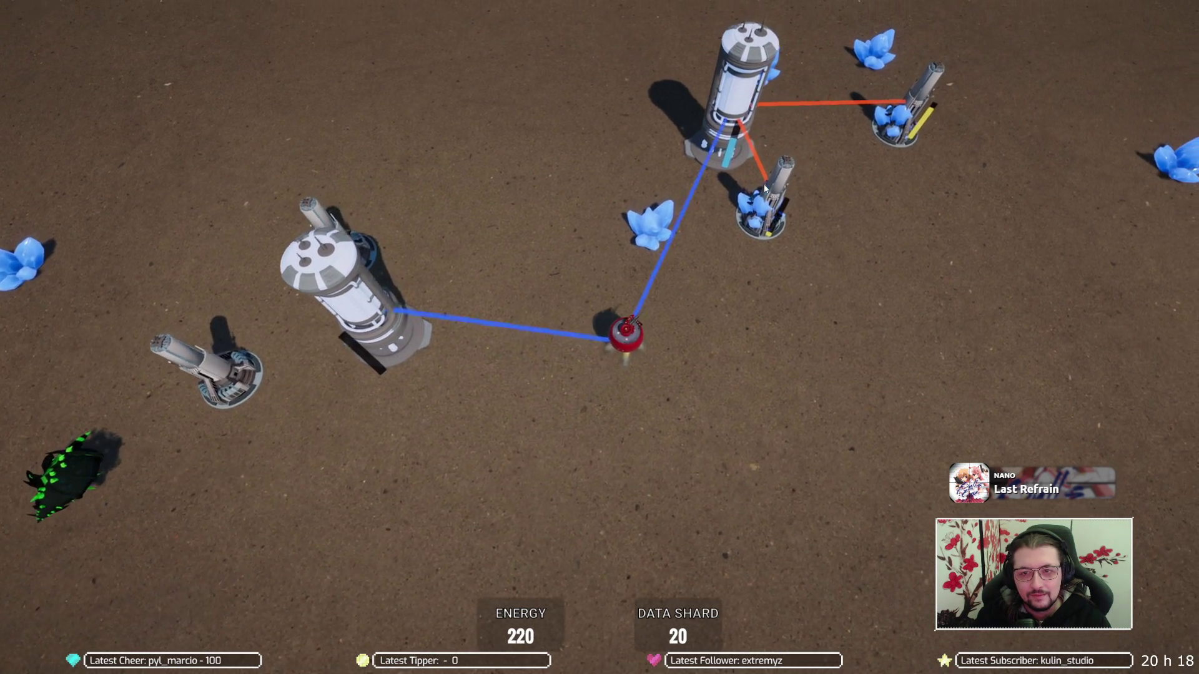
key("w")
key("a")
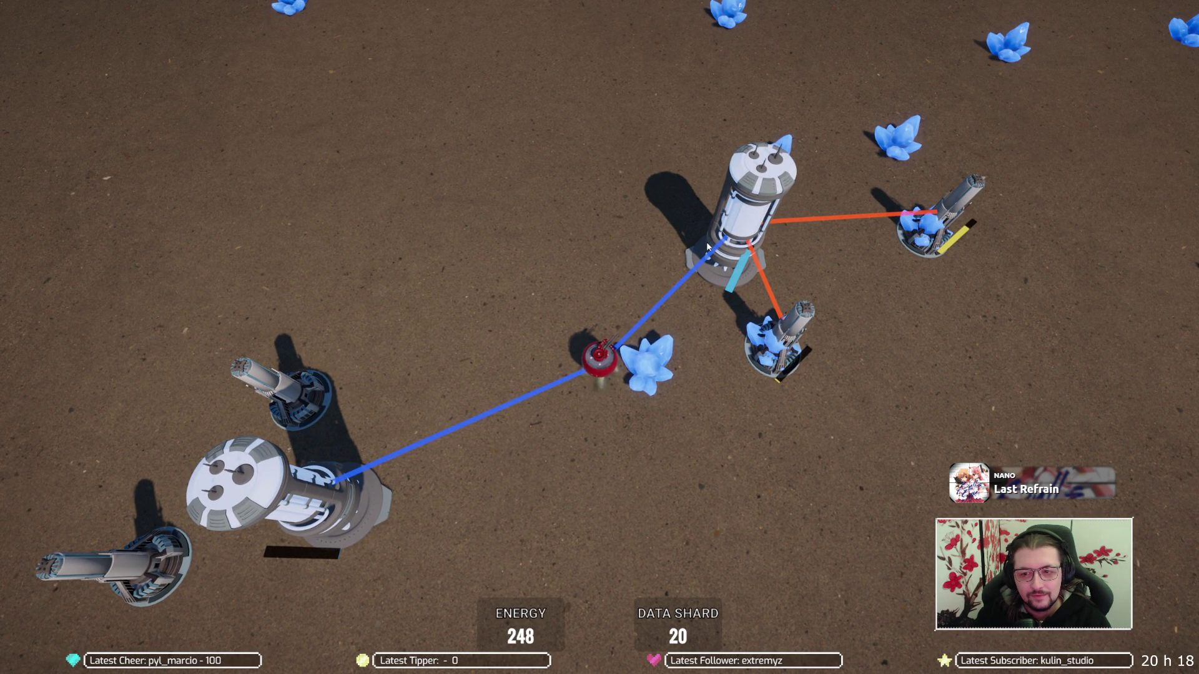
Move the drone down-left toward a spider, then back up-right toward a tower
key("w")
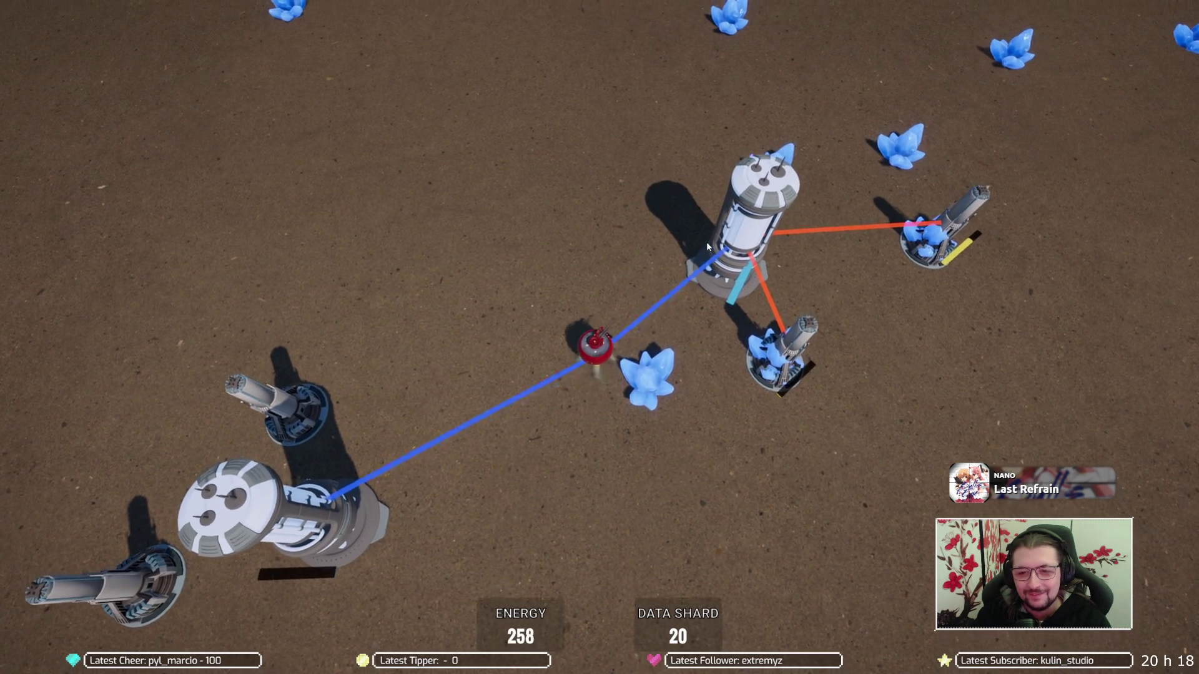
key("s")
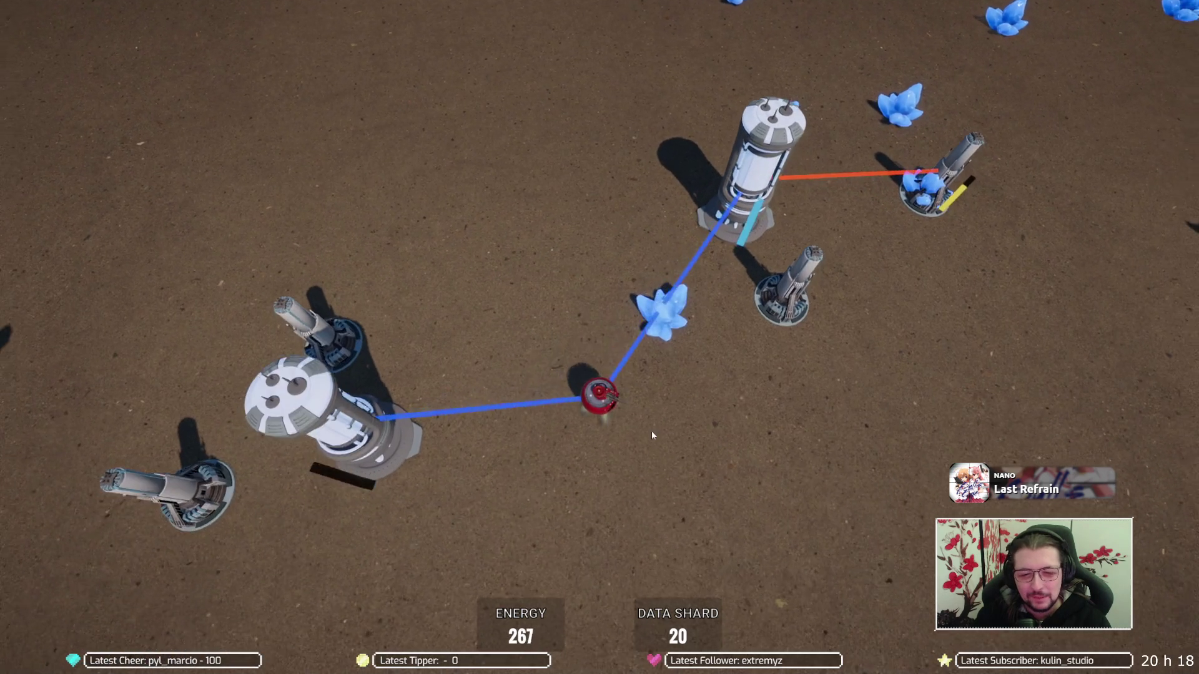
key("s")
key("d")
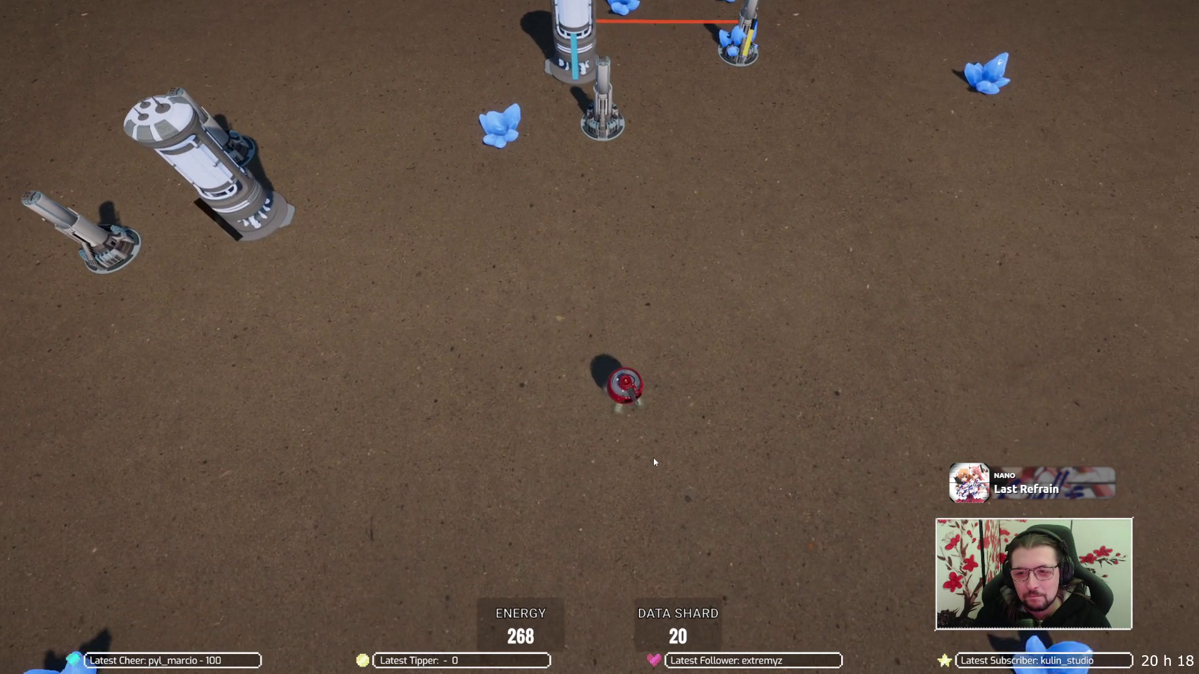
key("a")
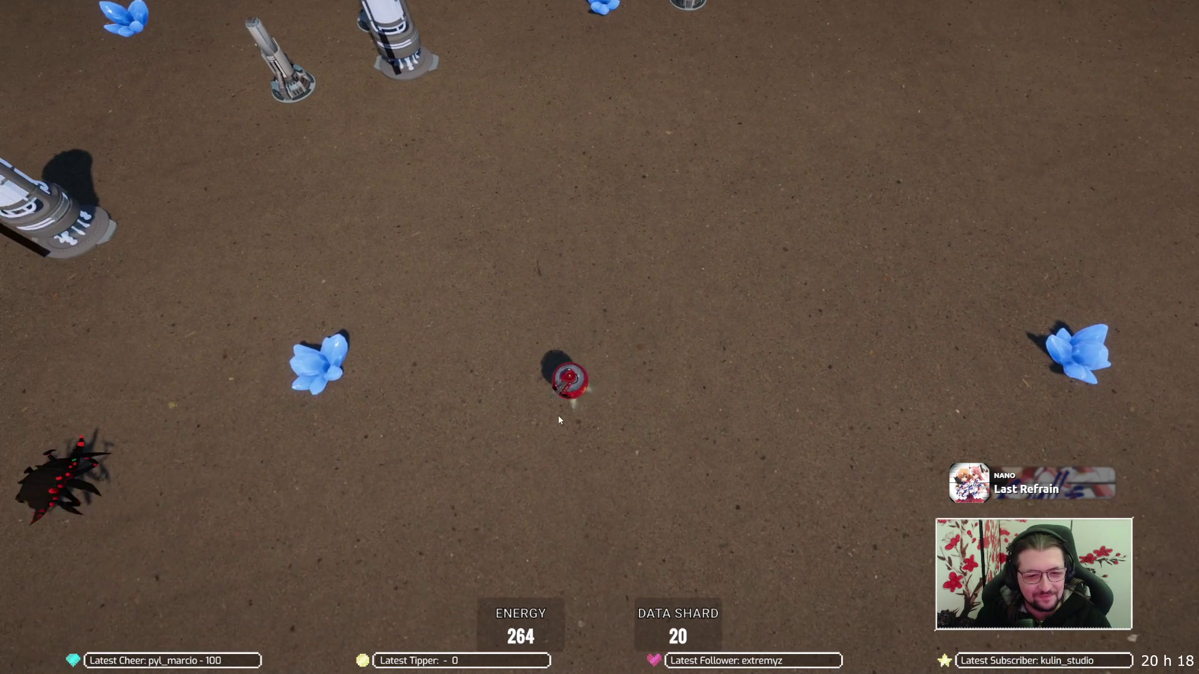
key("a")
key("s")
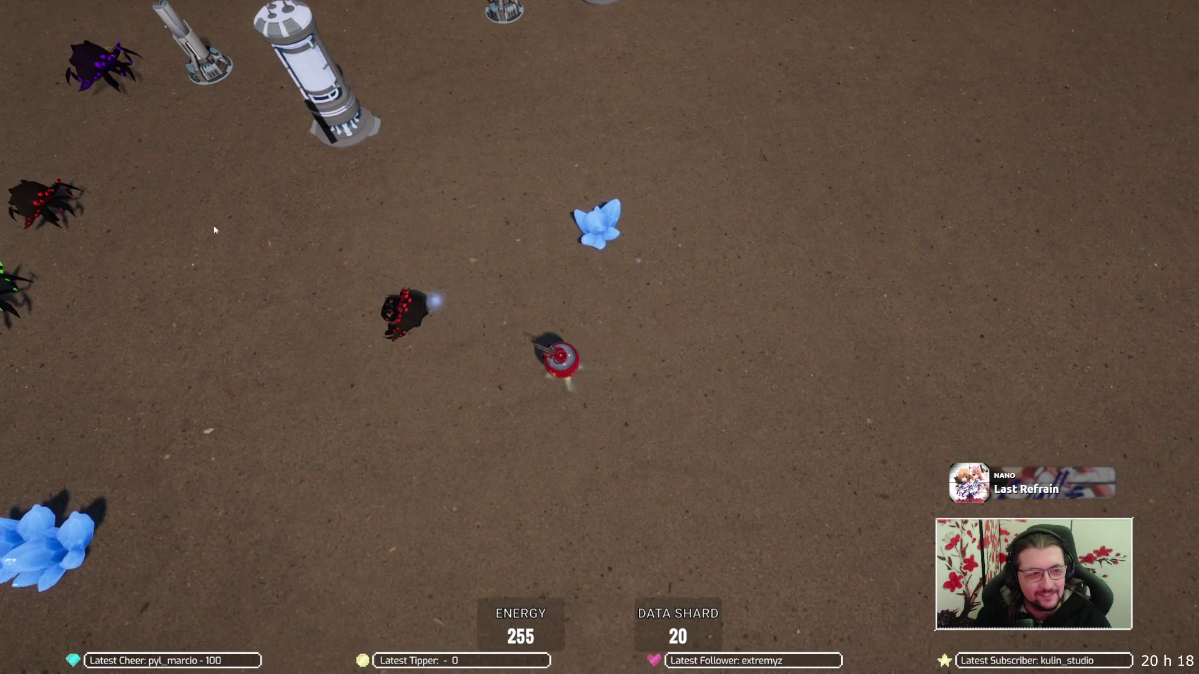
key("a")
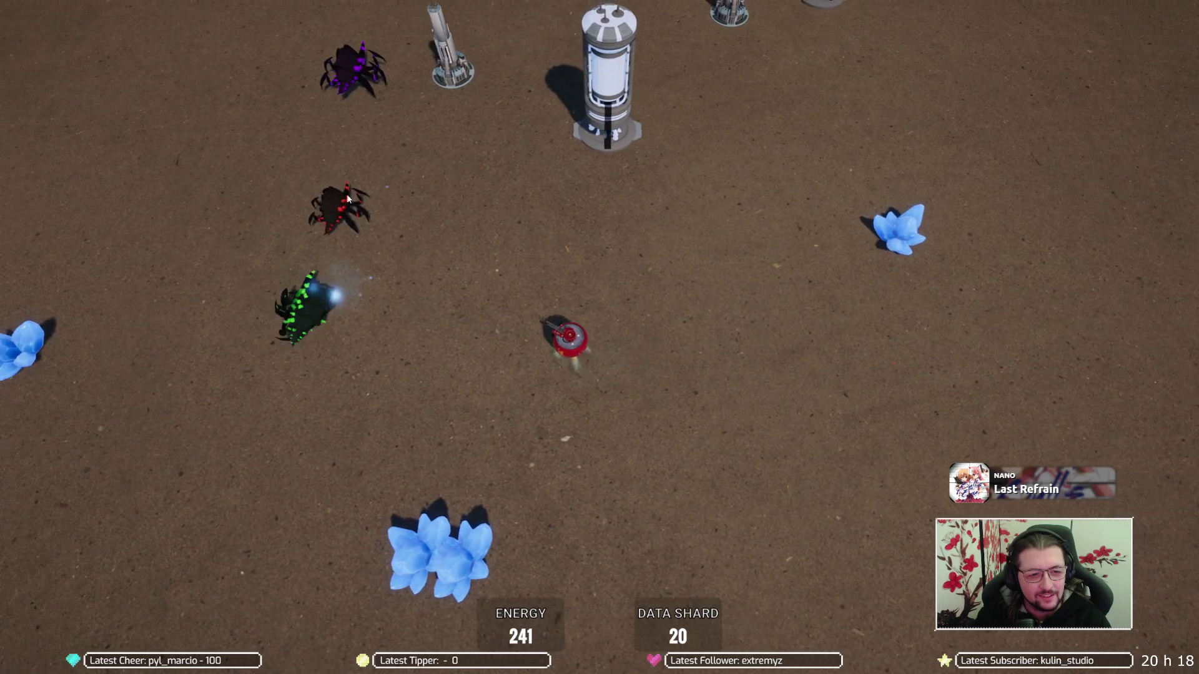
key("w")
key("a")
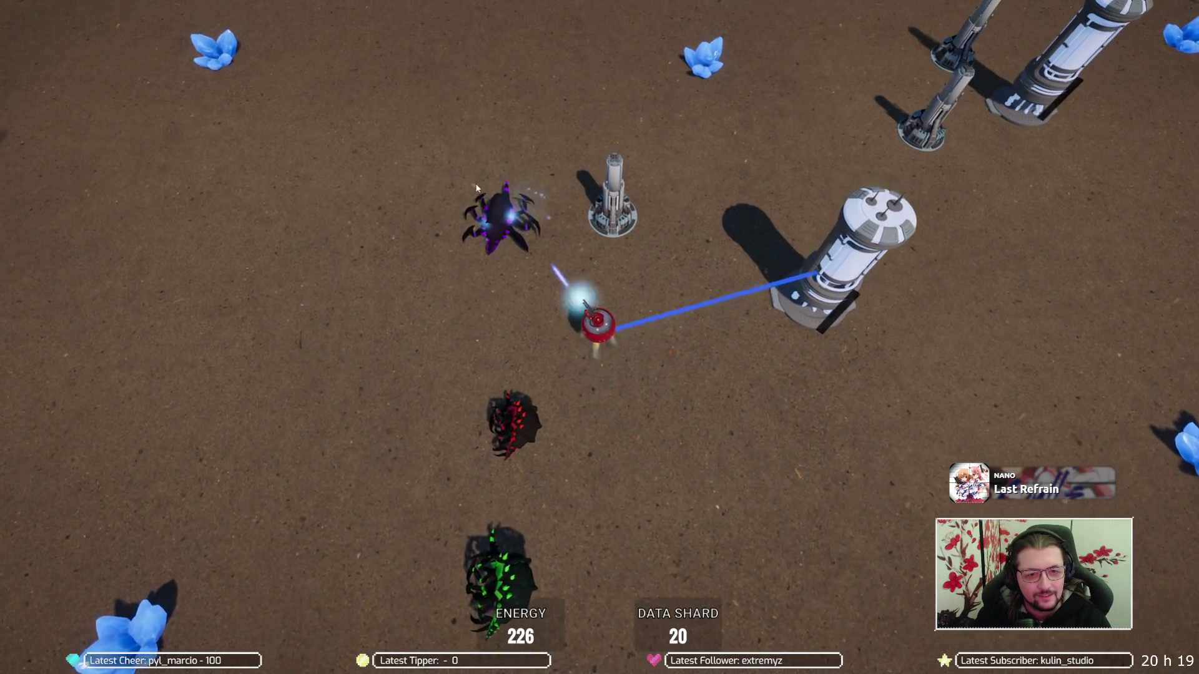
key("w")
key("d")
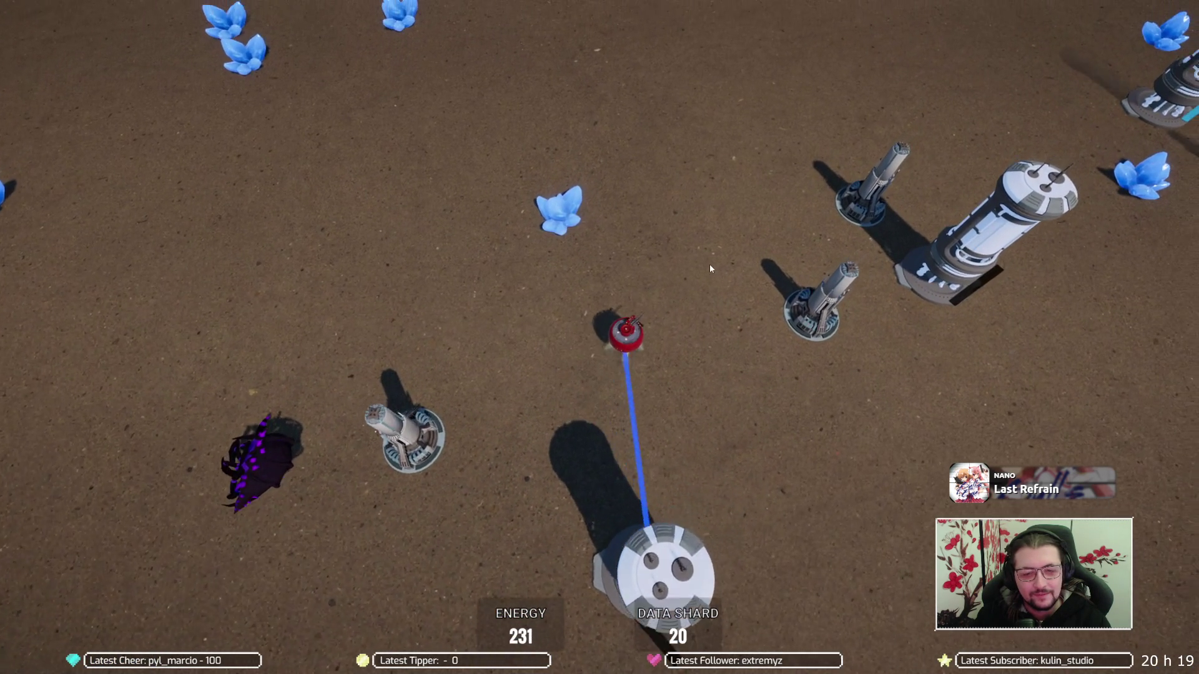
Fly the drone up-right across the field and weave it back and forth around the towers
key("w")
key("d")
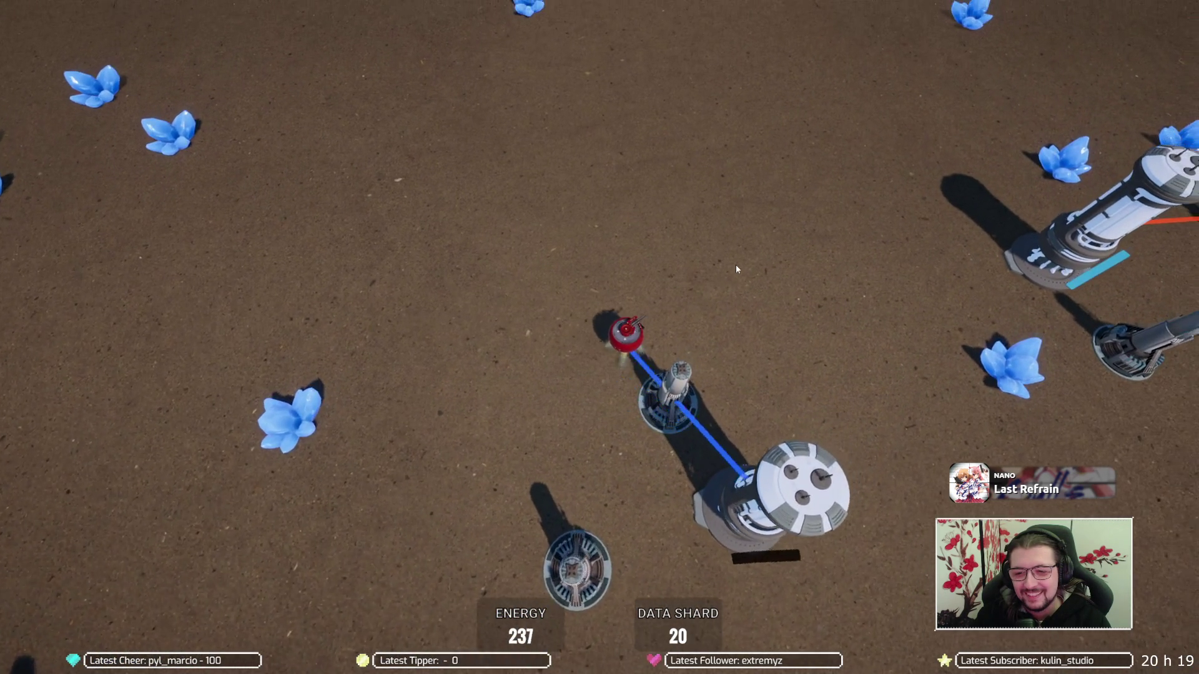
key("d")
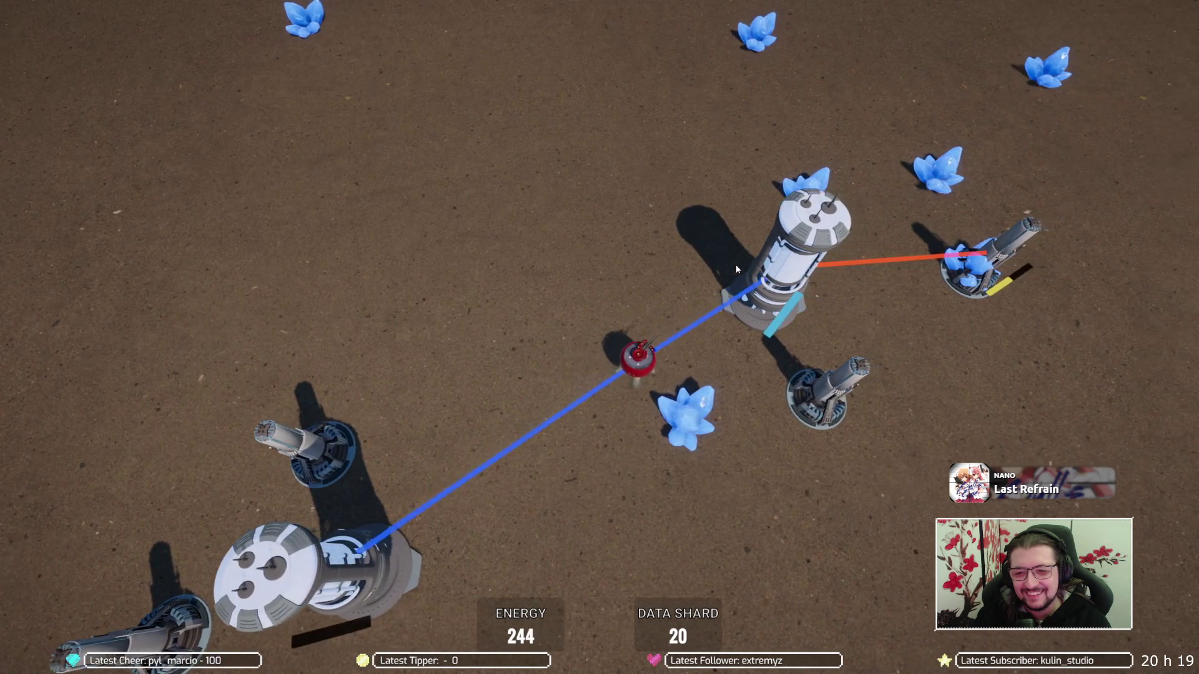
key("w")
key("d")
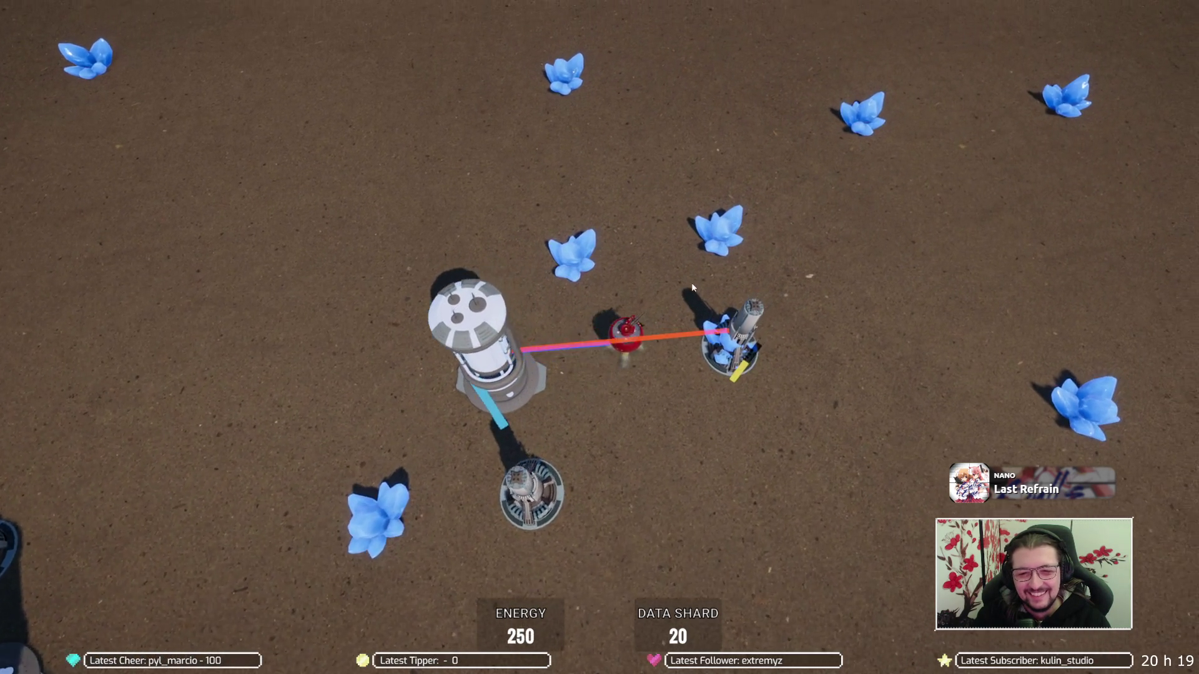
key("w")
key("a")
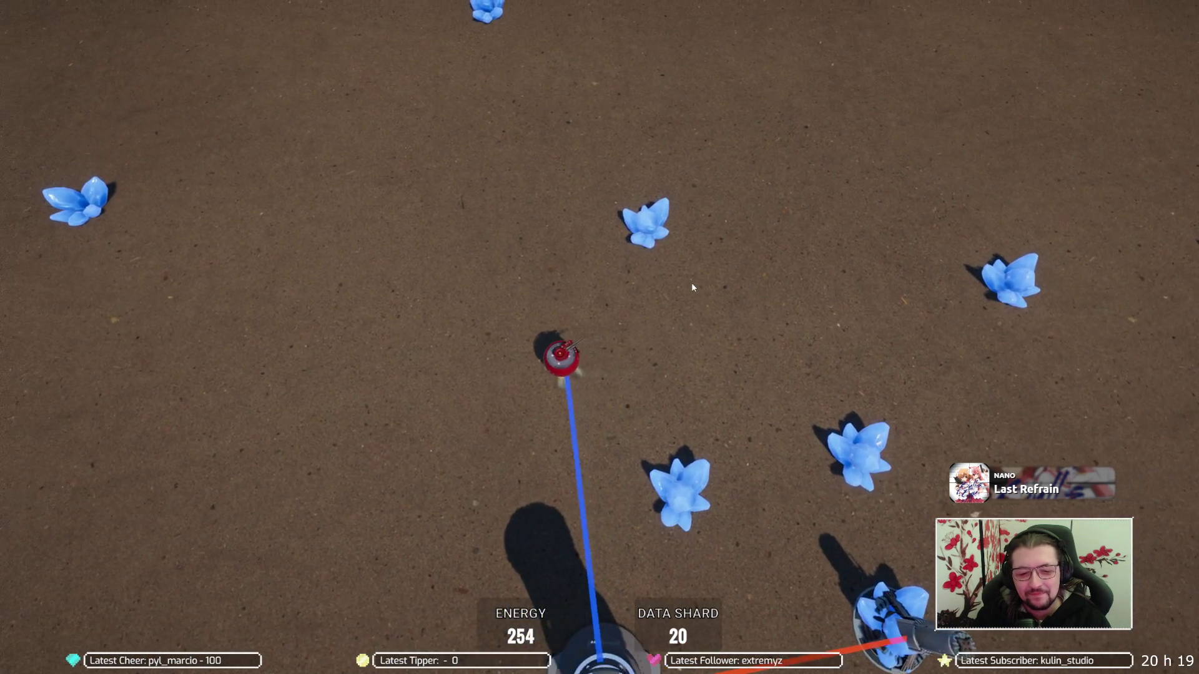
key("a")
key("s")
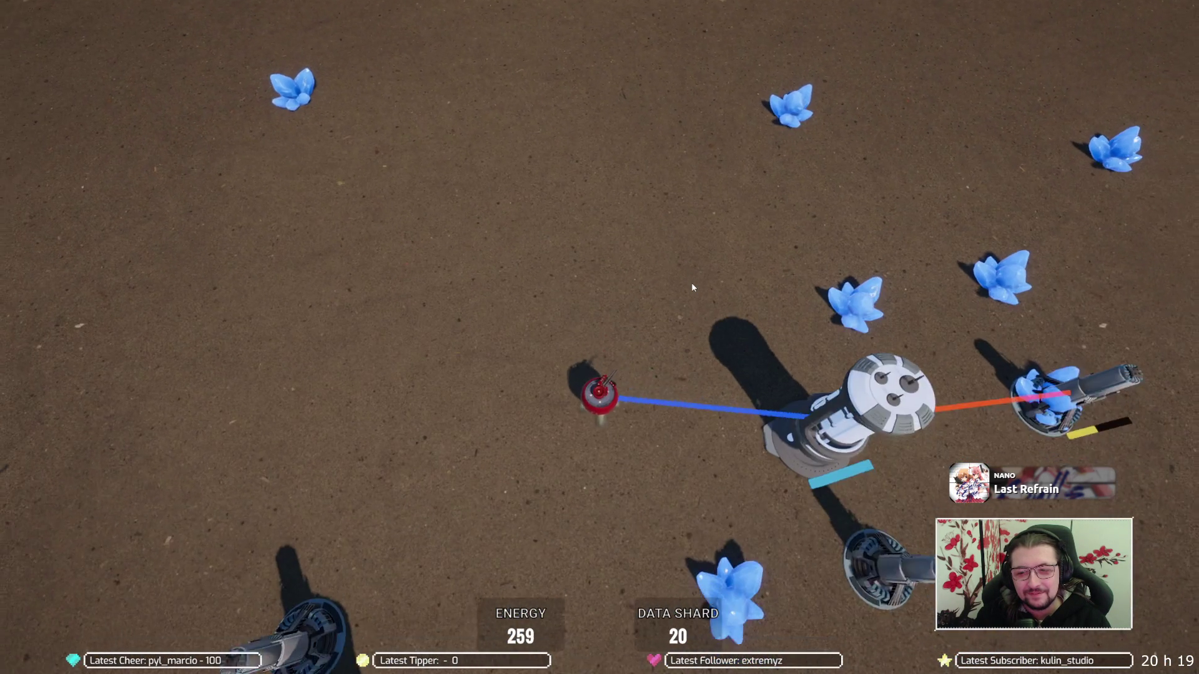
key("s")
key("d")
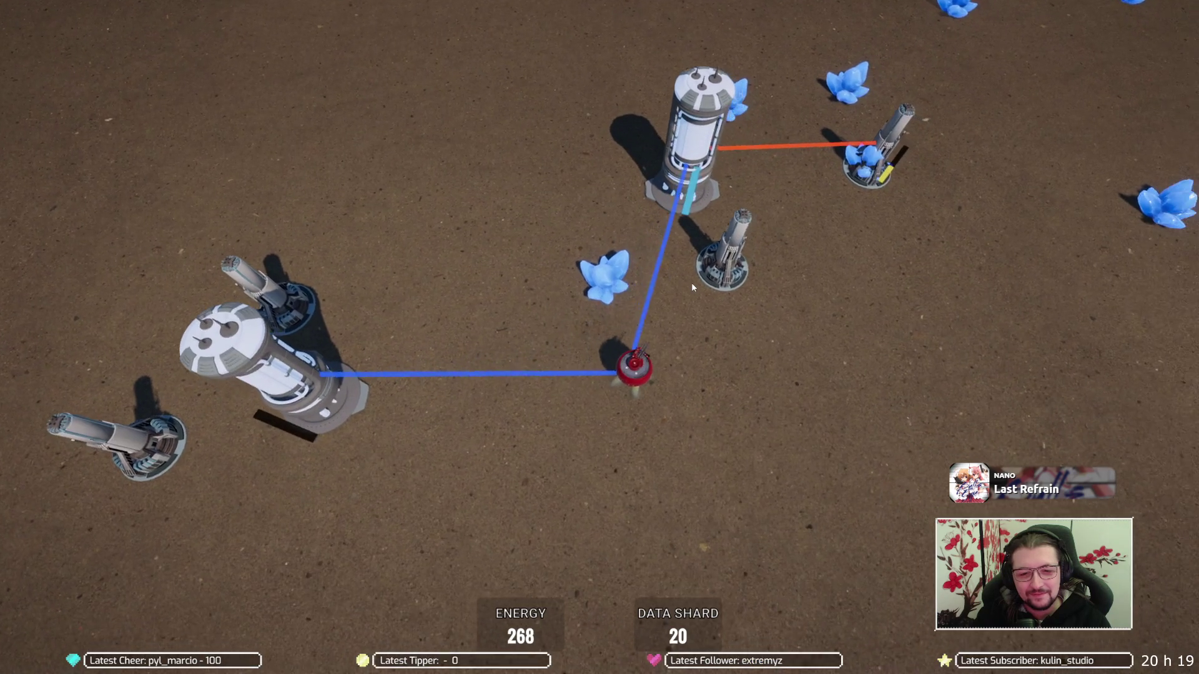
key("w")
key("d")
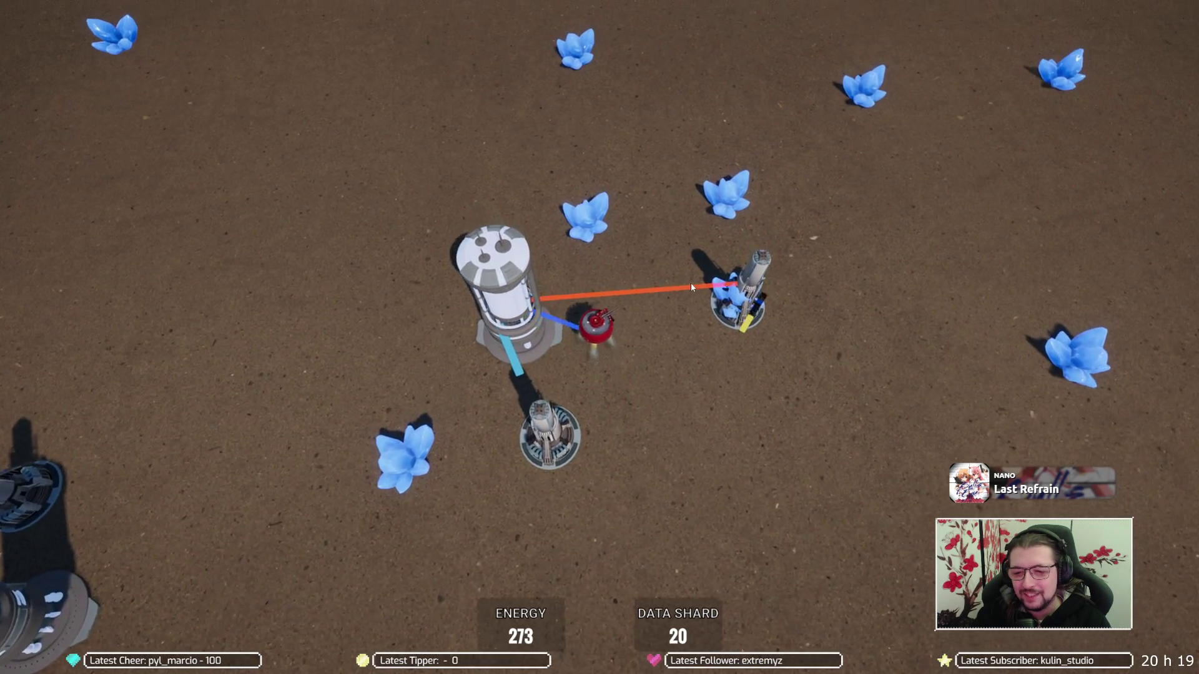
key("a")
key("s")
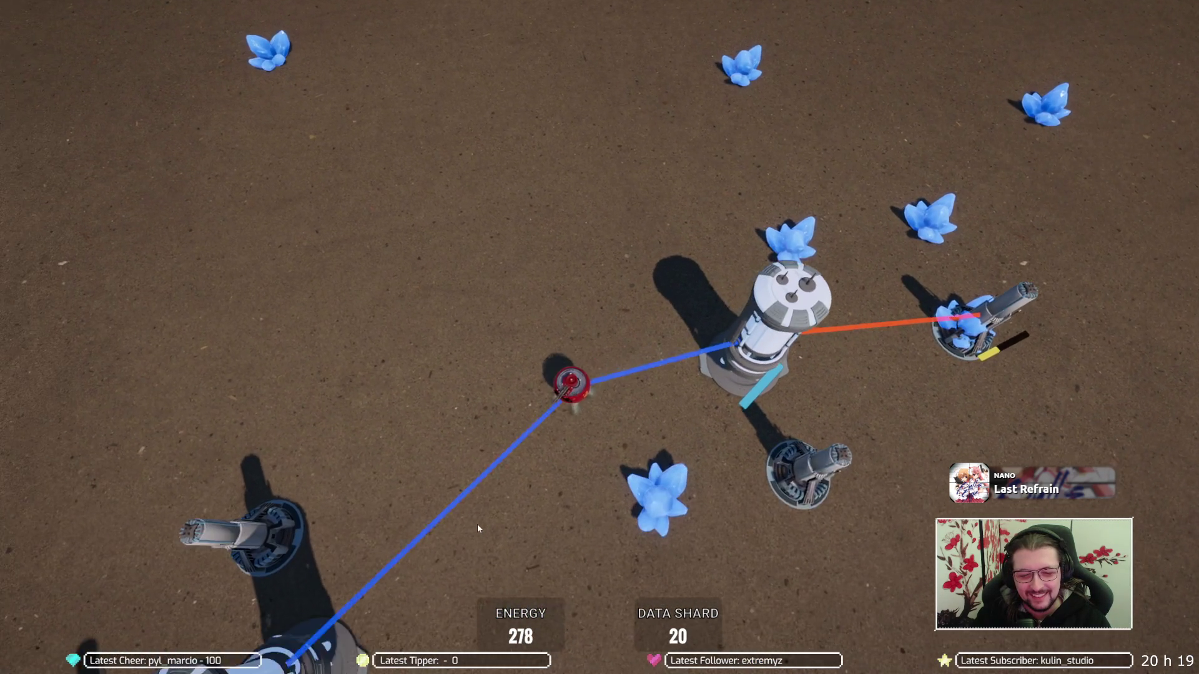
key("s")
key("d")
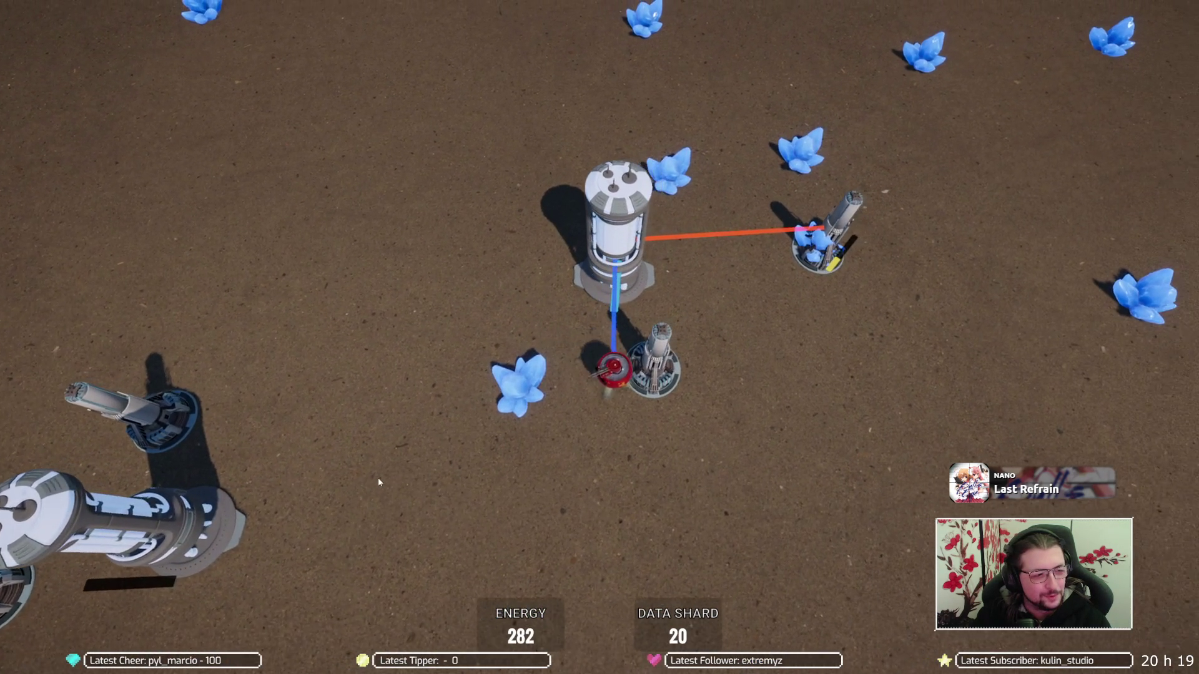
Fly the drone up-left, then right and down past the base
key("w")
key("a")
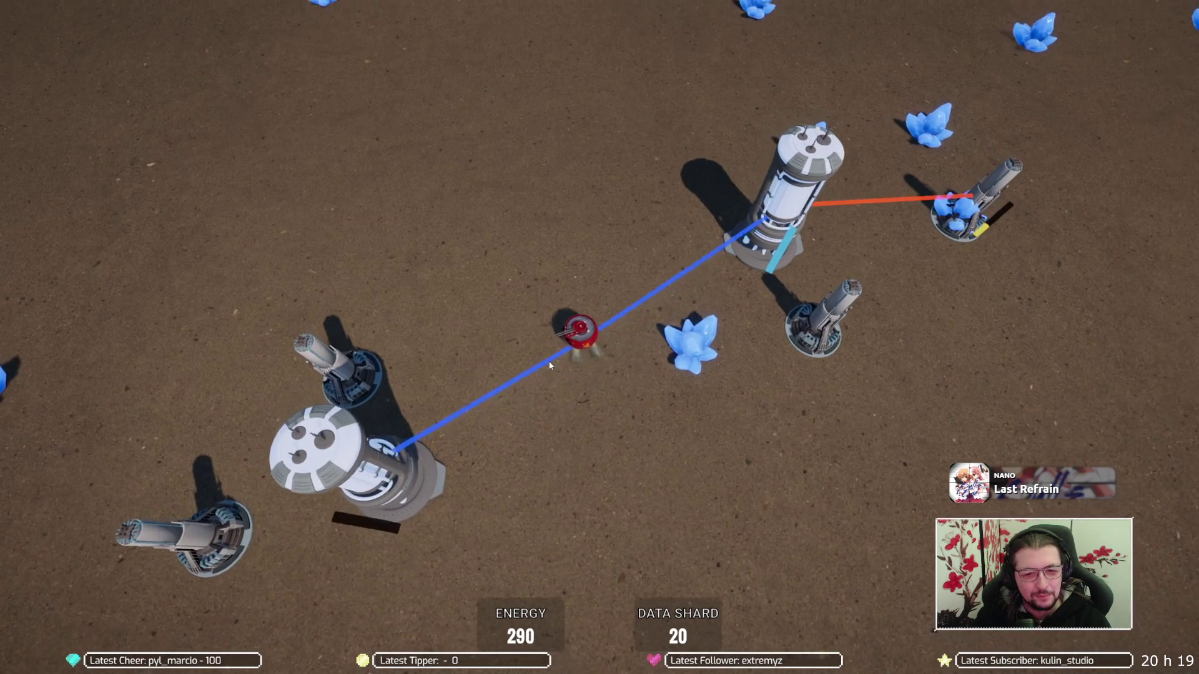
key("w")
key("d")
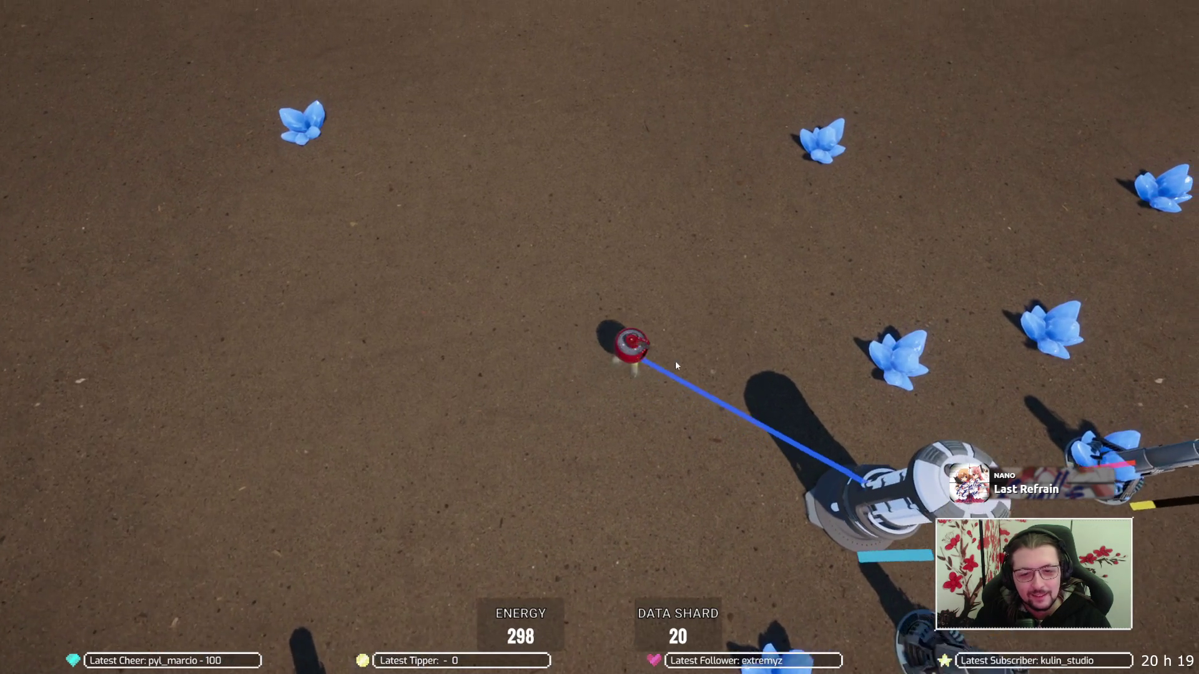
key("d")
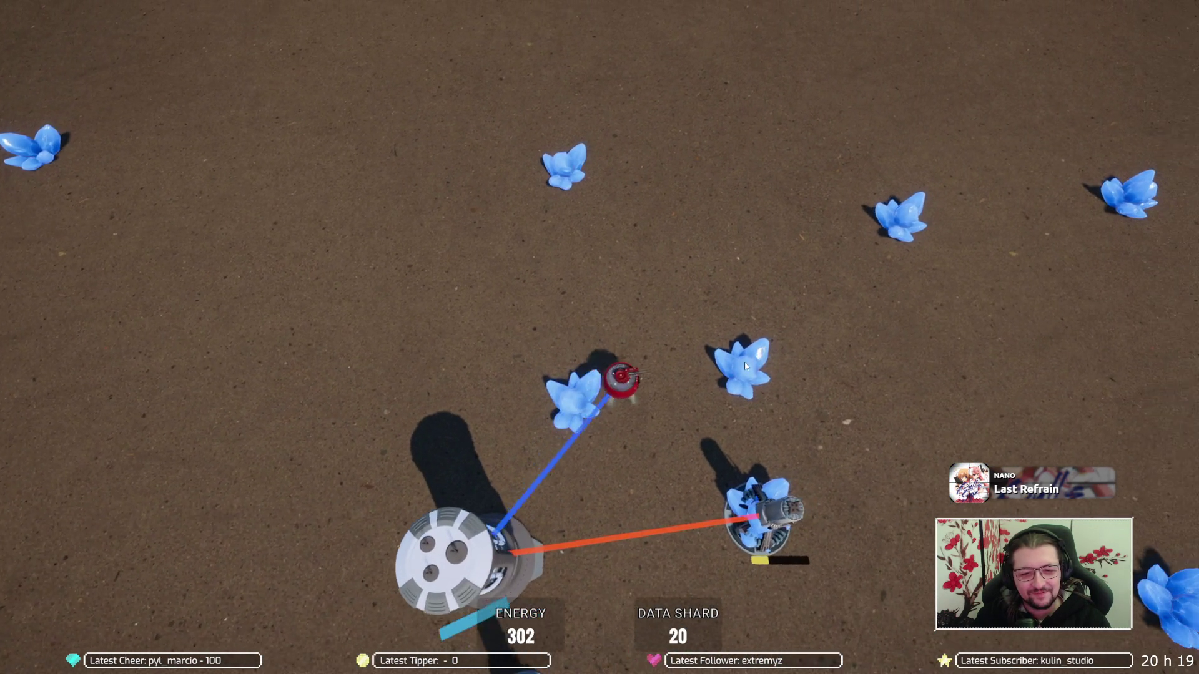
key("s")
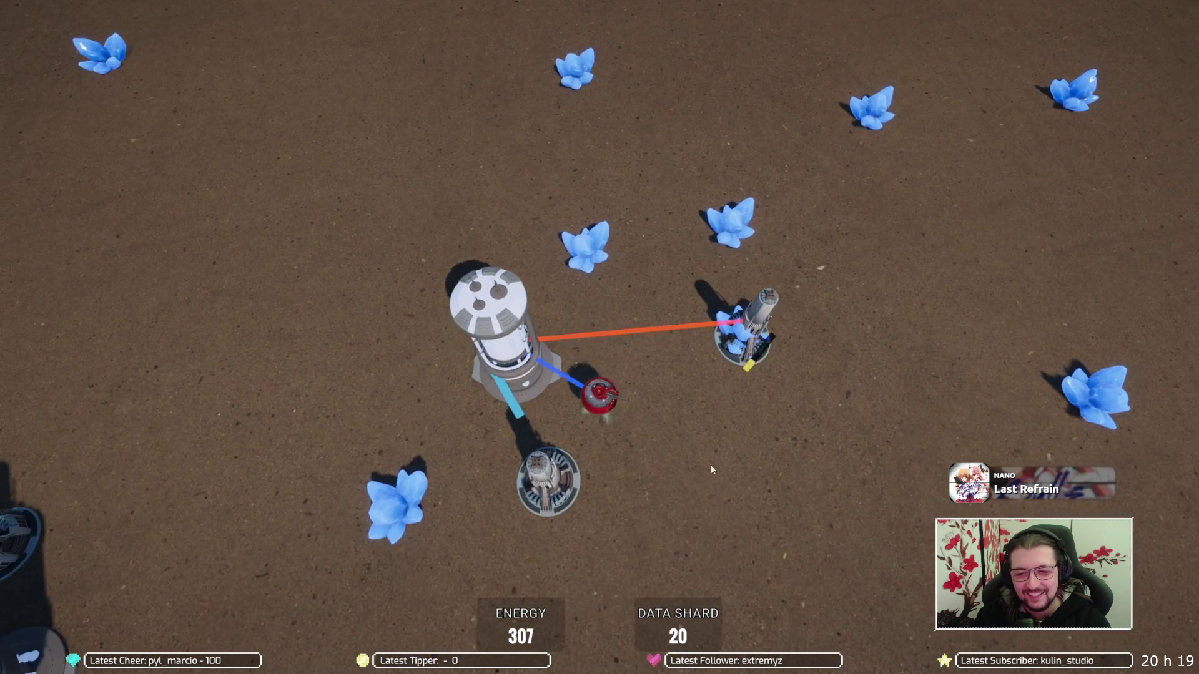
key("s")
key("a")
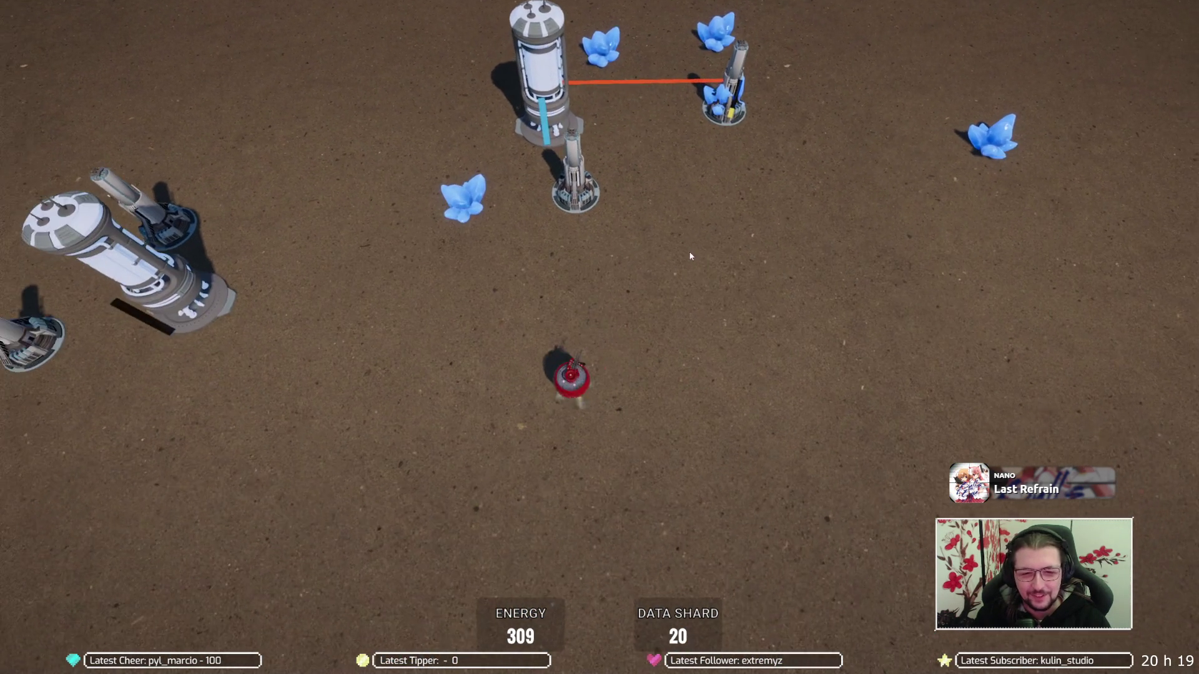
key("a")
Reconnect the drone's links to the towers, then leave the playtest for PlayerSpawnPoint.cs
key("w")
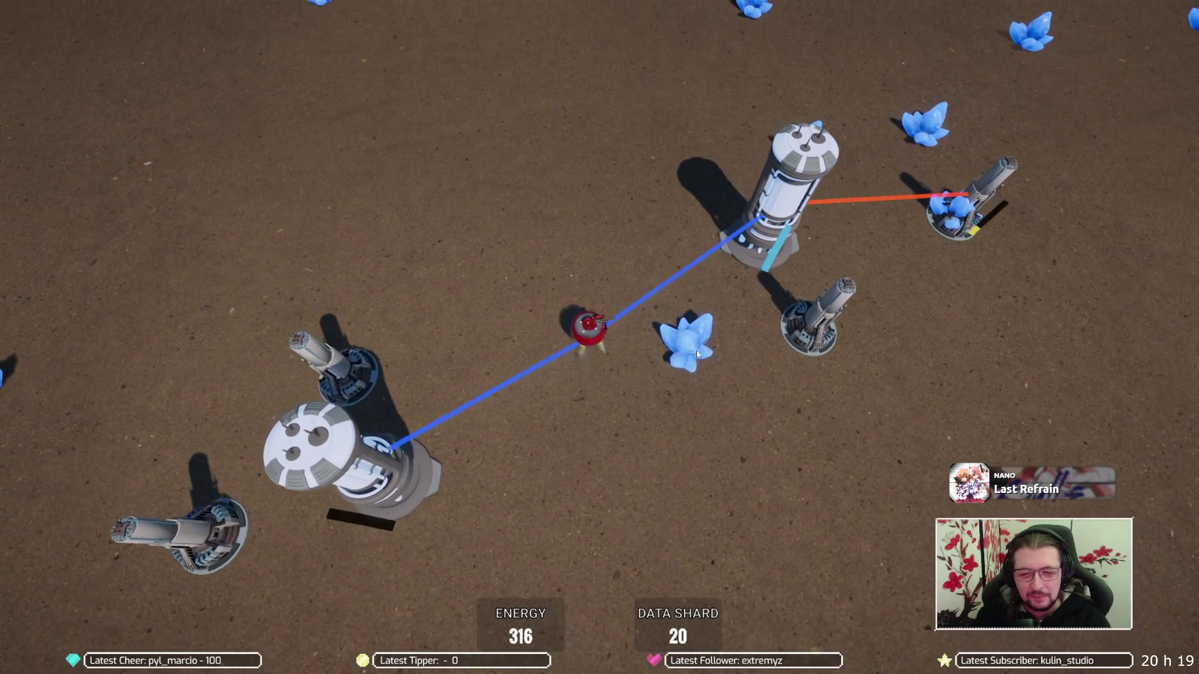
key("d")
key("s")
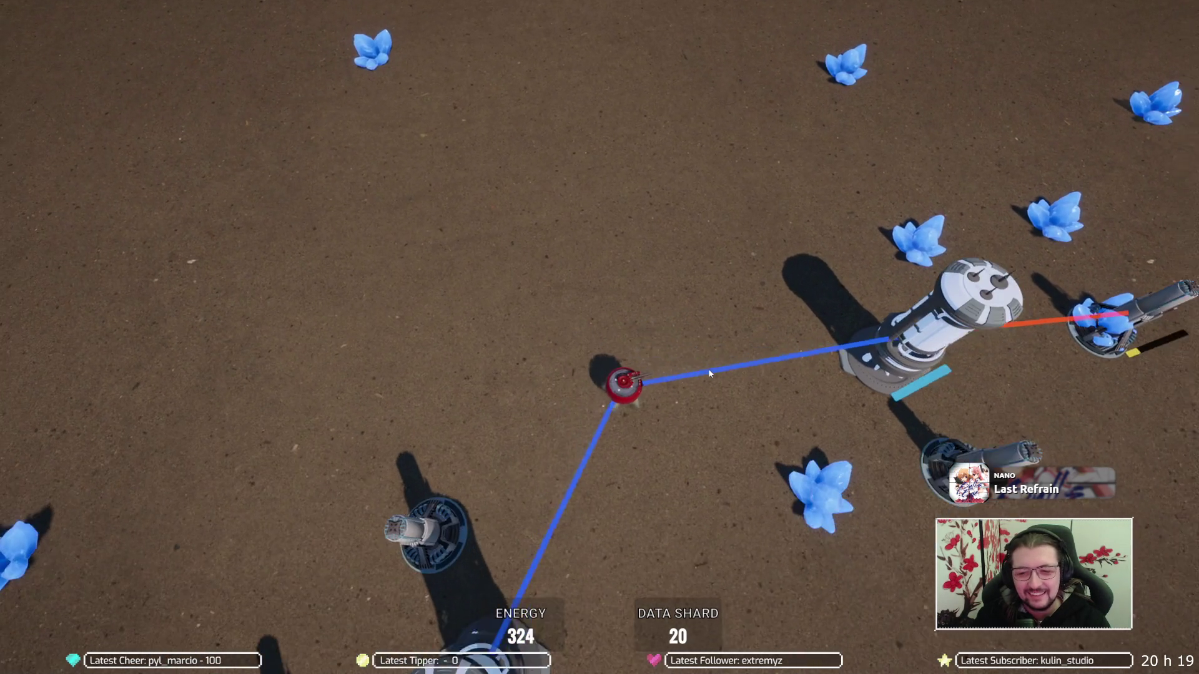
key("s")
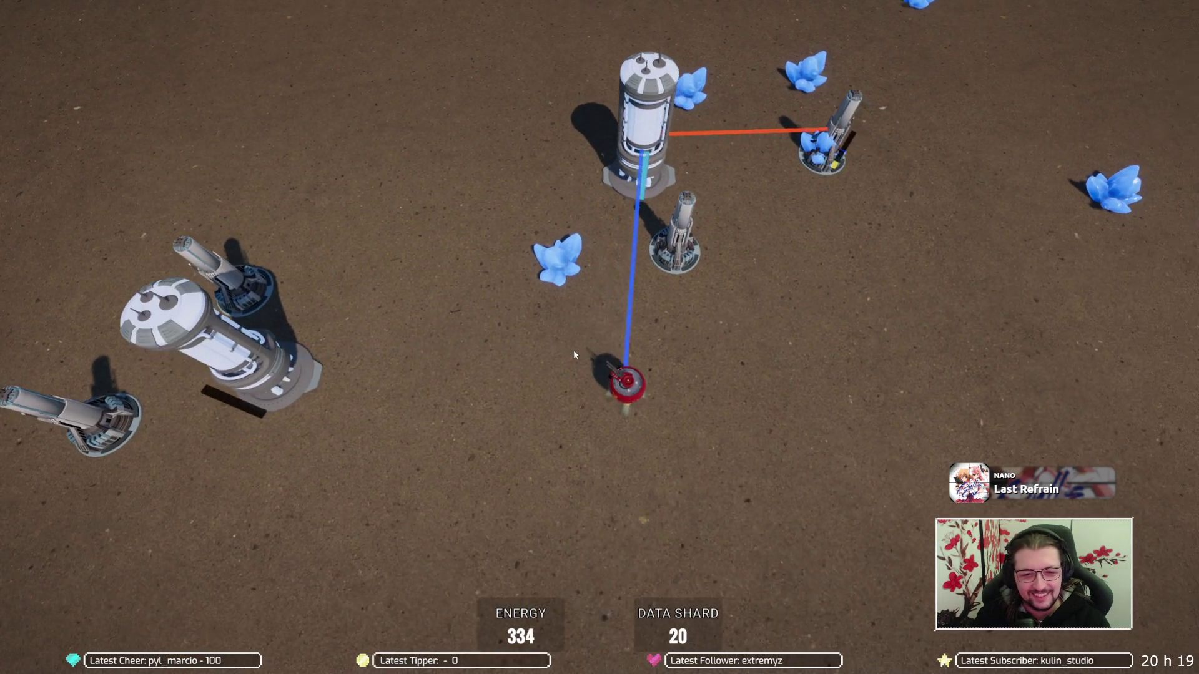
key("a")
key("w")
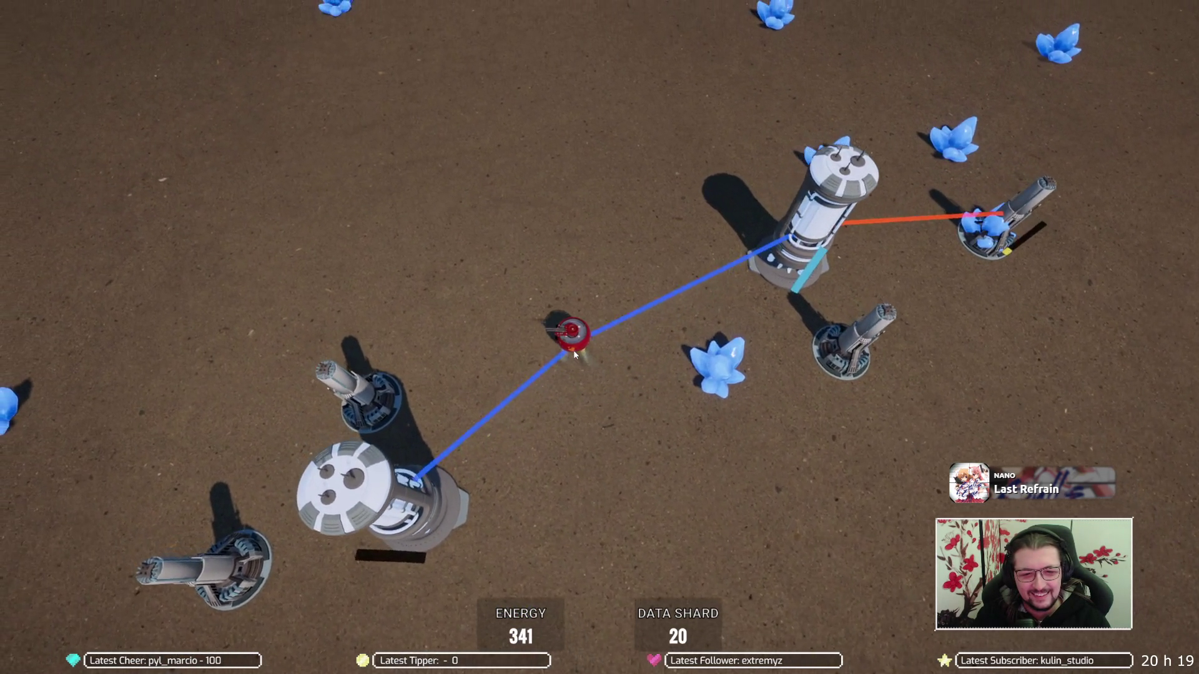
key("w")
key("a")
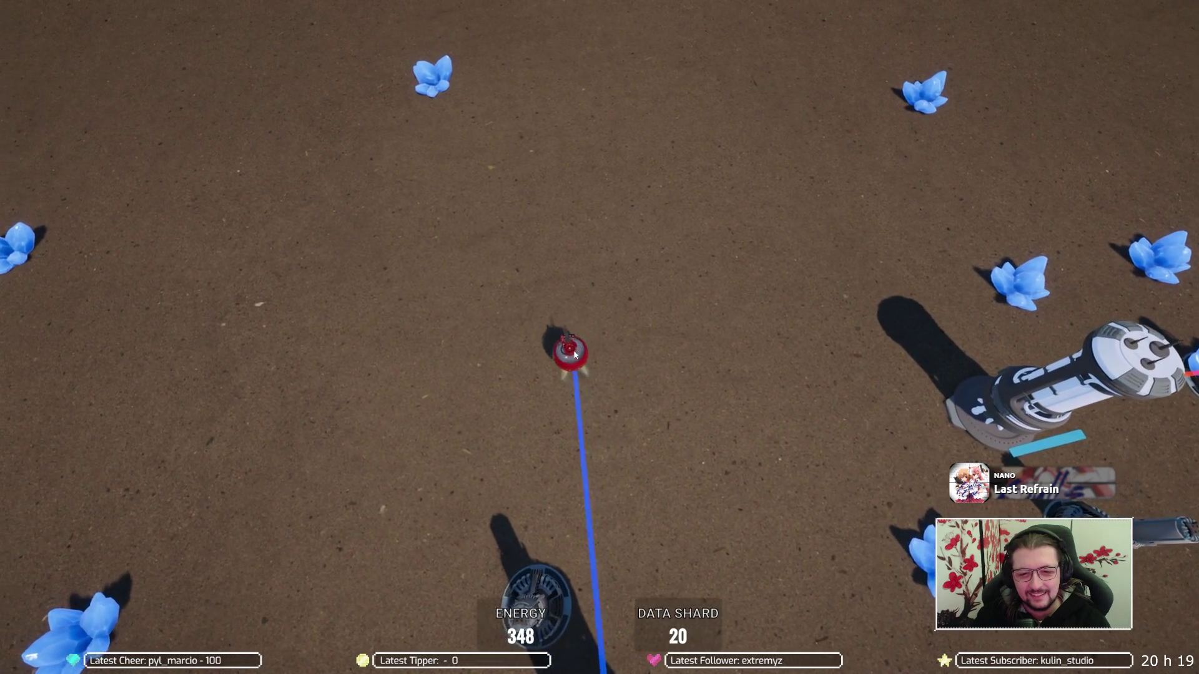
key("d")
key("s")
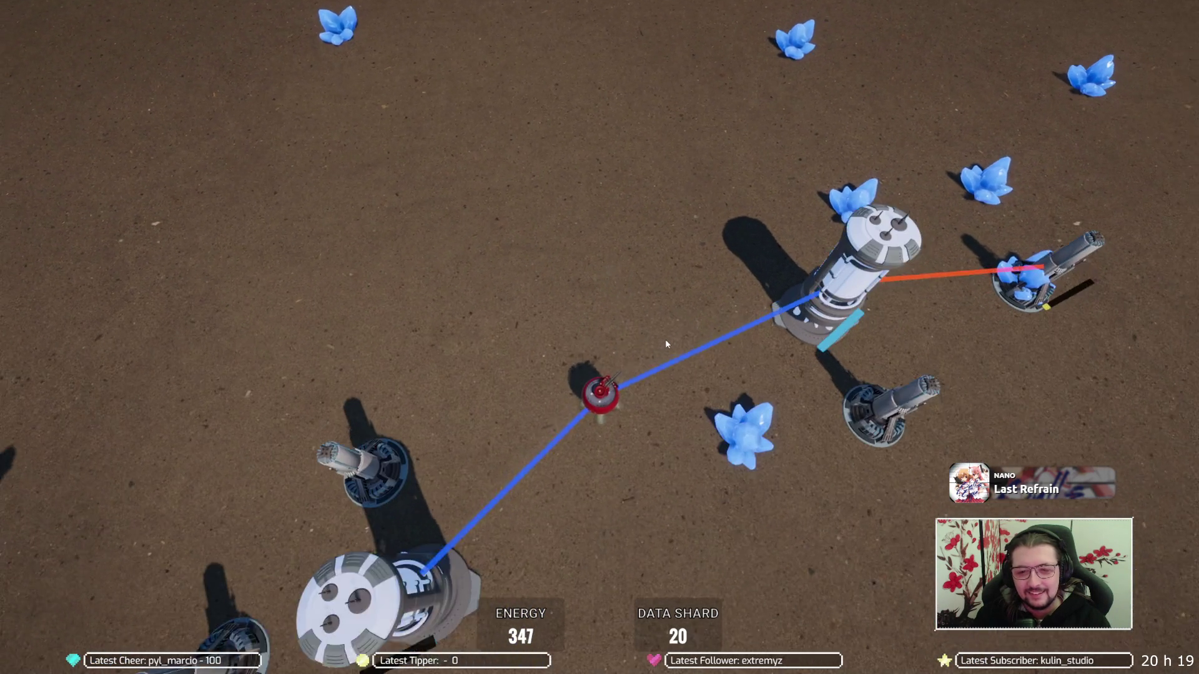
key("e")
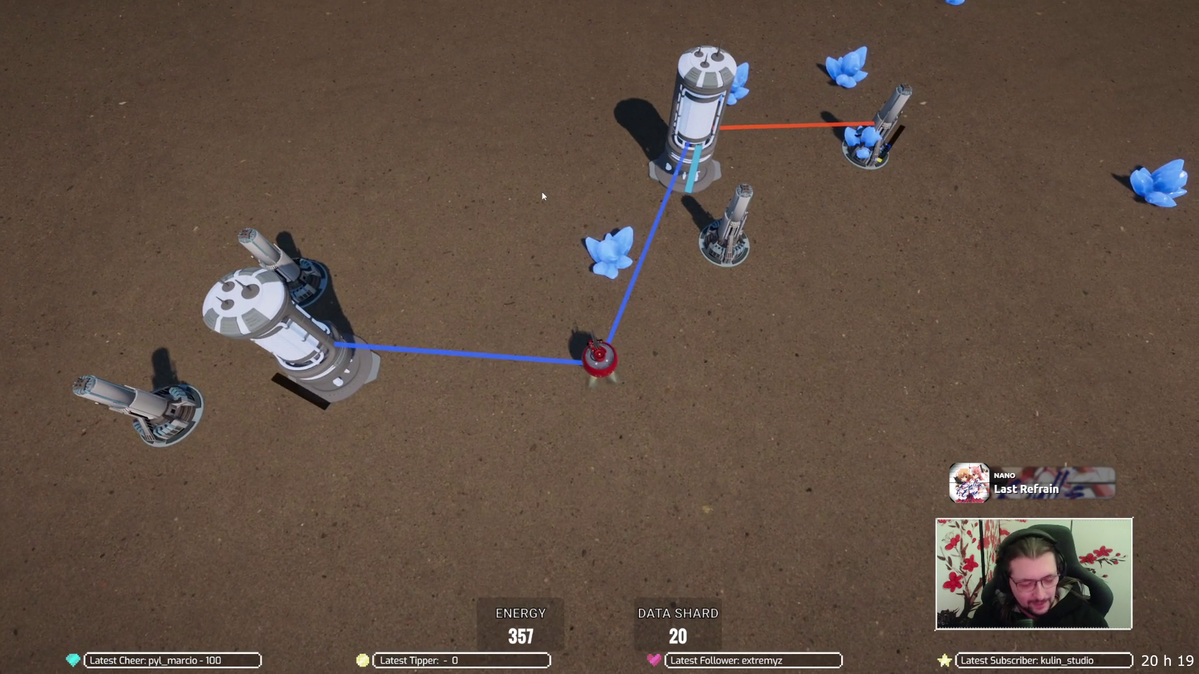
key("alt+Tab")
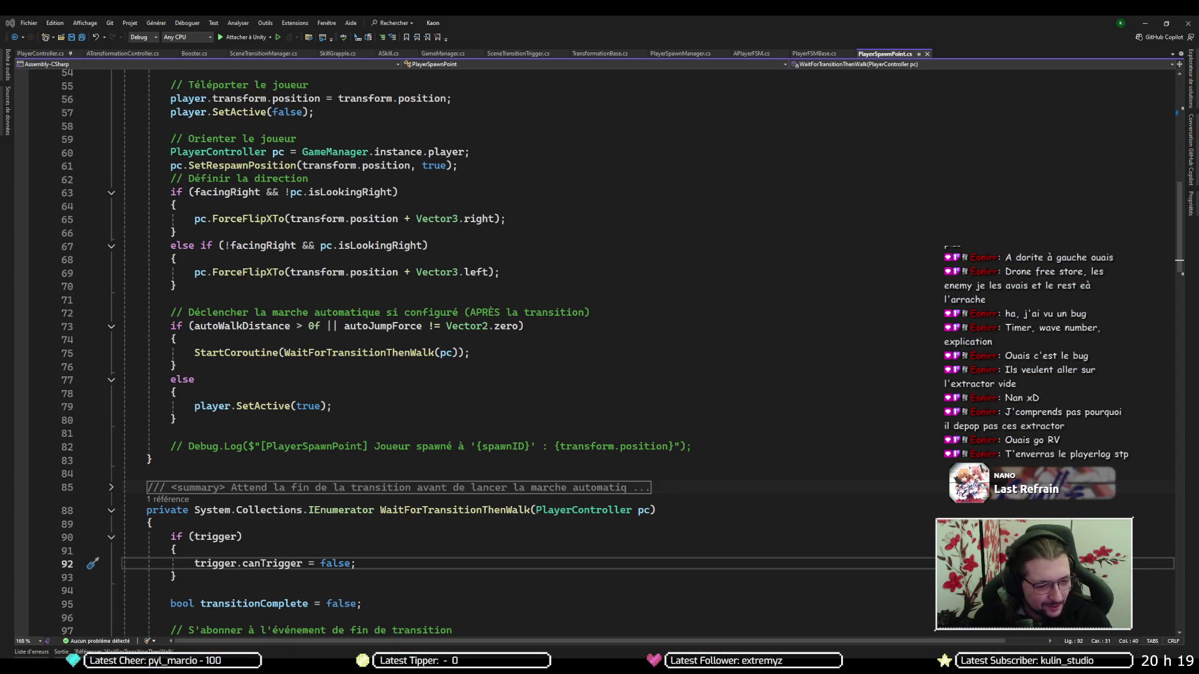
key("super")
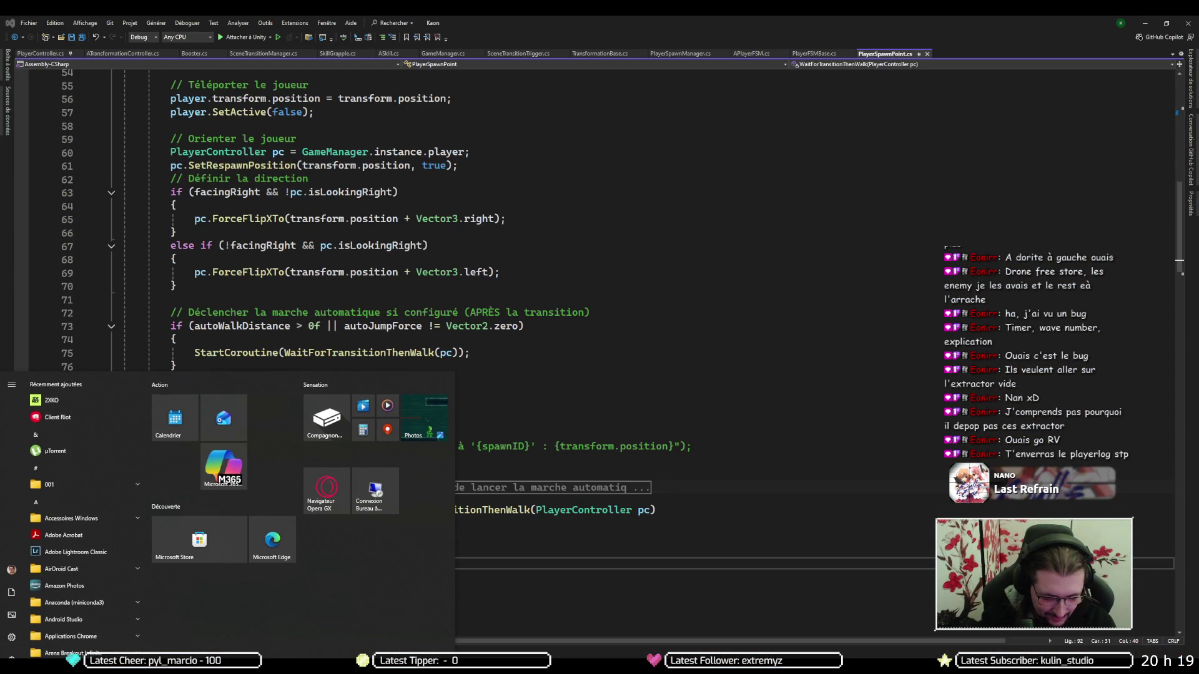
type("%")
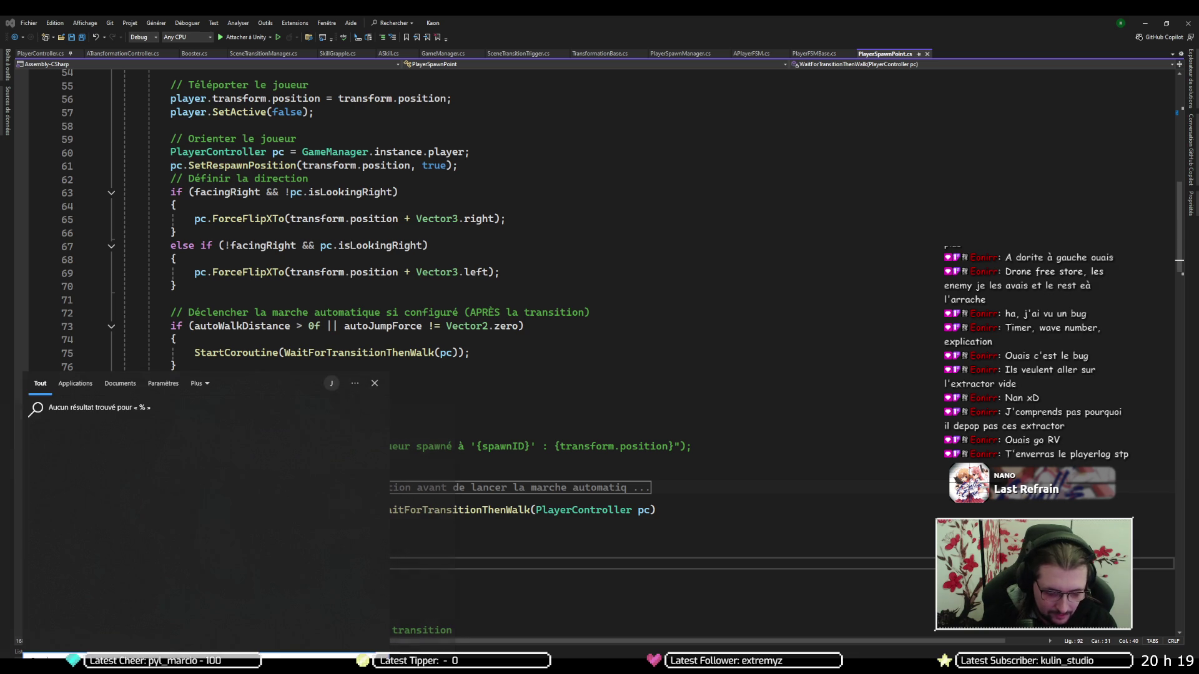
type("ppdata%")
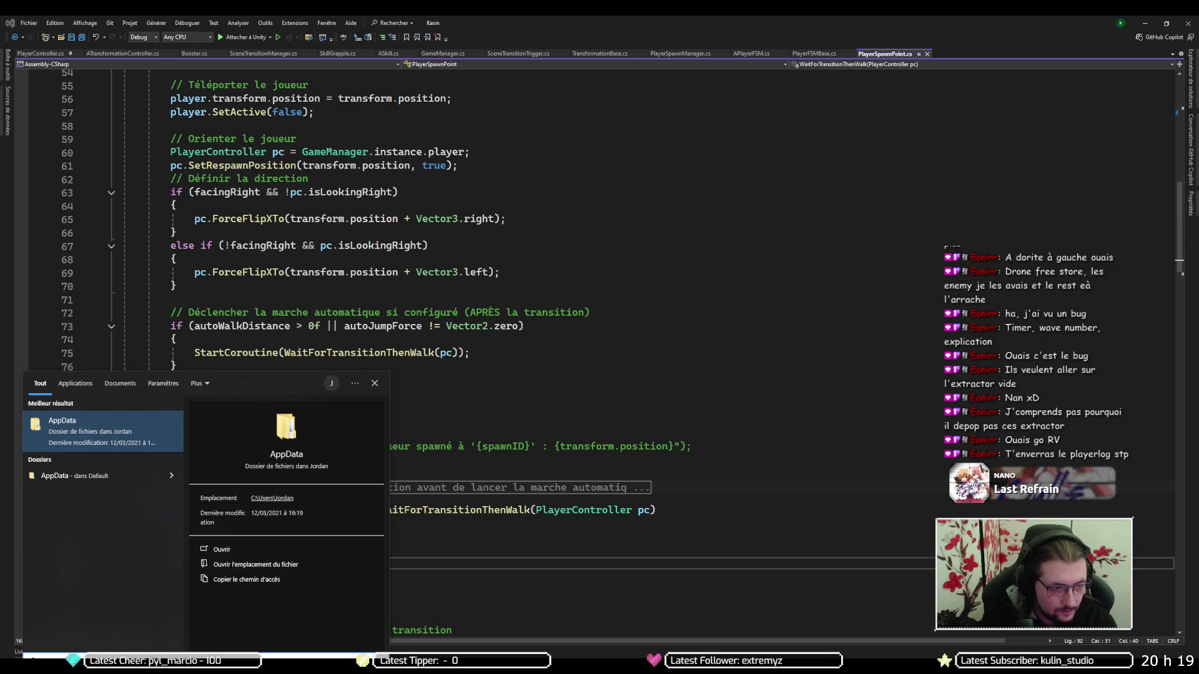
key("Return")
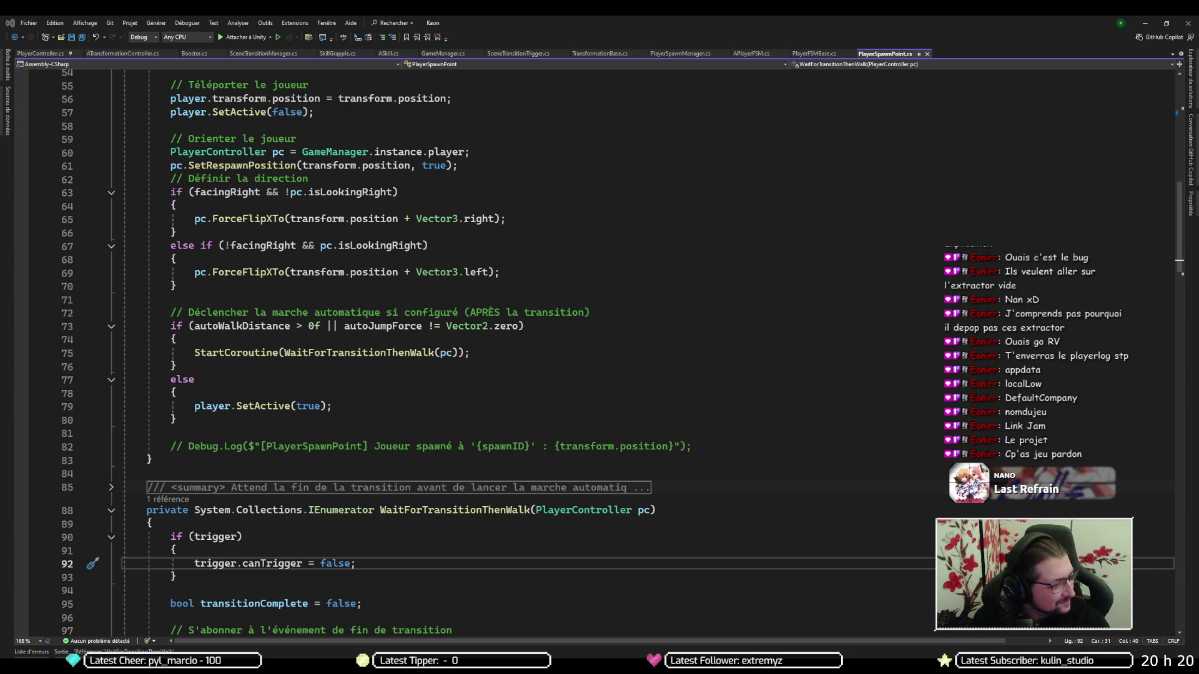
Open the Link Jam folder, select Player.log, then close the folder window
key("alt+Tab")
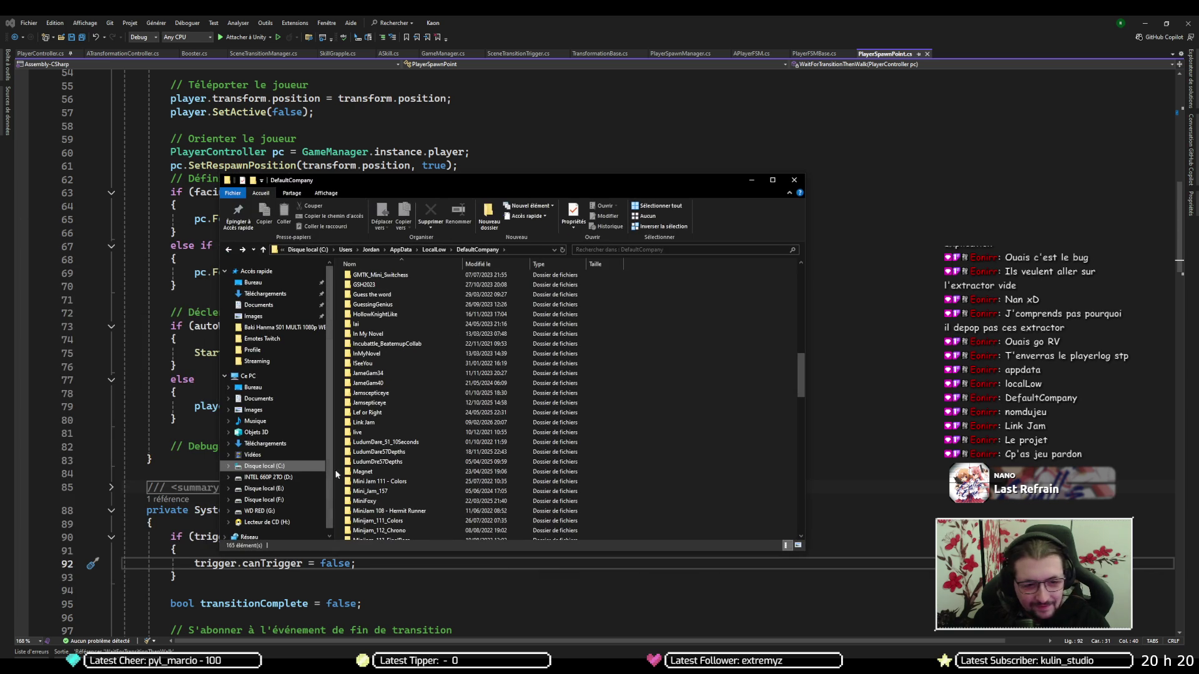
double_click(384, 422)
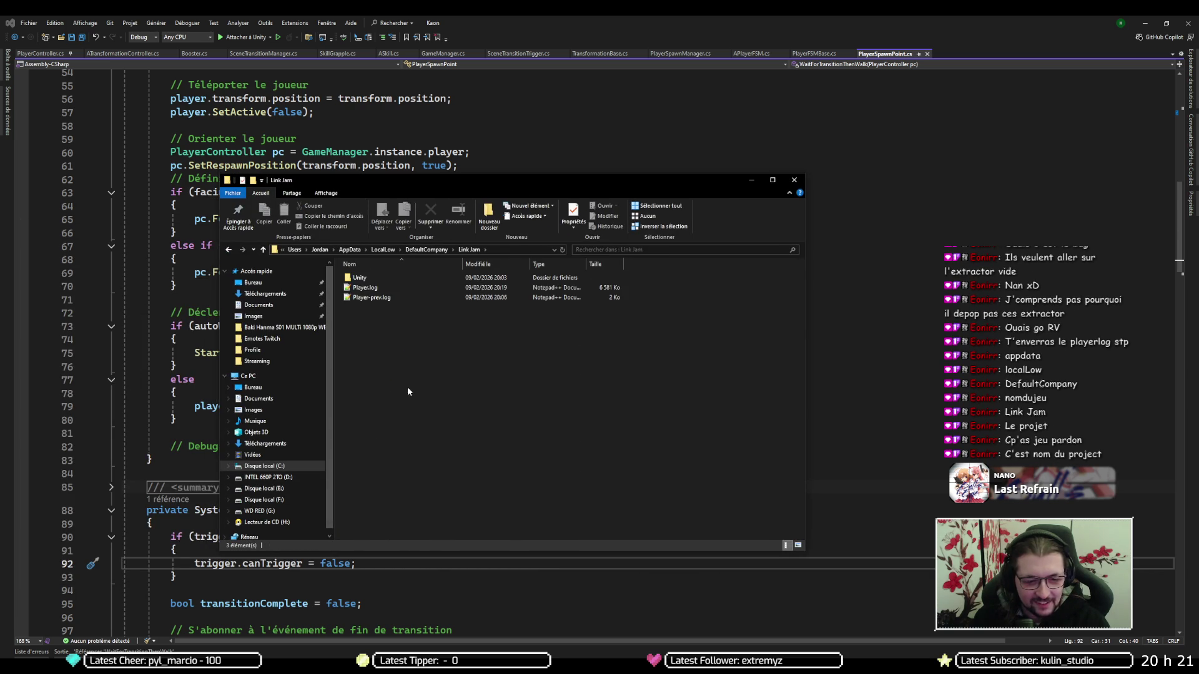
left_click(379, 287)
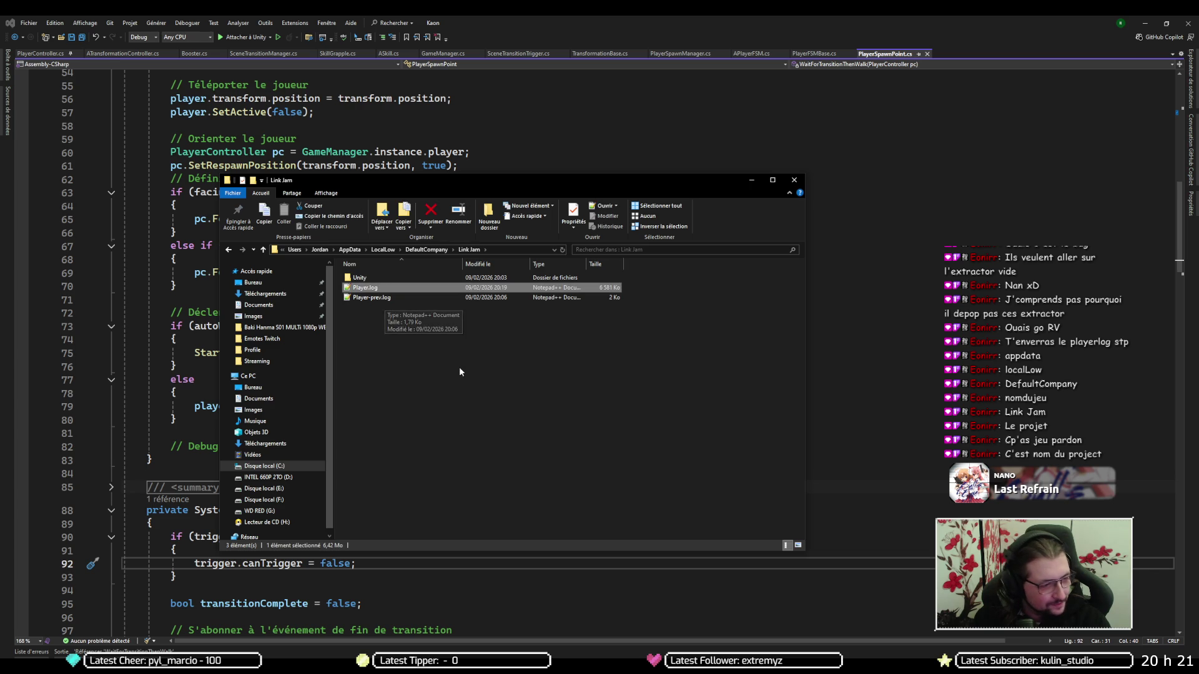
key("alt+Tab")
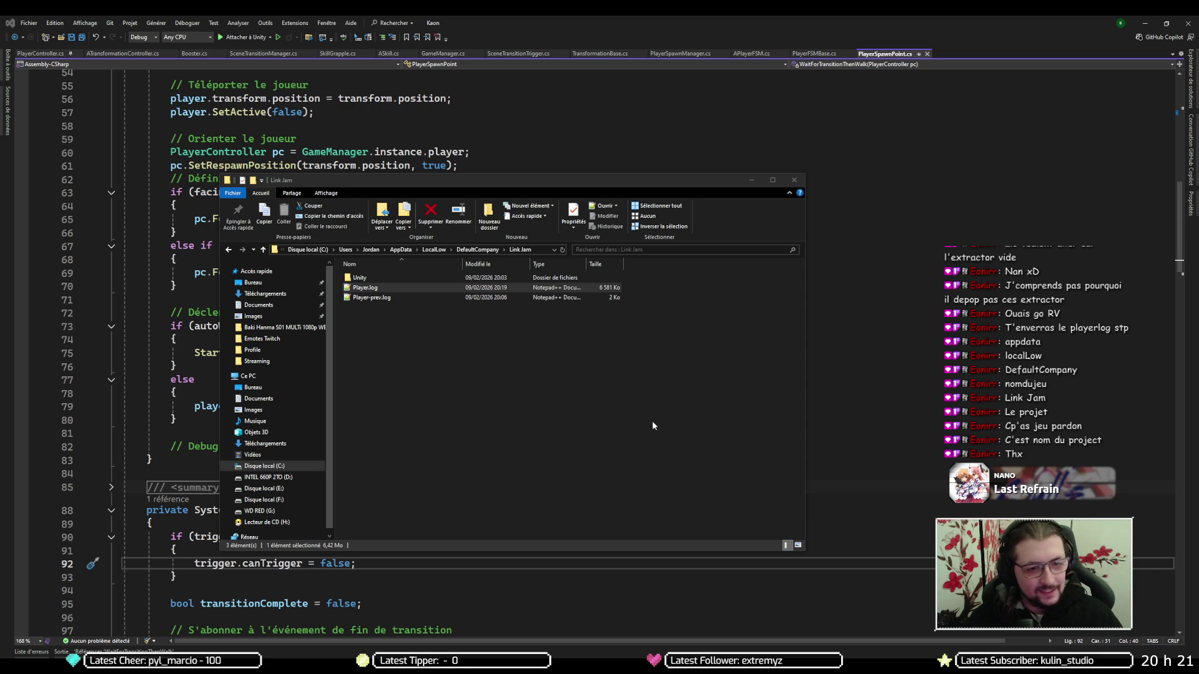
left_click(645, 383)
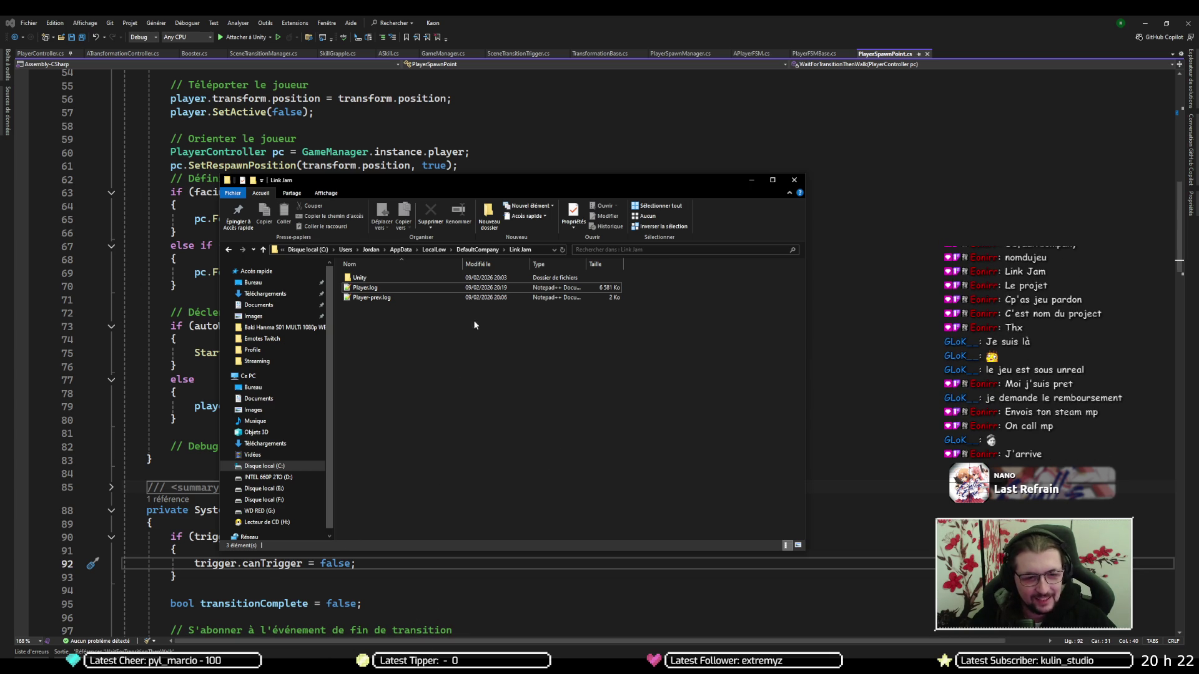
left_click(793, 181)
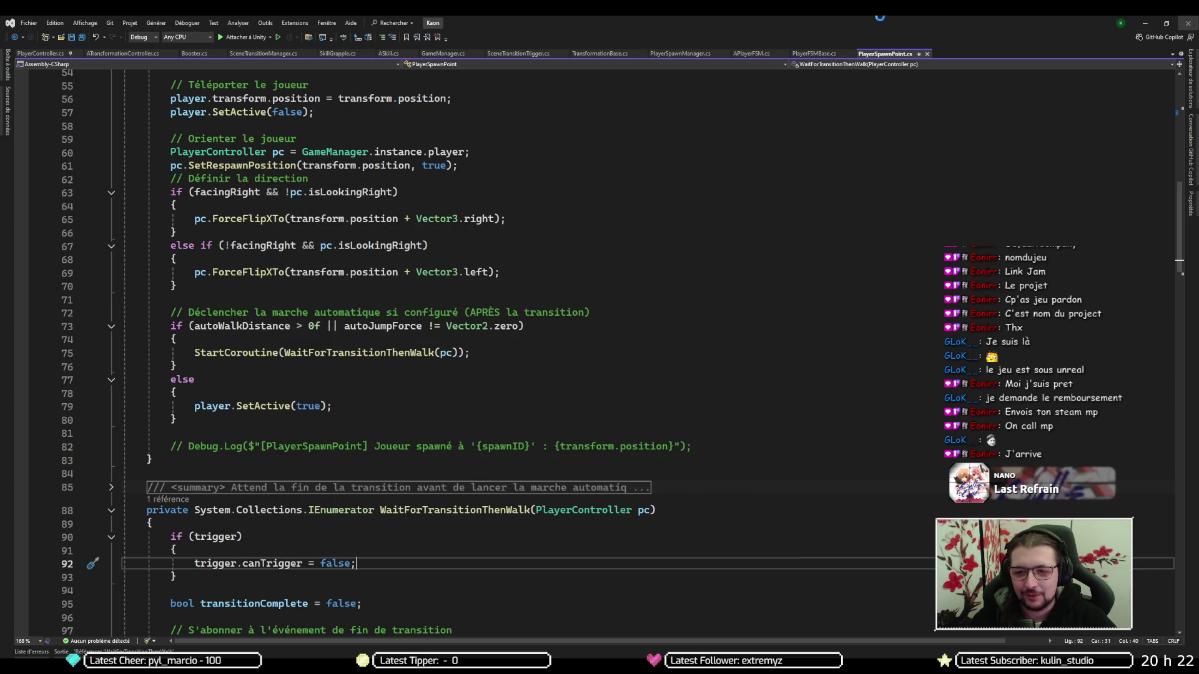
Switch from PlayerSpawnPoint.cs in Visual Studio over to the Unity editor with Alt+Tab
key("alt+Tab")
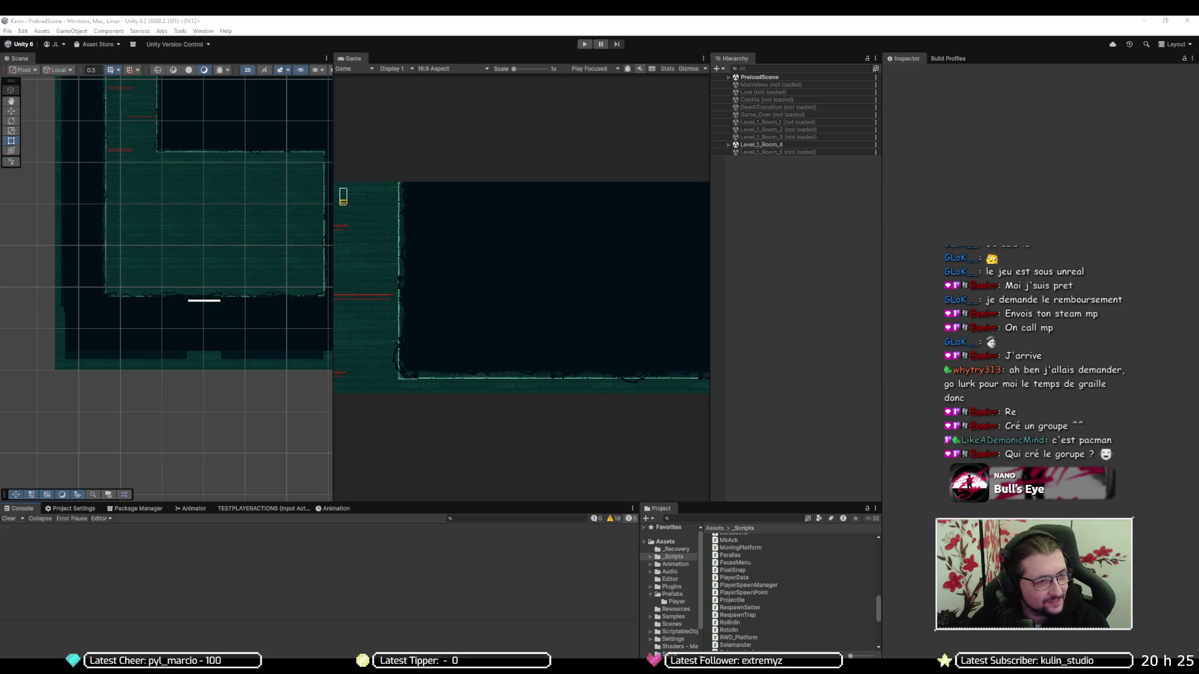
Close the Kaon Unity editor, leaving Unity Hub's Projects list with KAON: Fragmented
mouse_move(81, 667)
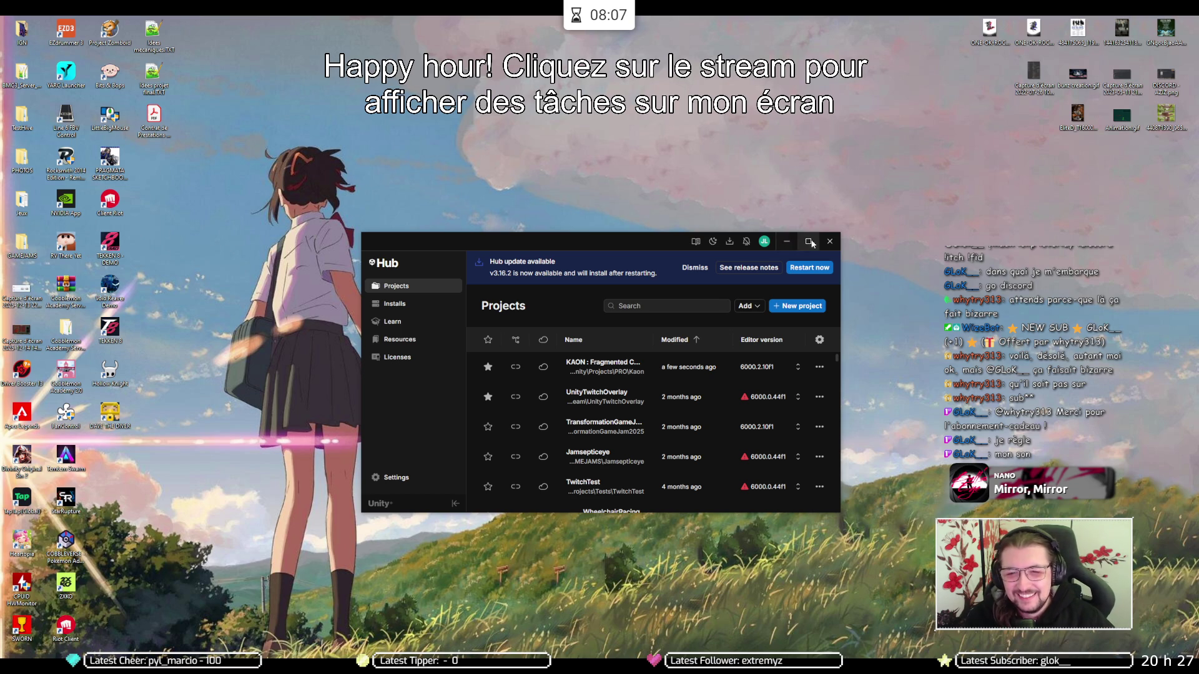
Minimize Unity Hub and bring up the 2K publisher sale page in Steam
left_click(786, 241)
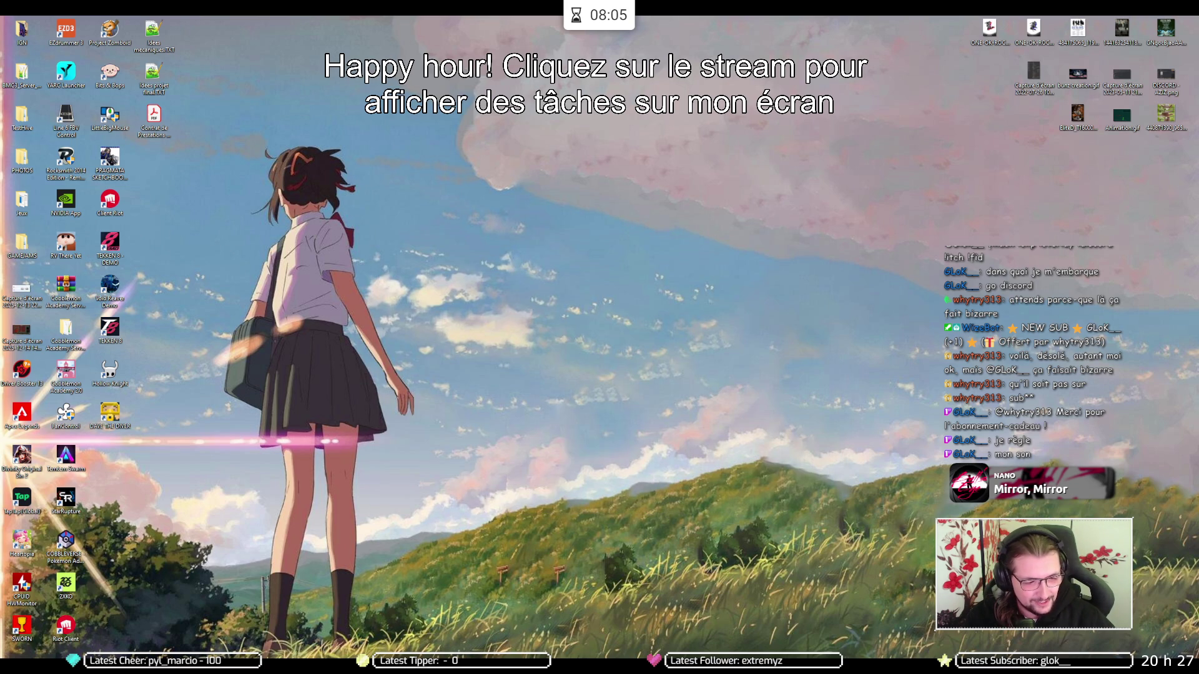
key("alt+Tab")
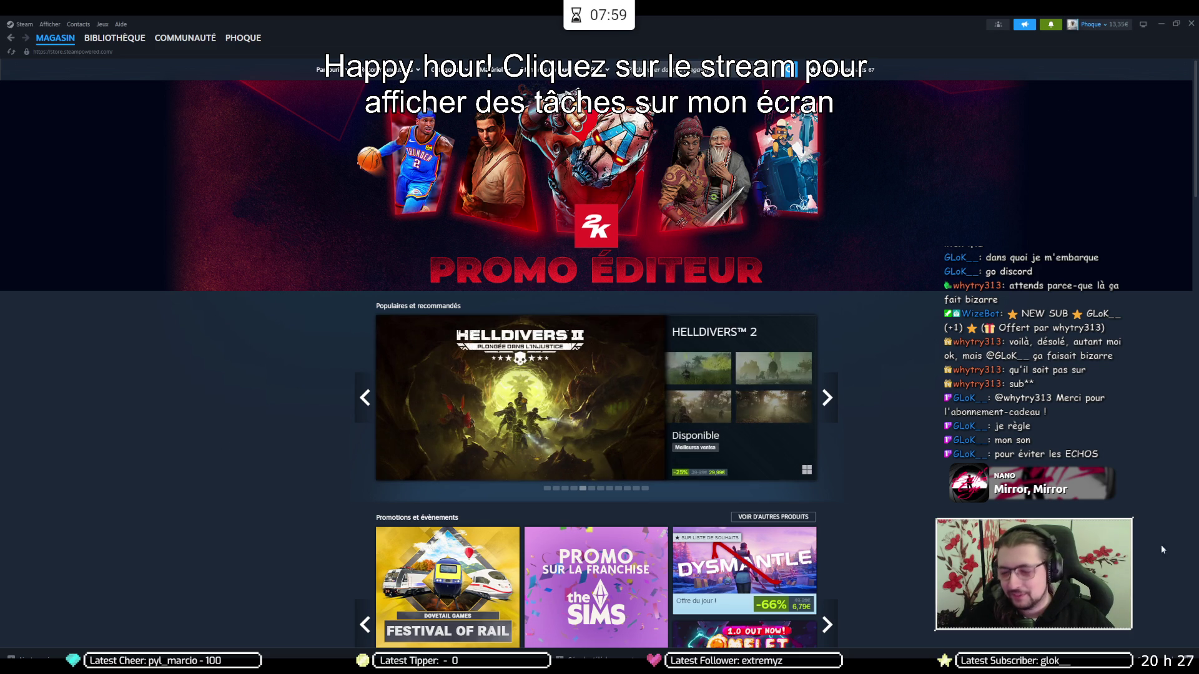
left_click(1094, 27)
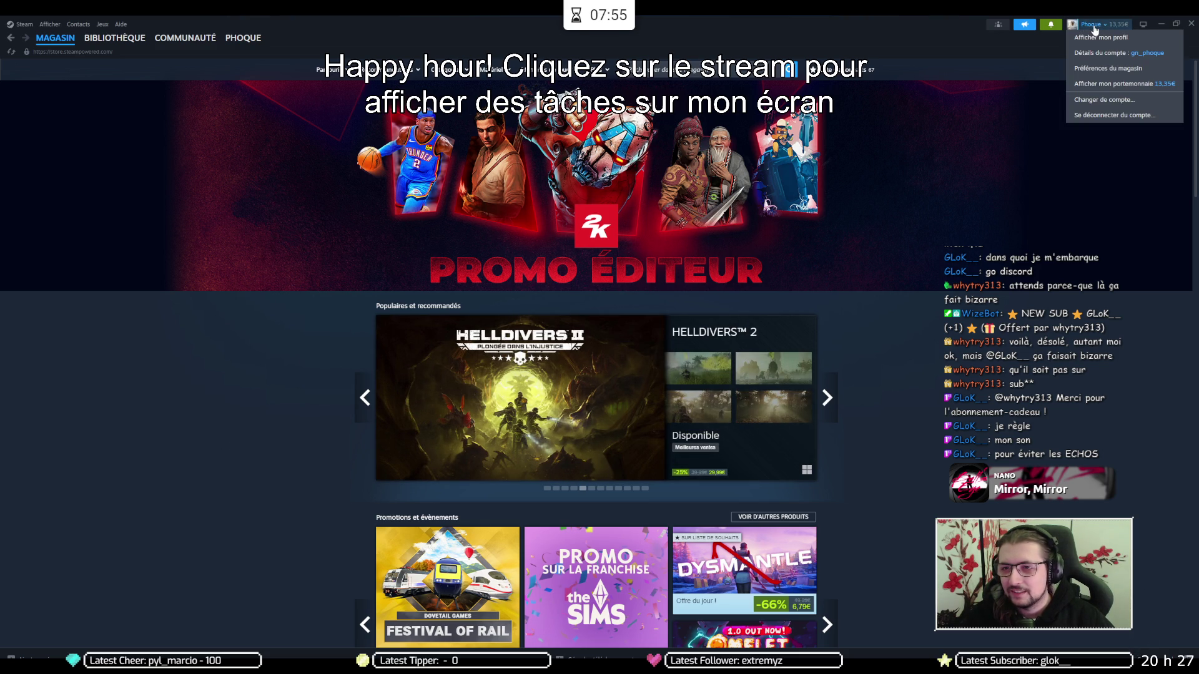
left_click(999, 90)
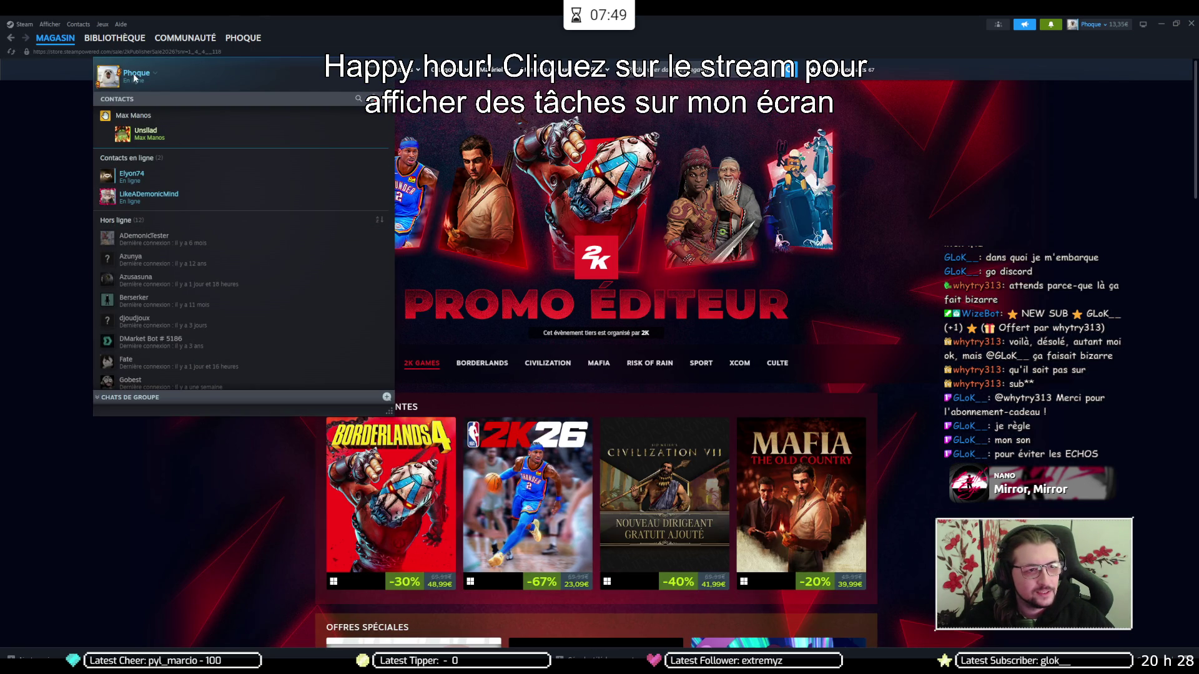
Close and reopen the friends list to show the new pending contact request
mouse_move(162, 50)
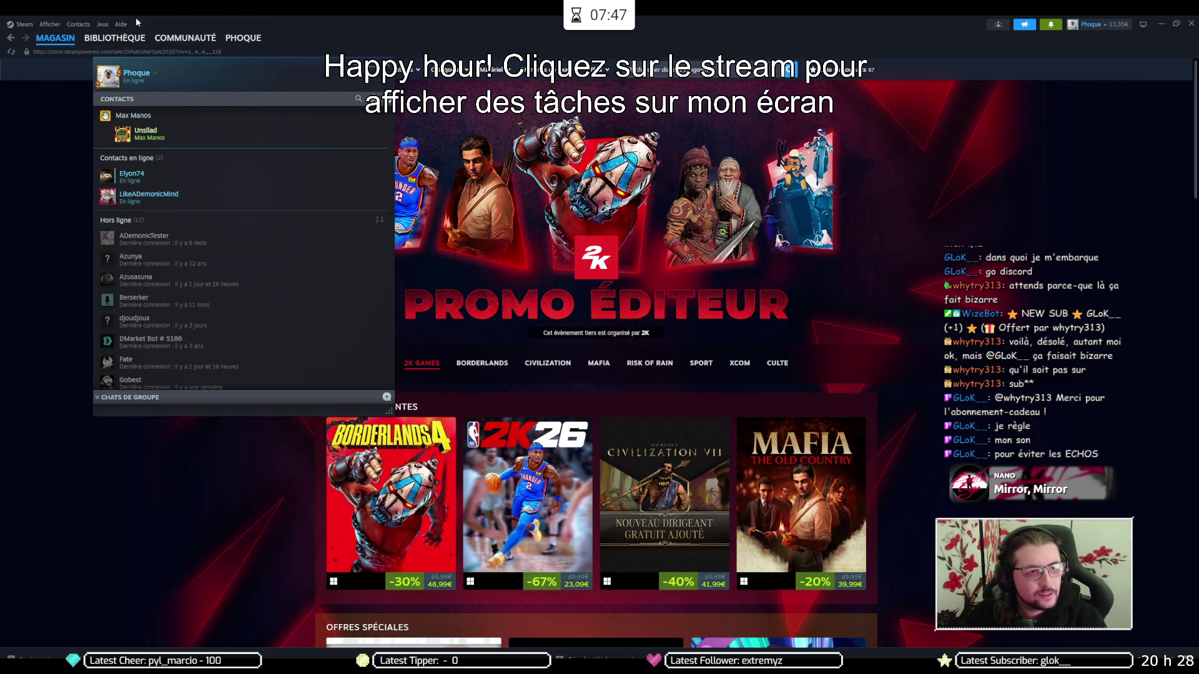
left_click(237, 27)
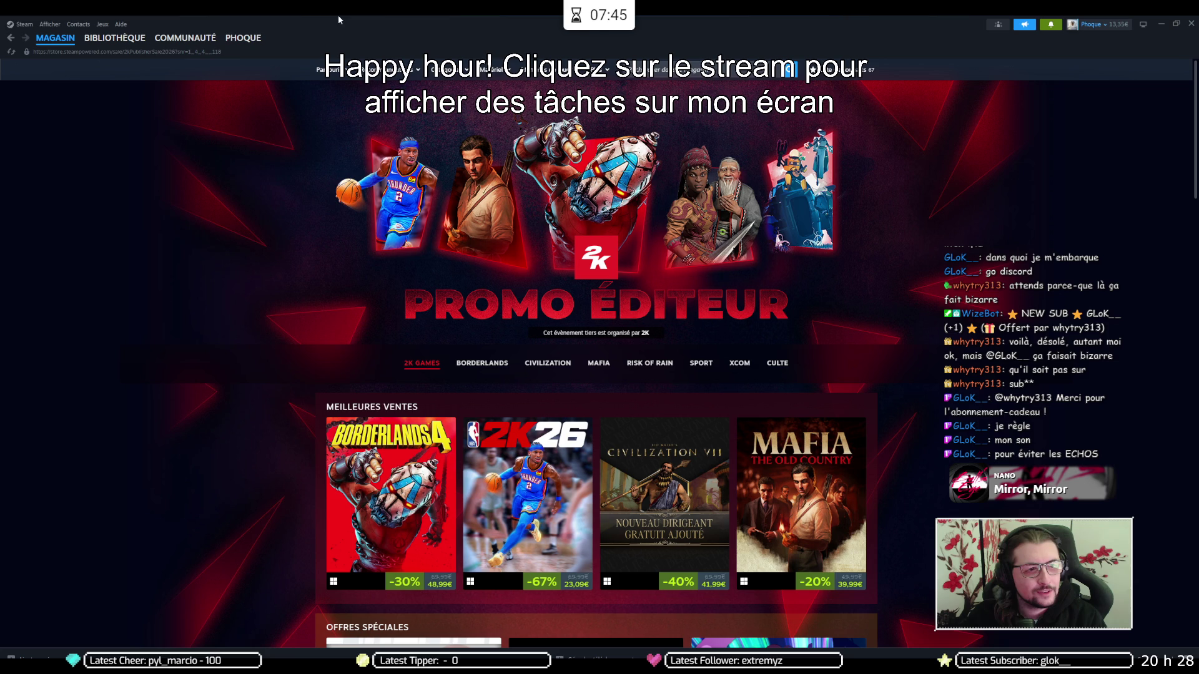
key("alt+Tab")
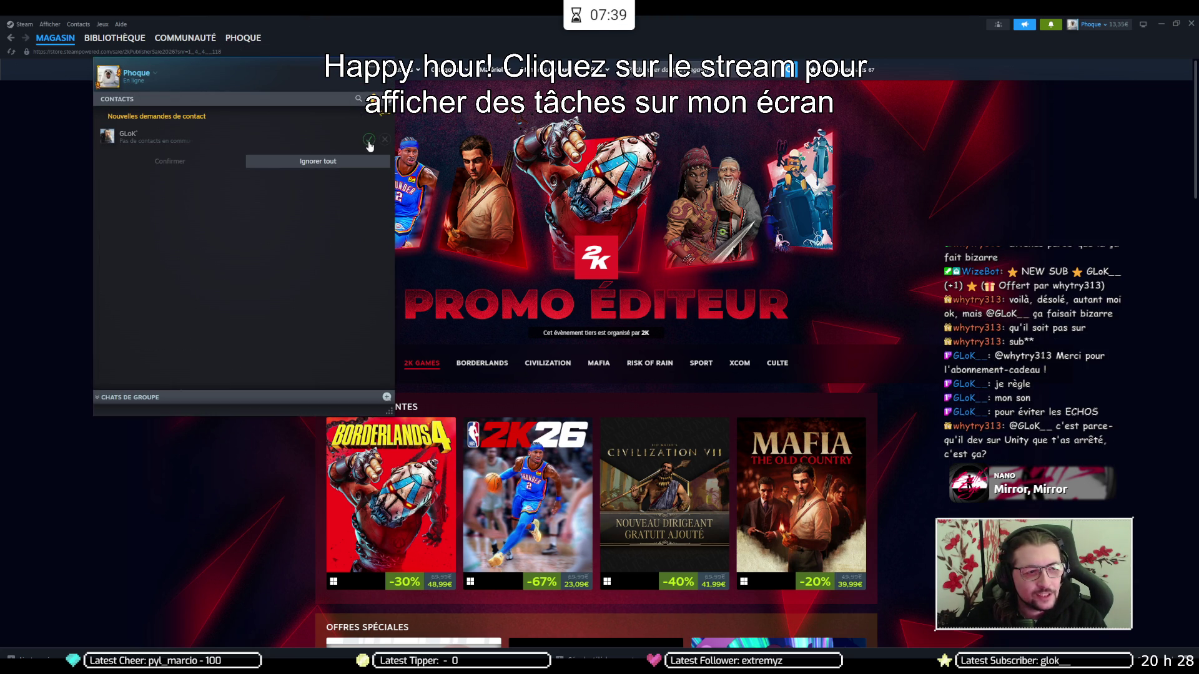
Accept the pending contact request and select the account's own friend code
left_click(369, 139)
left_click(195, 163)
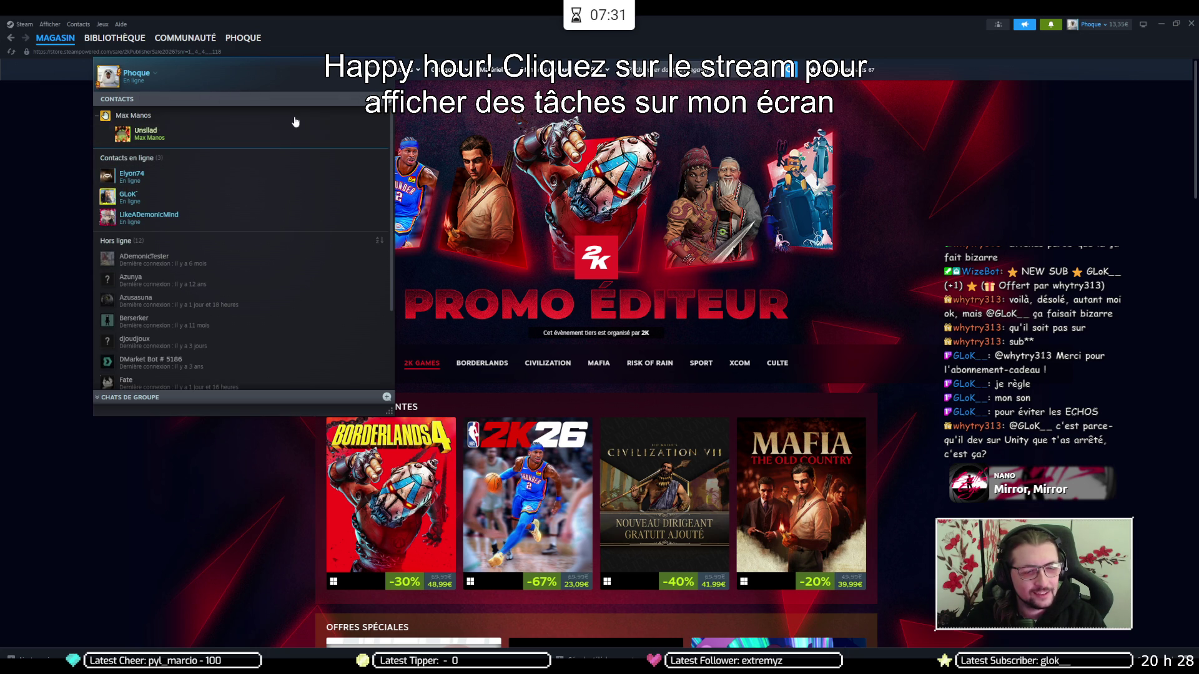
left_click(386, 99)
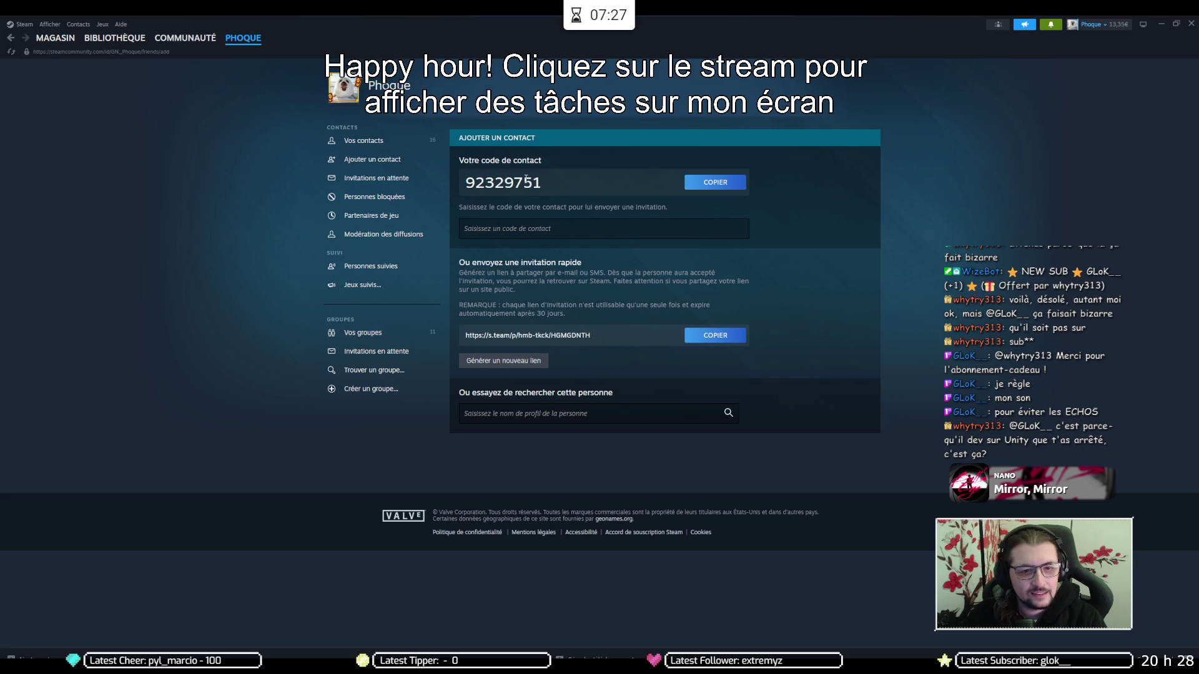
double_click(526, 180)
Bring the main Steam window back and open the RV There Yet? library page
left_click(1161, 24)
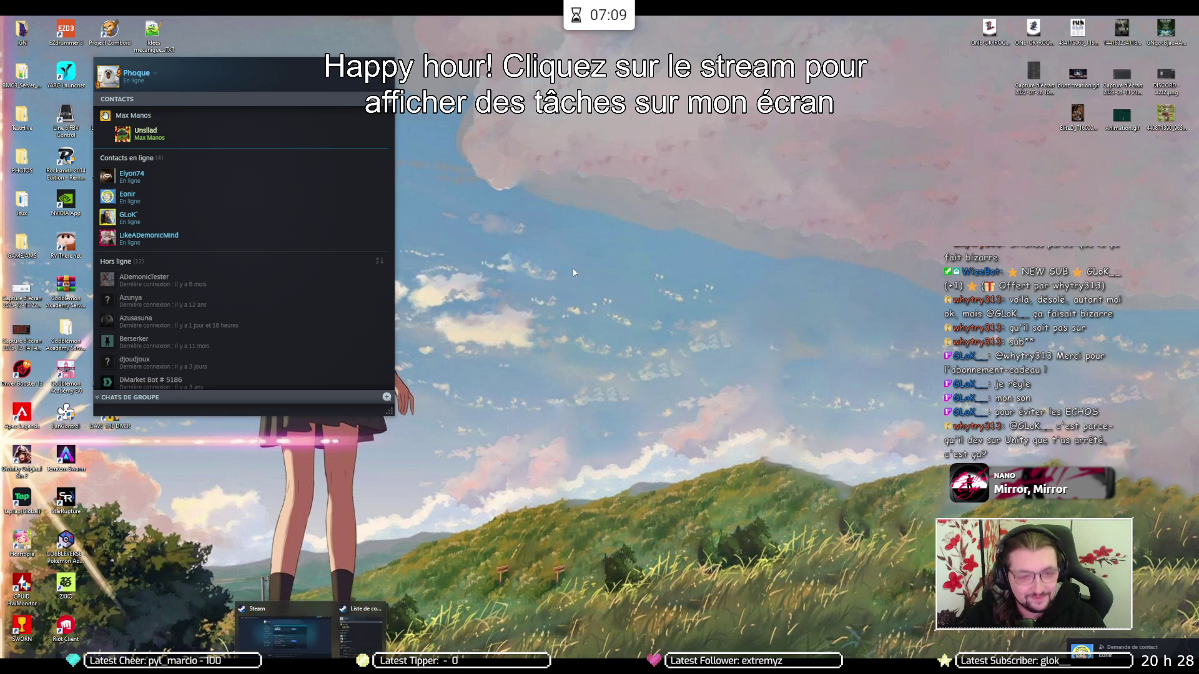
mouse_move(371, 663)
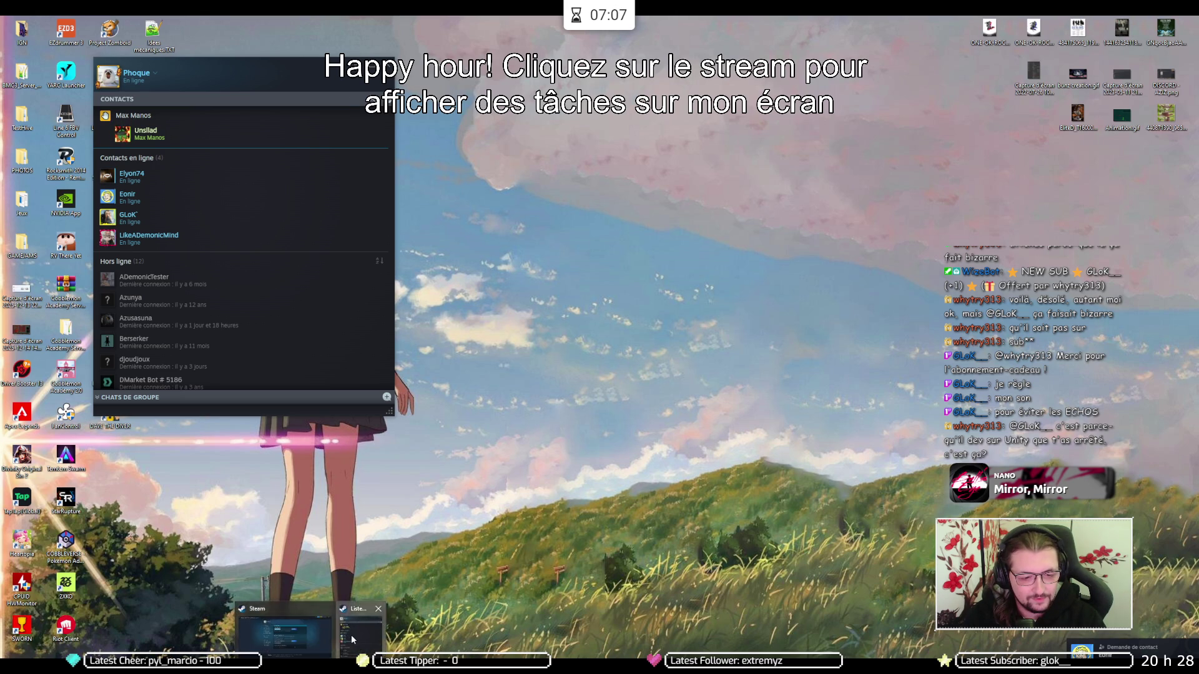
left_click(325, 628)
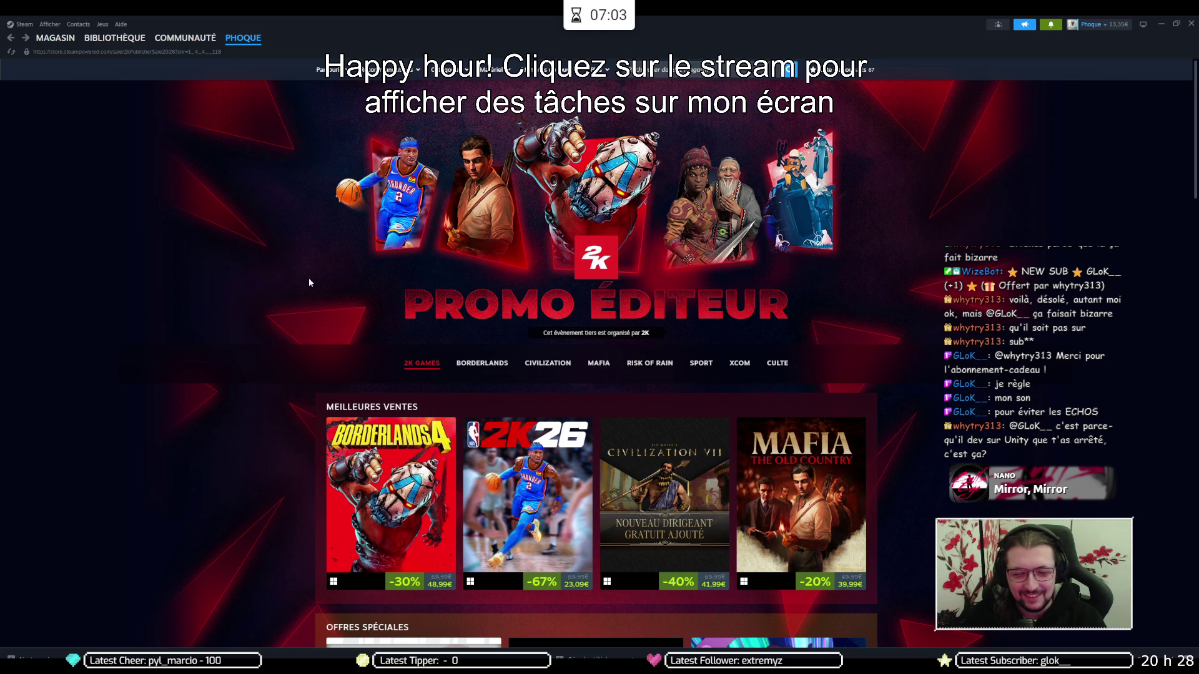
left_click(119, 38)
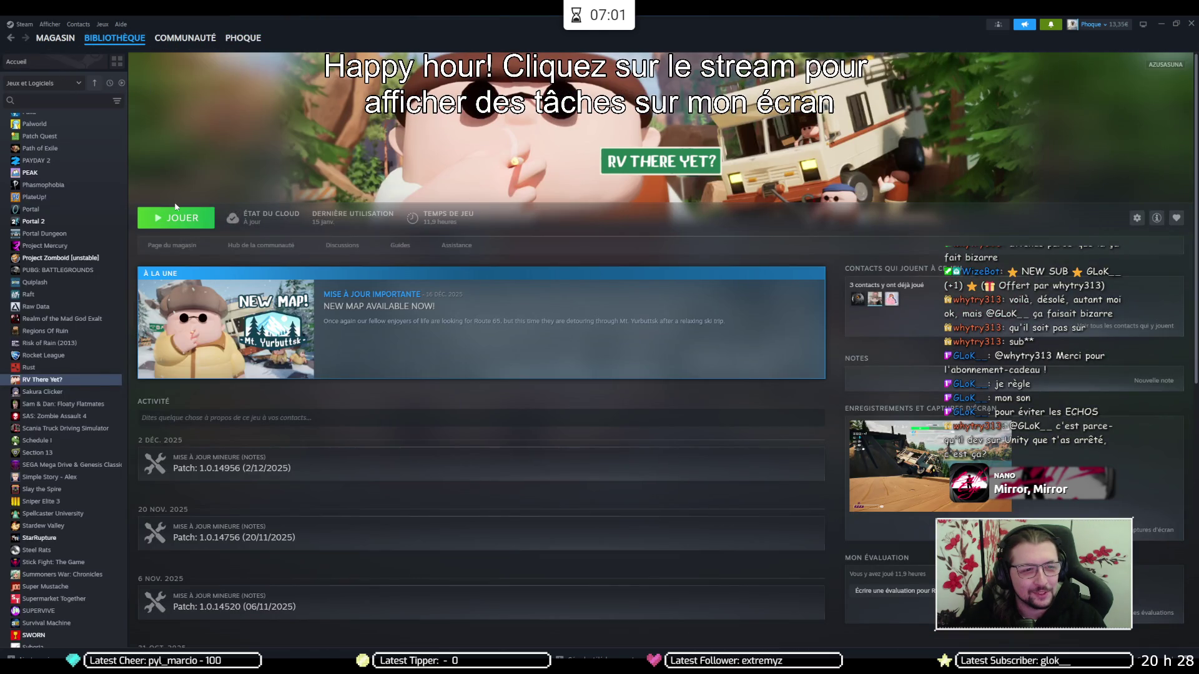
Launch RV There Yet? with the green JOUER button on its library page
left_click(182, 223)
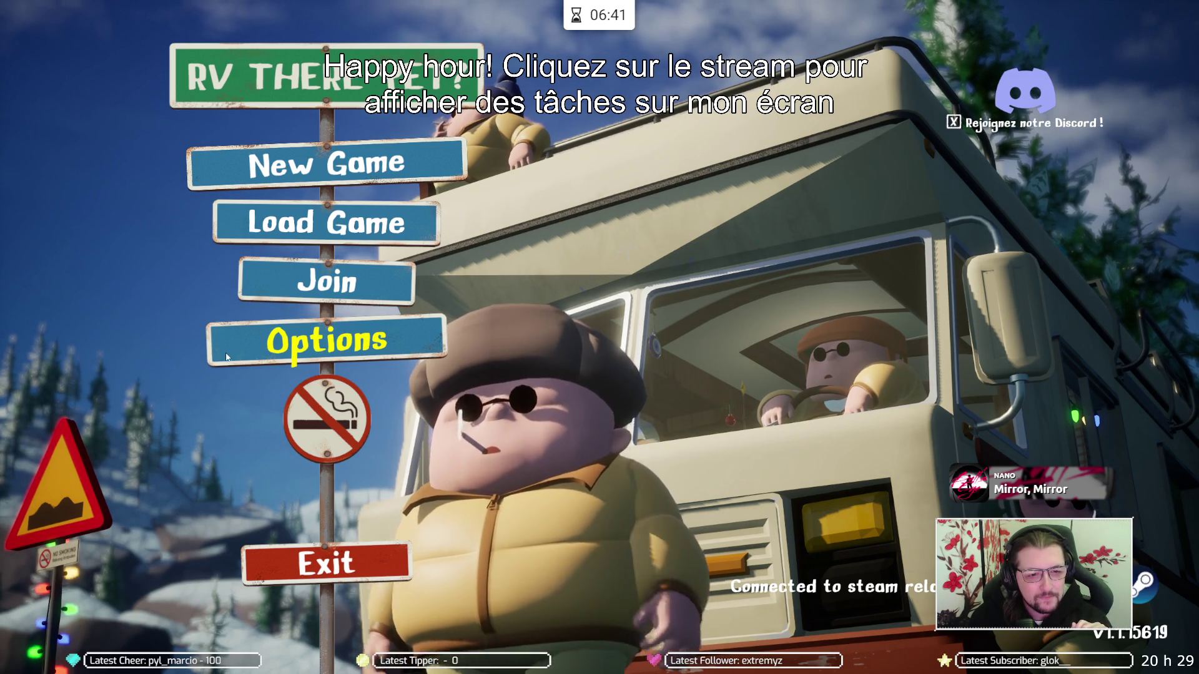
Start a new game and name the session 'CestPhoque'
left_click(310, 163)
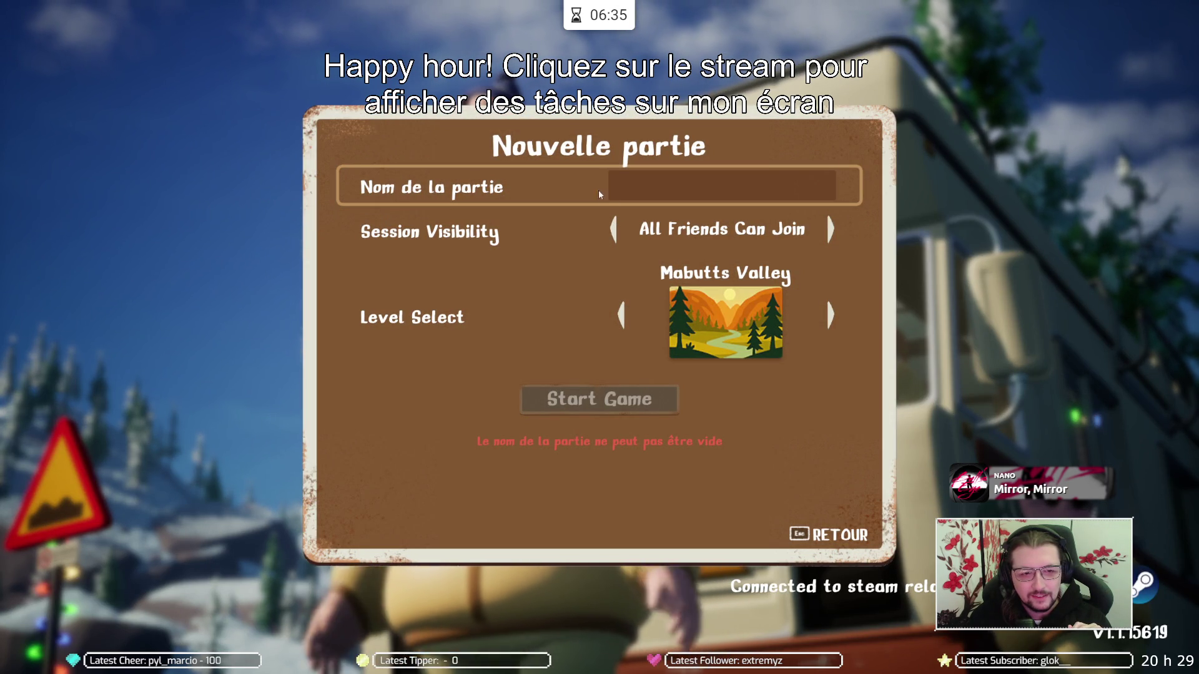
left_click(693, 180)
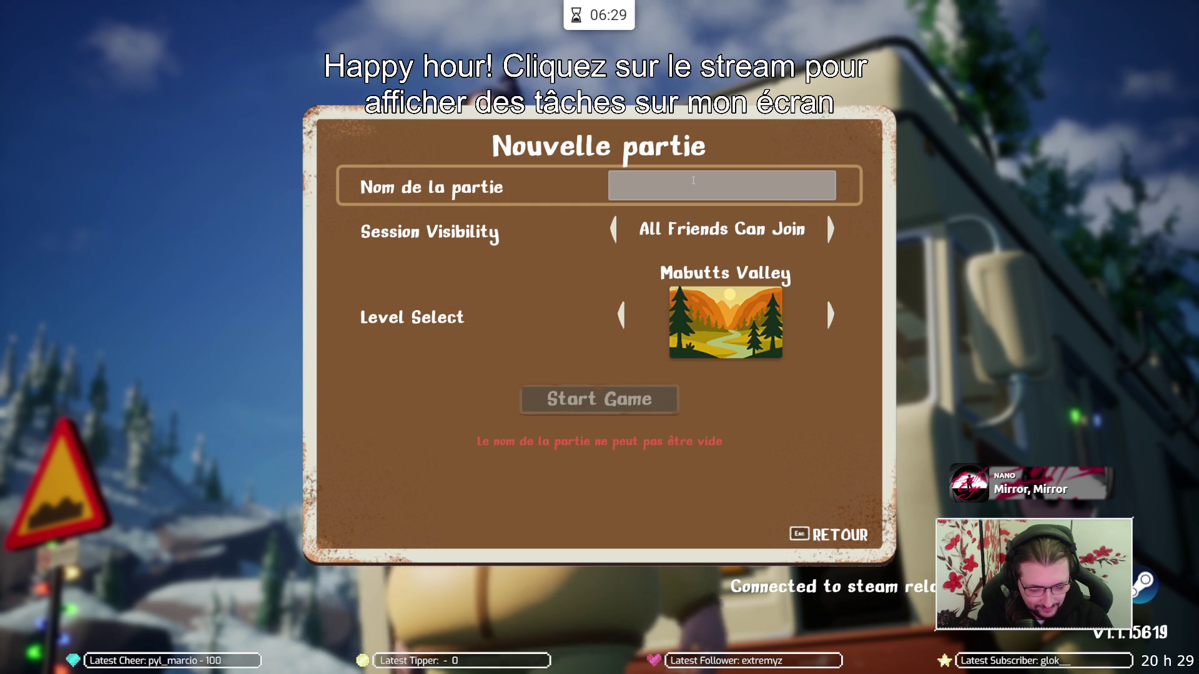
type("CesstPhoque")
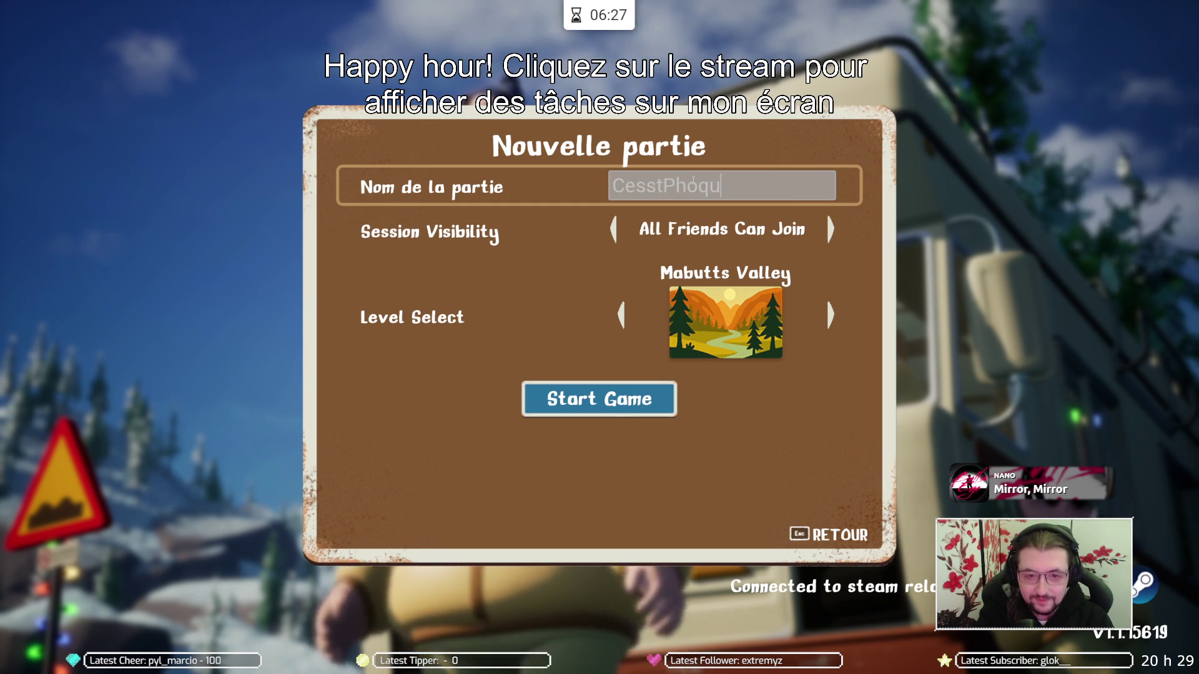
left_click(651, 186)
key("BackSpace")
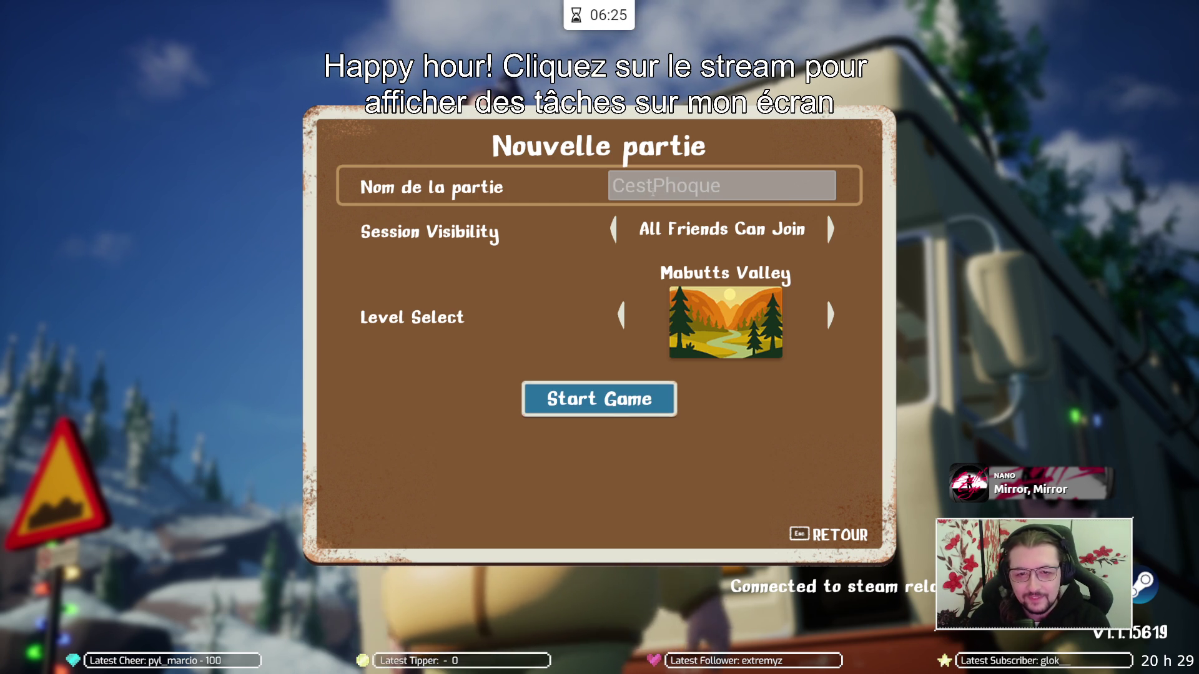
Set visibility to Invite Only, keep Mabutts Valley, and start the game
left_click(830, 231)
left_click(831, 231)
left_click(832, 232)
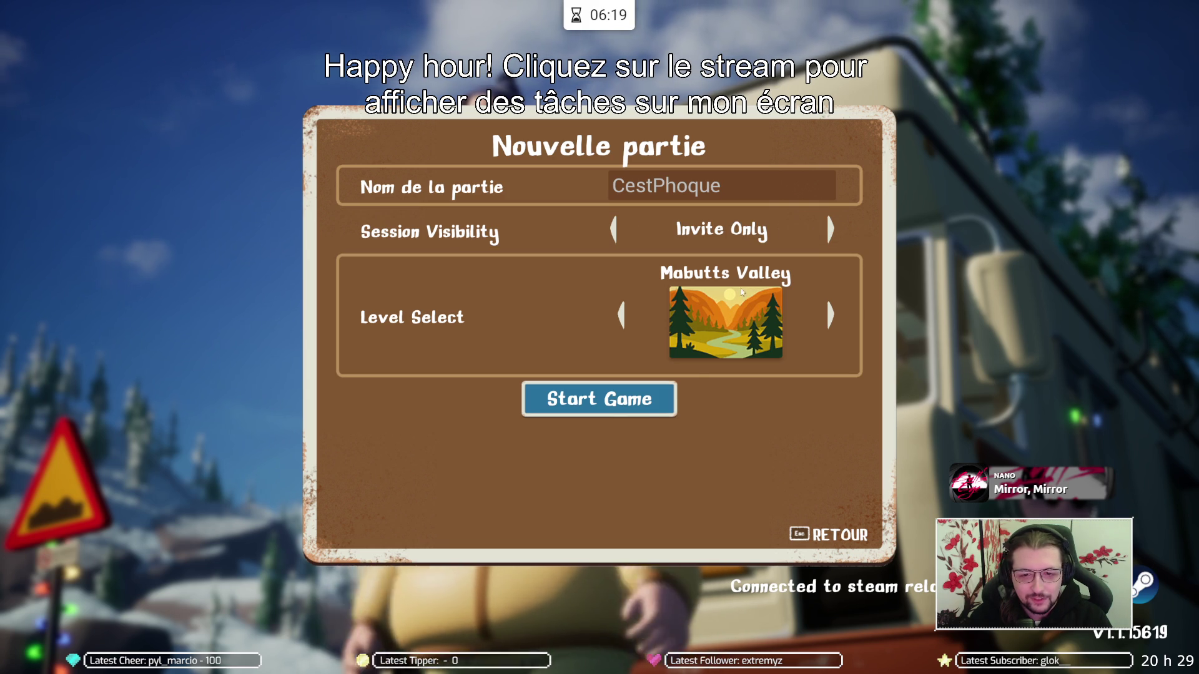
left_click(621, 315)
left_click(621, 315)
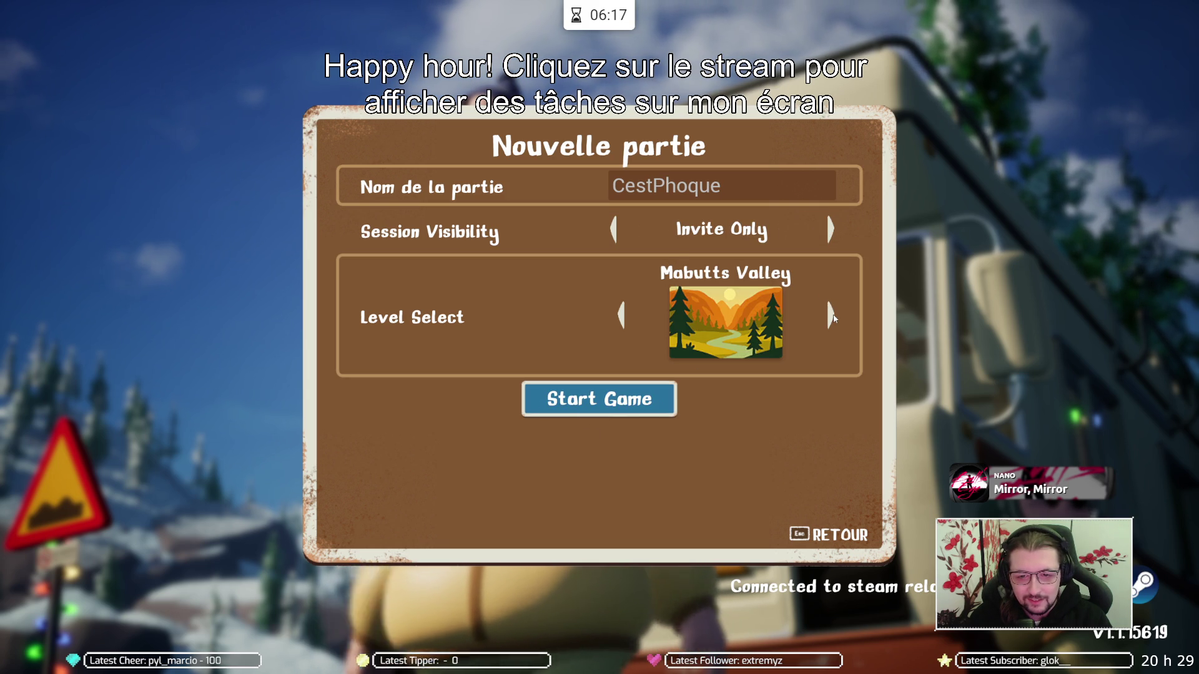
left_click(615, 412)
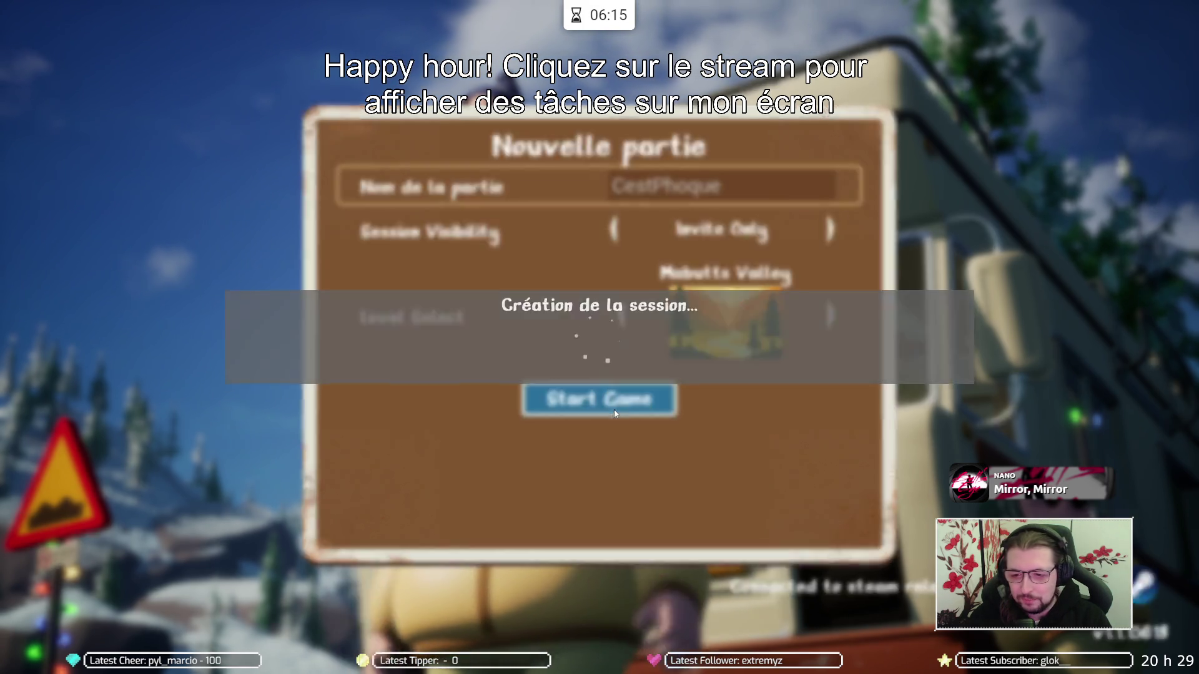